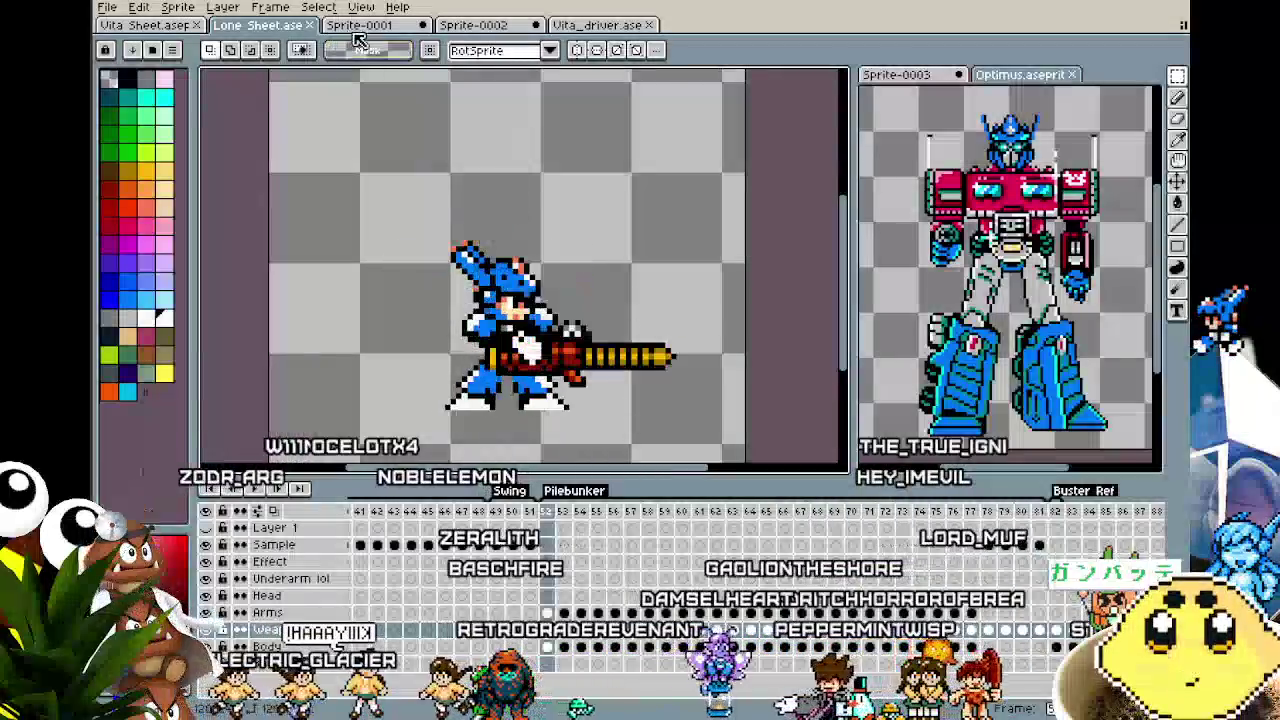
- Switch to Vita_driver.ase and pan the canvas to centre the playing pile bunker animation
click(598, 25)
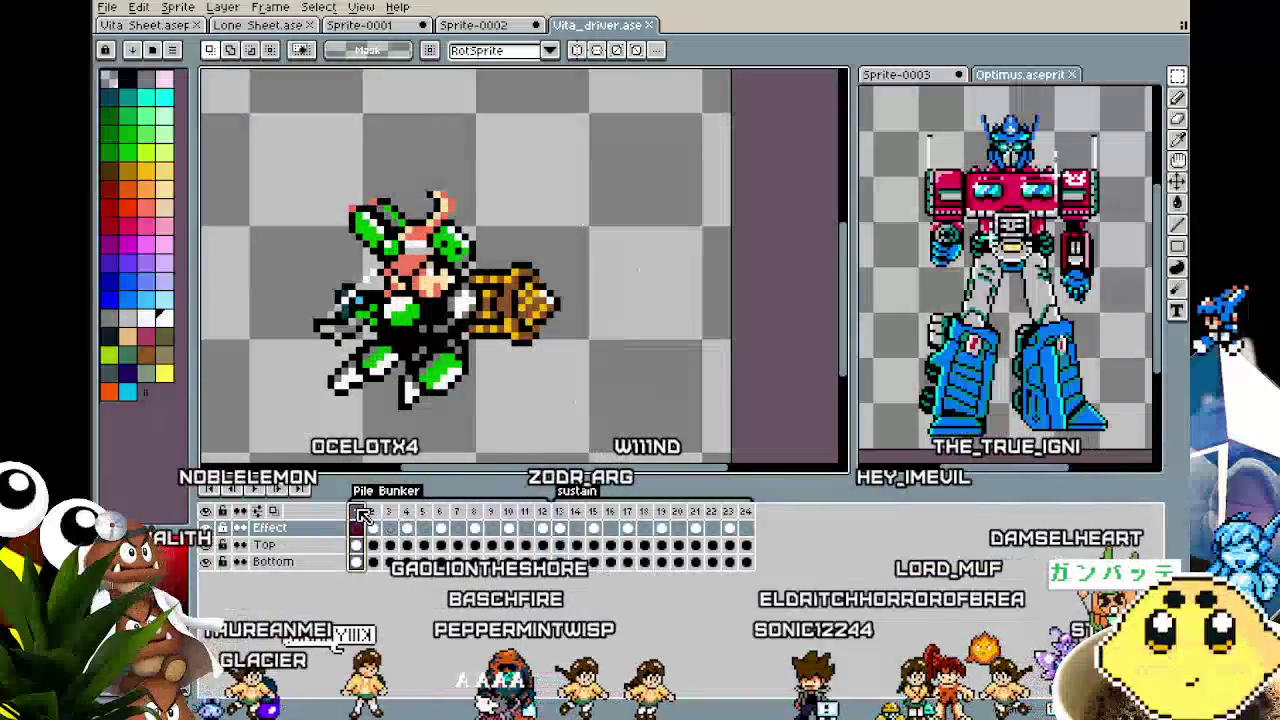
drag(344, 340, 406, 331)
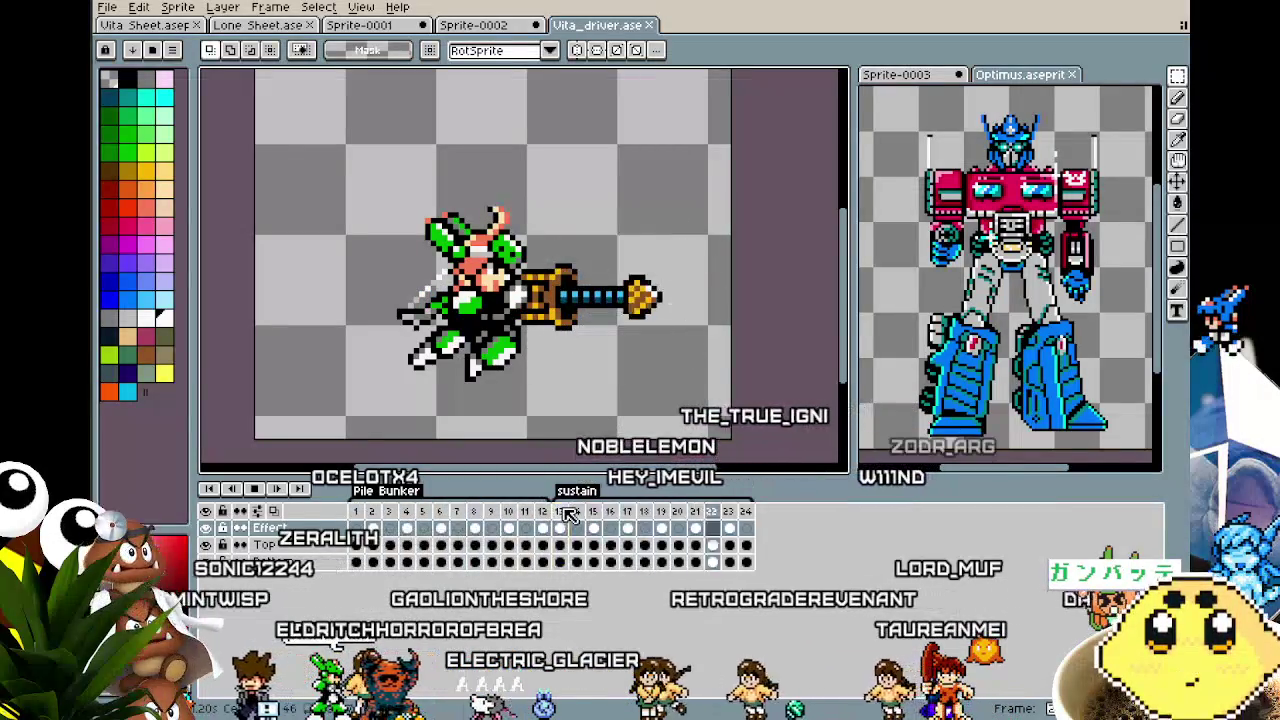
mouse_move(439, 432)
mouse_down()
mouse_move(287, 433)
mouse_move(456, 411)
mouse_move(271, 411)
mouse_up()
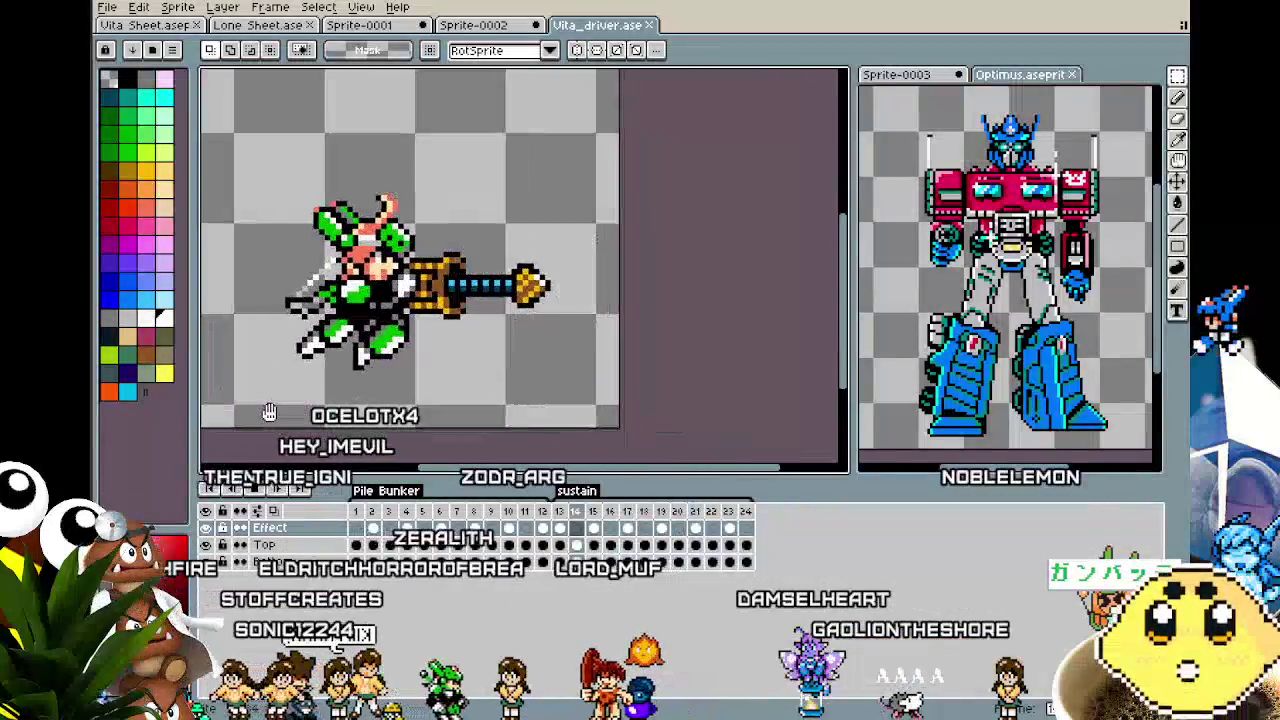
mouse_move(444, 431)
mouse_down()
mouse_move(563, 286)
mouse_move(585, 400)
mouse_move(615, 456)
mouse_move(646, 354)
mouse_move(582, 414)
mouse_up()
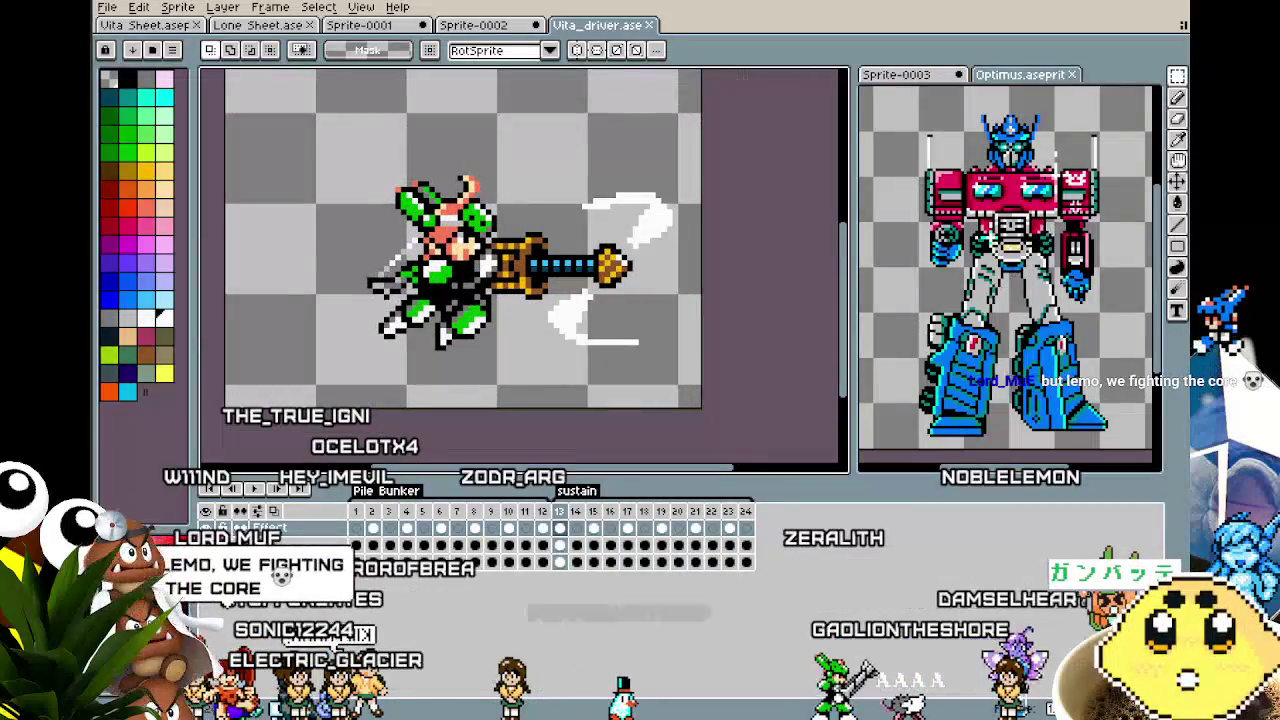
- Zoom and pan the Optimus sprite to inspect the robot's legs, then switch to GameMaker
click(1090, 185)
scroll(1088, 200, up, 3)
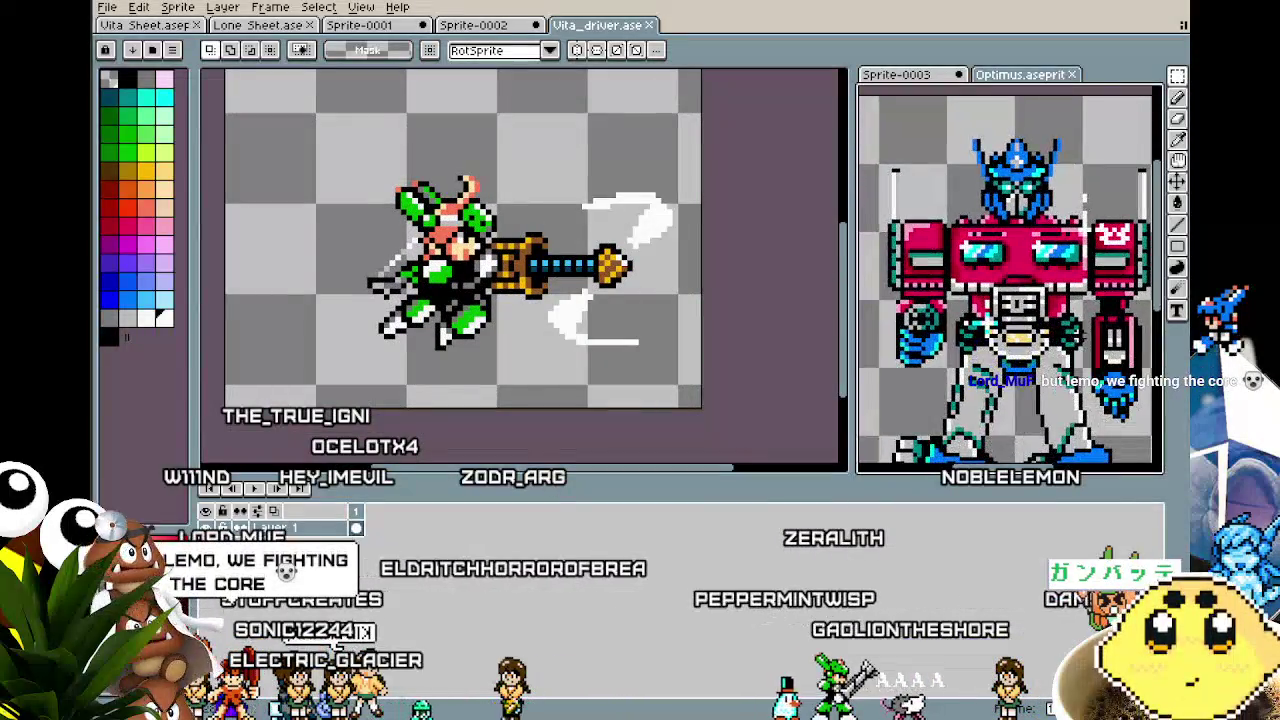
scroll(1085, 200, down, 2)
drag(1050, 430, 1031, 330)
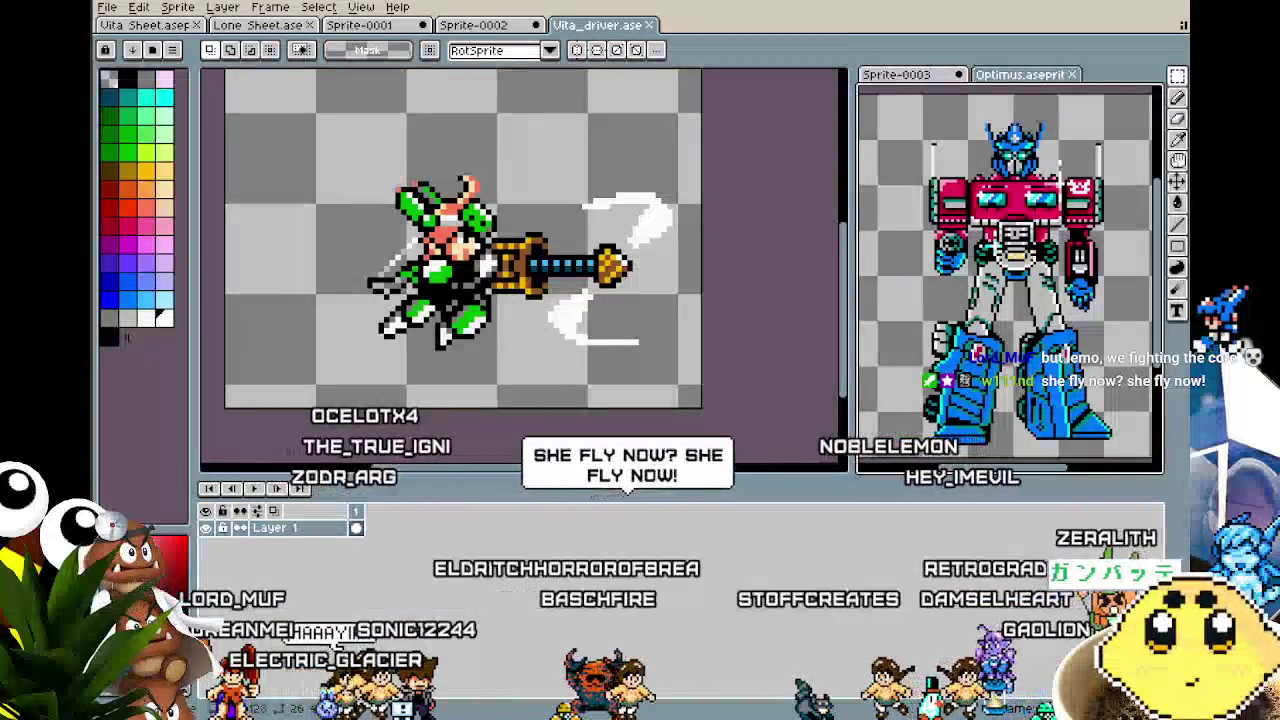
key(alt+Tab)
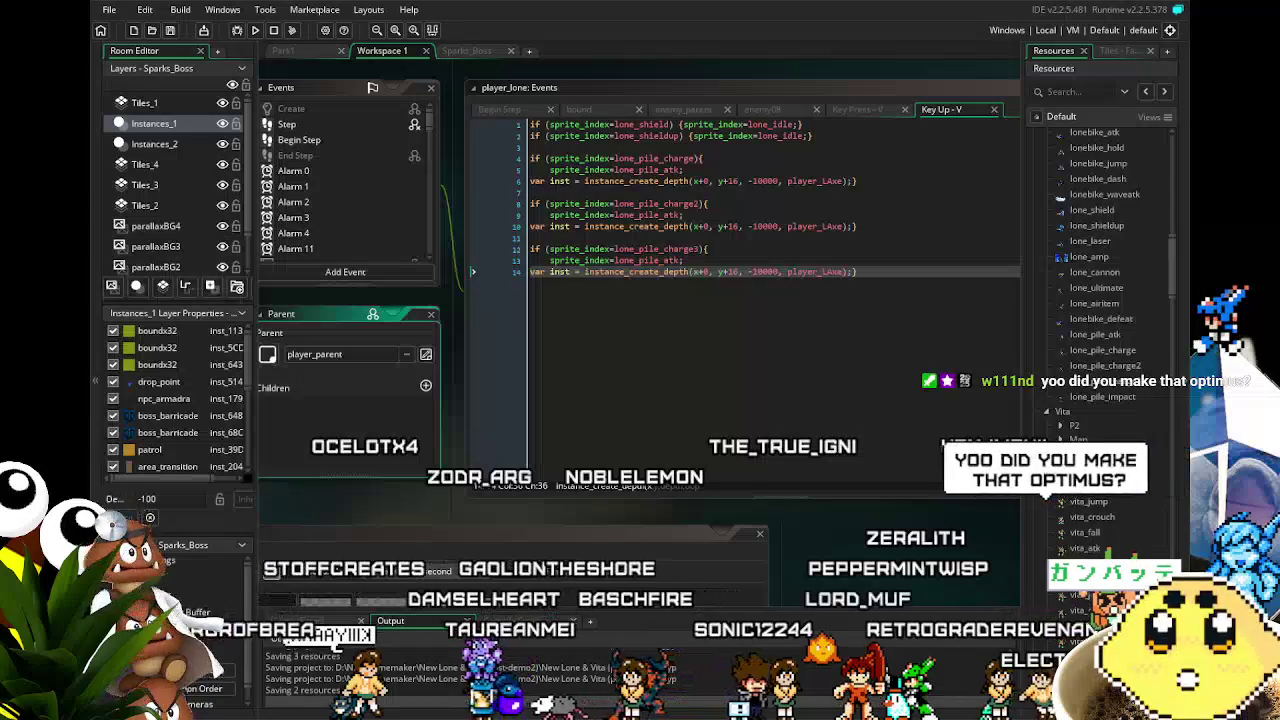
- Switch from GameMaker's player_lone code back to Aseprite's Vita_driver and Optimus sprites
key(alt+Tab)
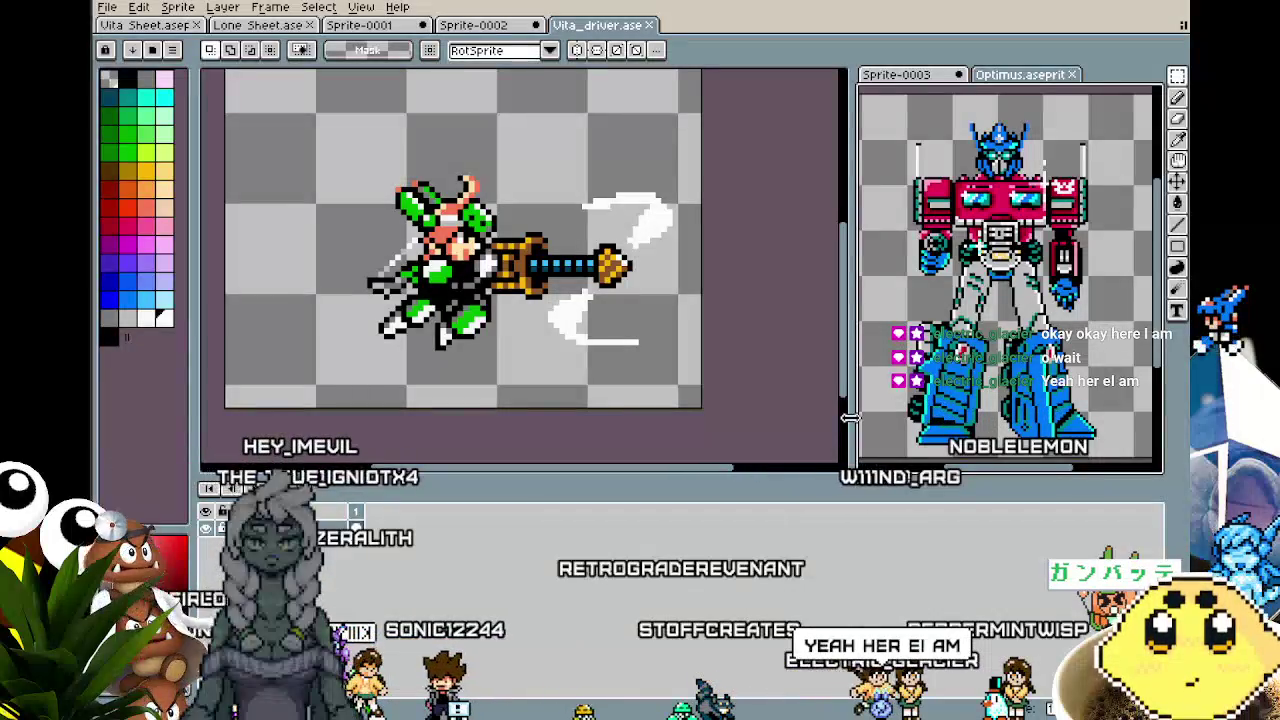
- Widen the Optimus editor and lower the timeline splitter, then zoom into the Optimus sprite
mouse_move(849, 418)
mouse_down()
mouse_move(766, 418)
mouse_move(779, 418)
mouse_up()
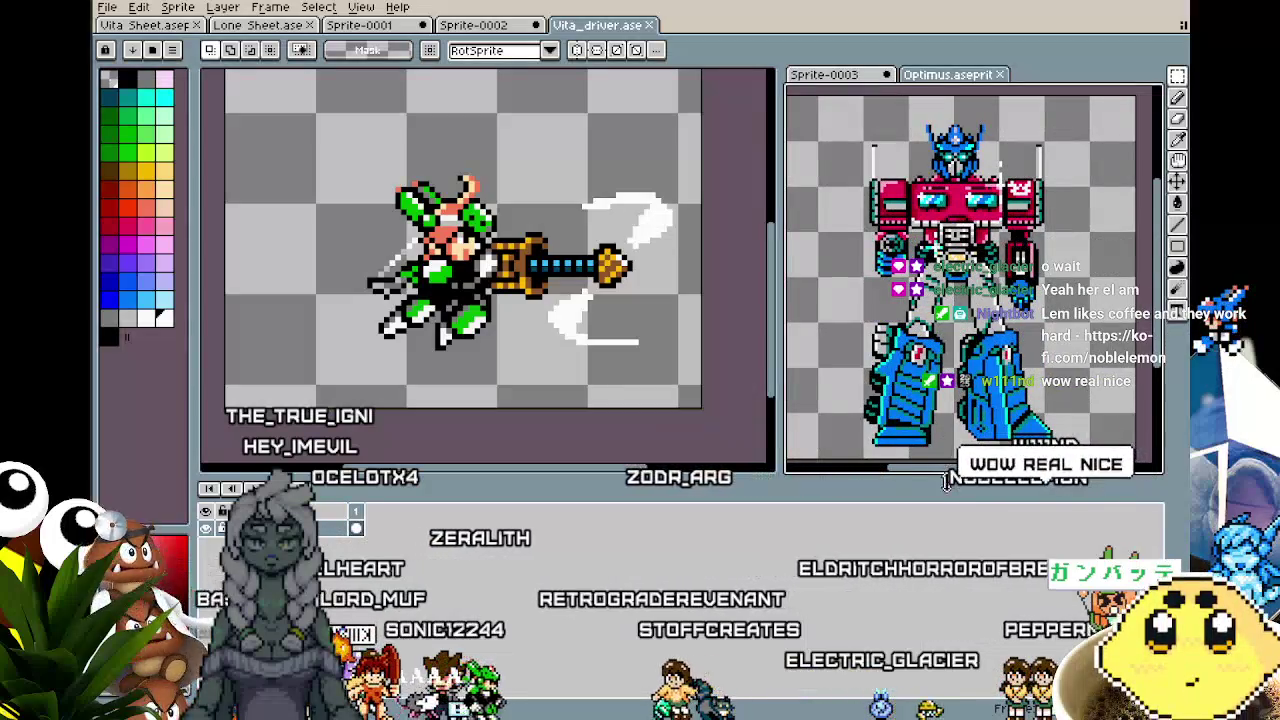
drag(946, 482, 946, 500)
scroll(950, 175, up, 2)
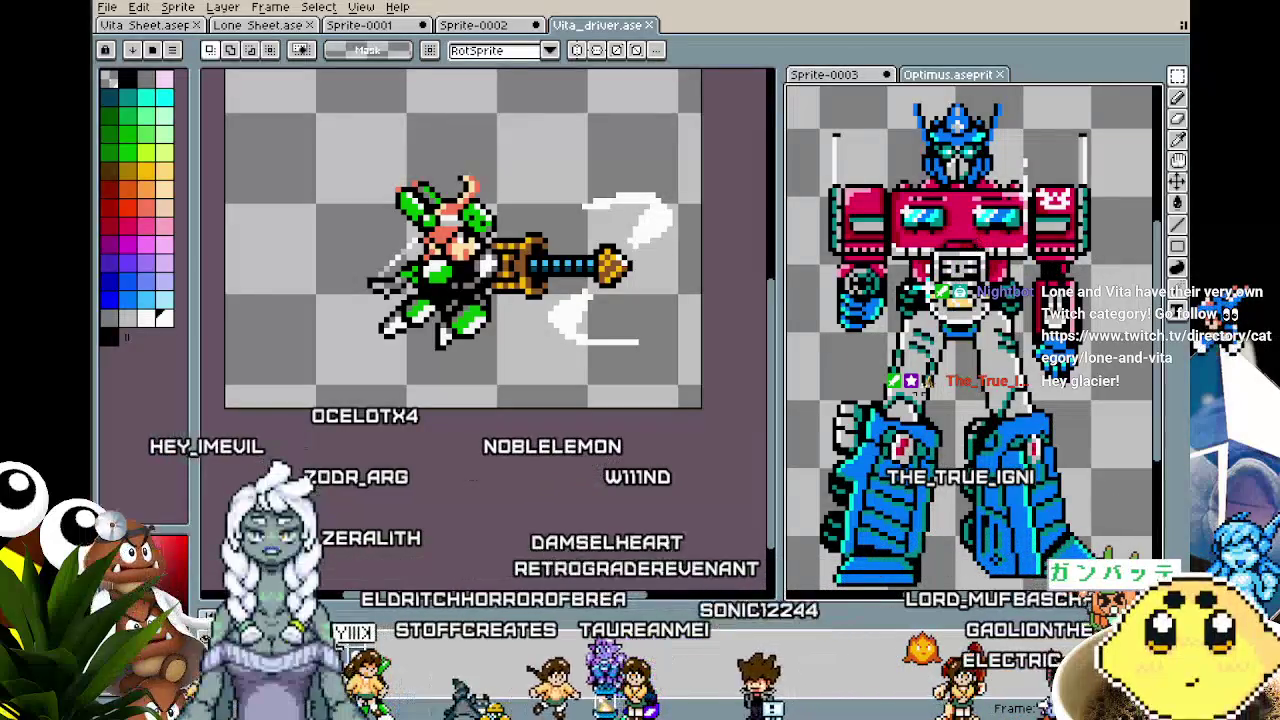
- Scroll the canvas left, then bring up GameMaker's player_lone Key Up - V event code
scroll(968, 330, left, 2)
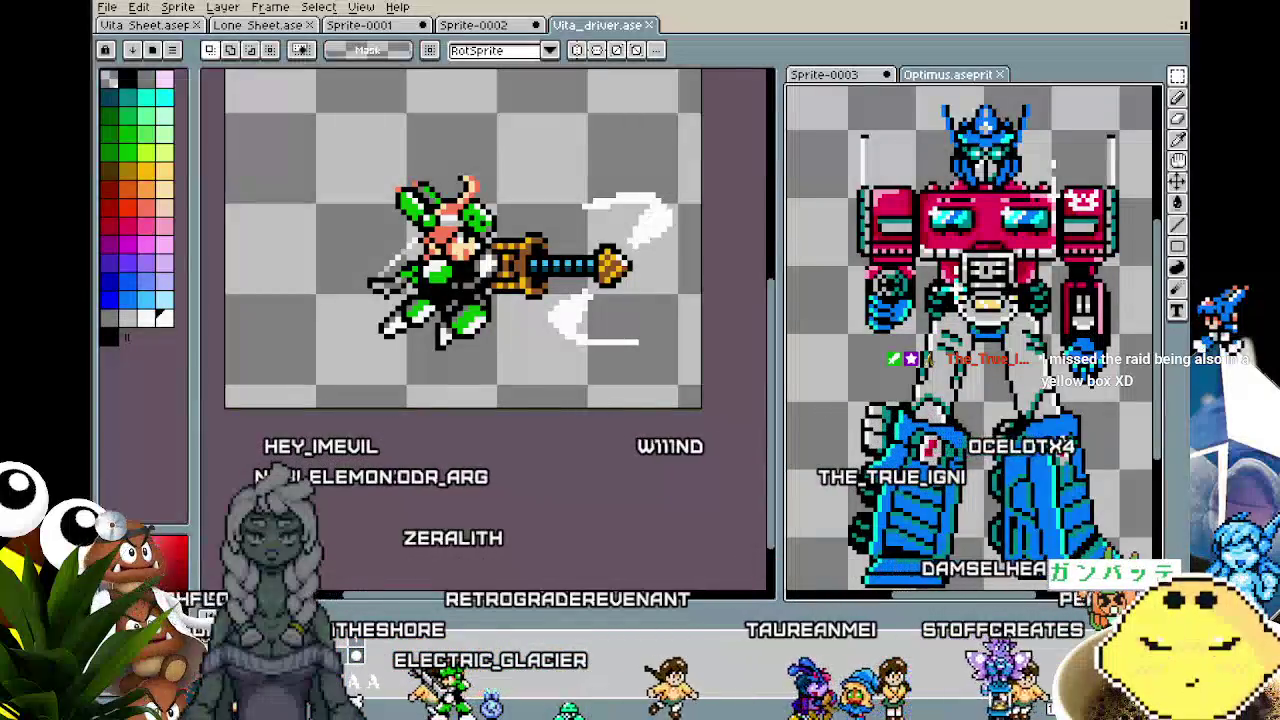
key(alt+Tab)
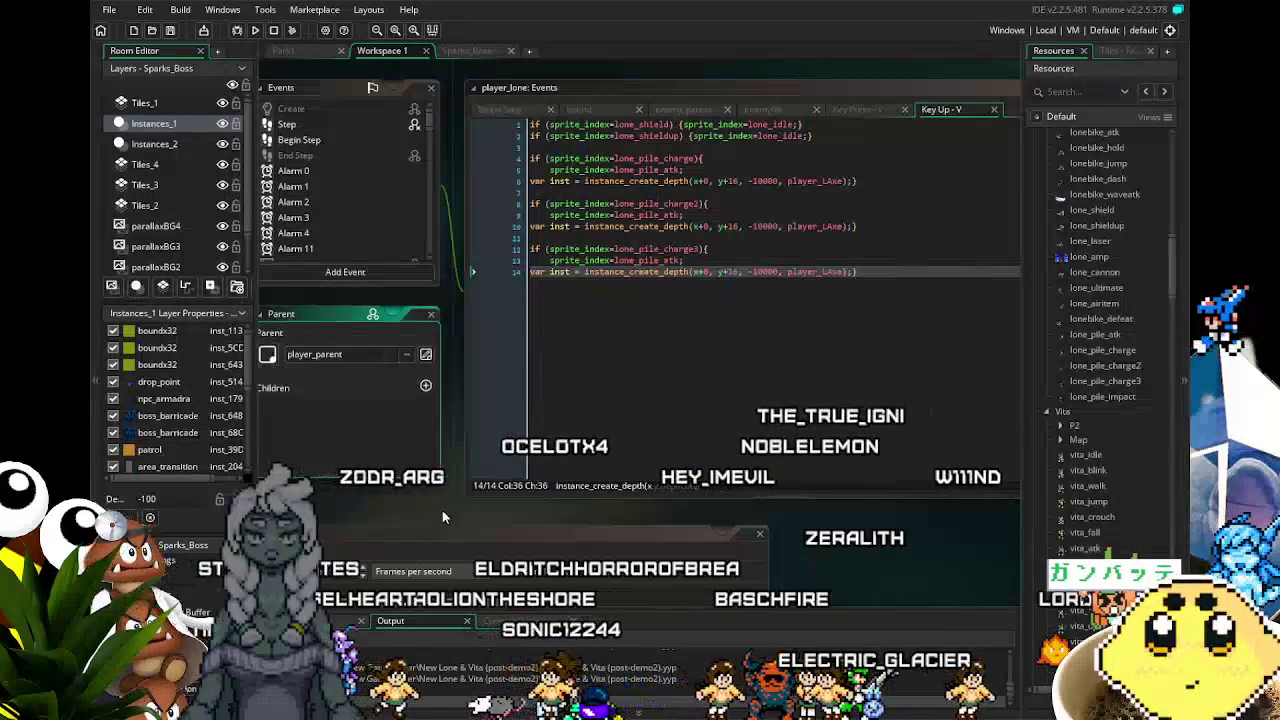
scroll(459, 516, left, 2)
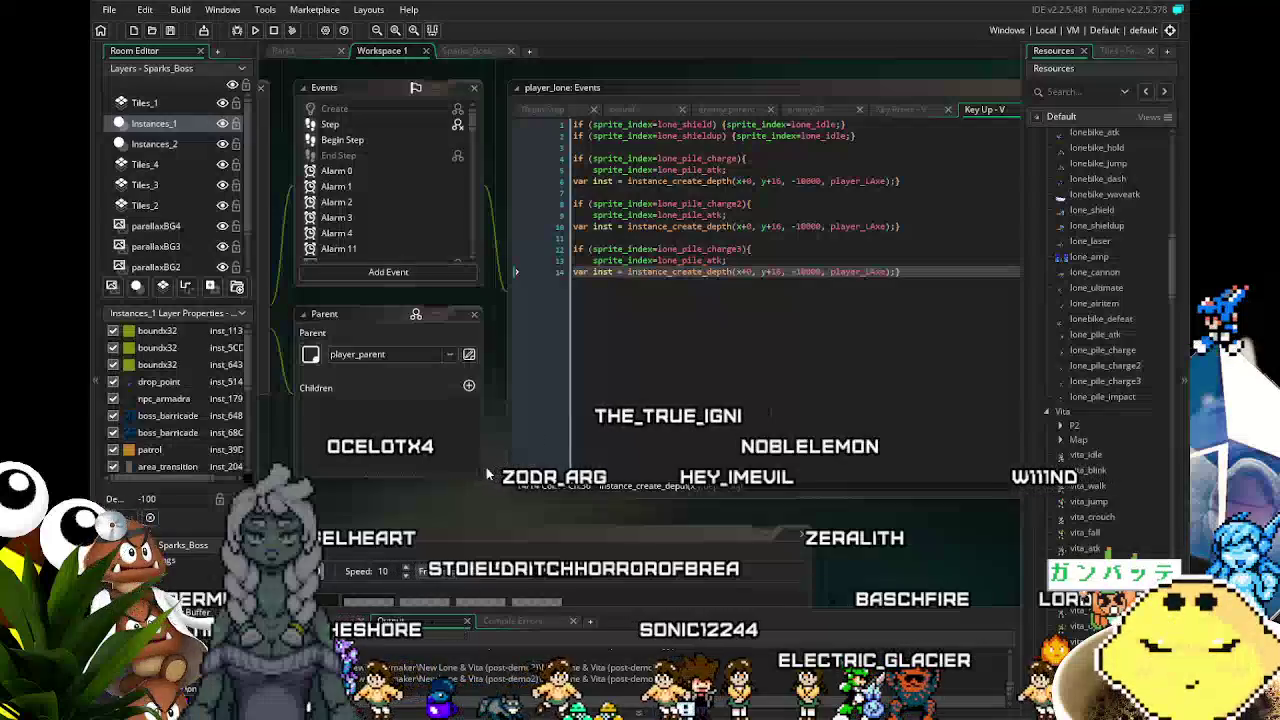
scroll(488, 474, left, 1)
scroll(415, 202, down, 5)
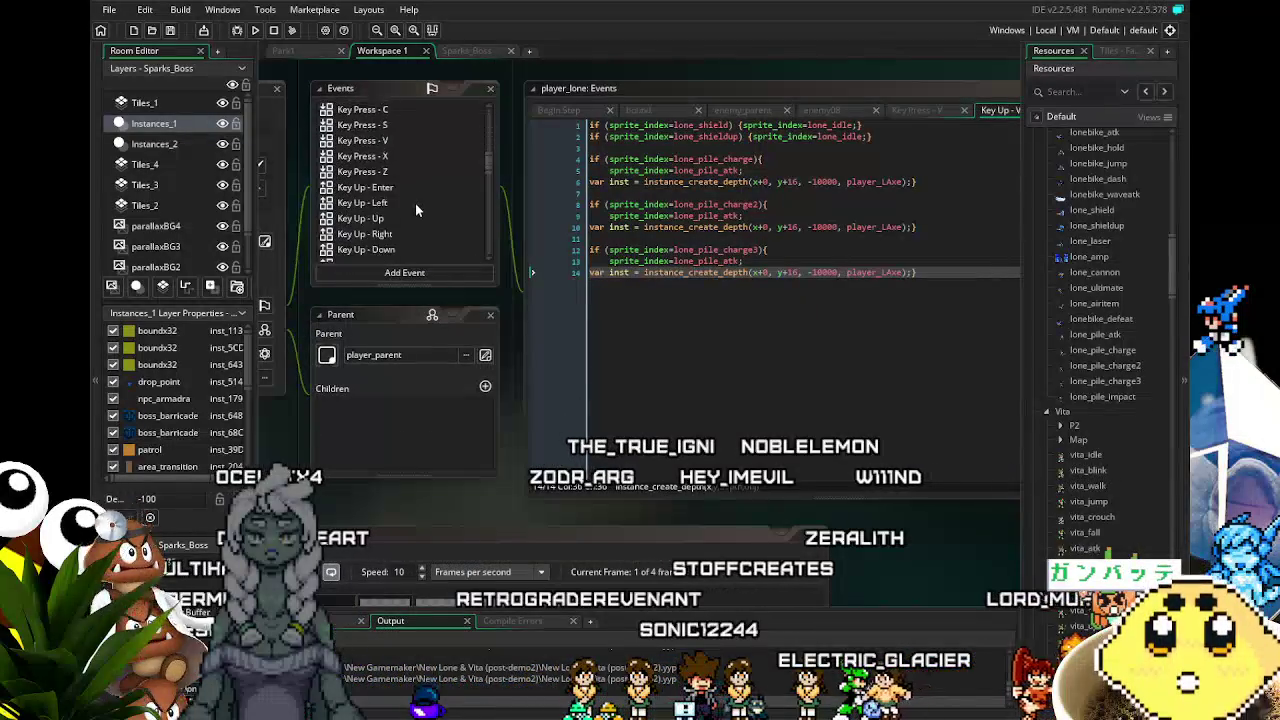
scroll(415, 203, down, 10)
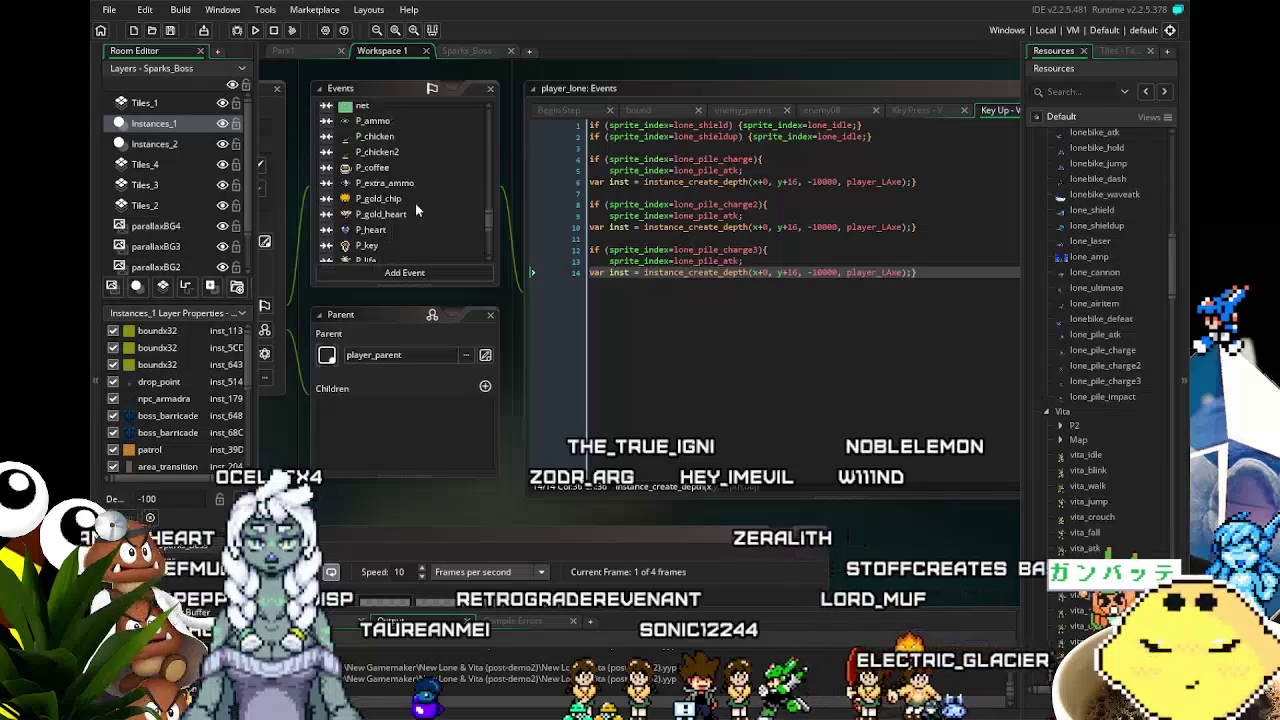
scroll(415, 203, down, 5)
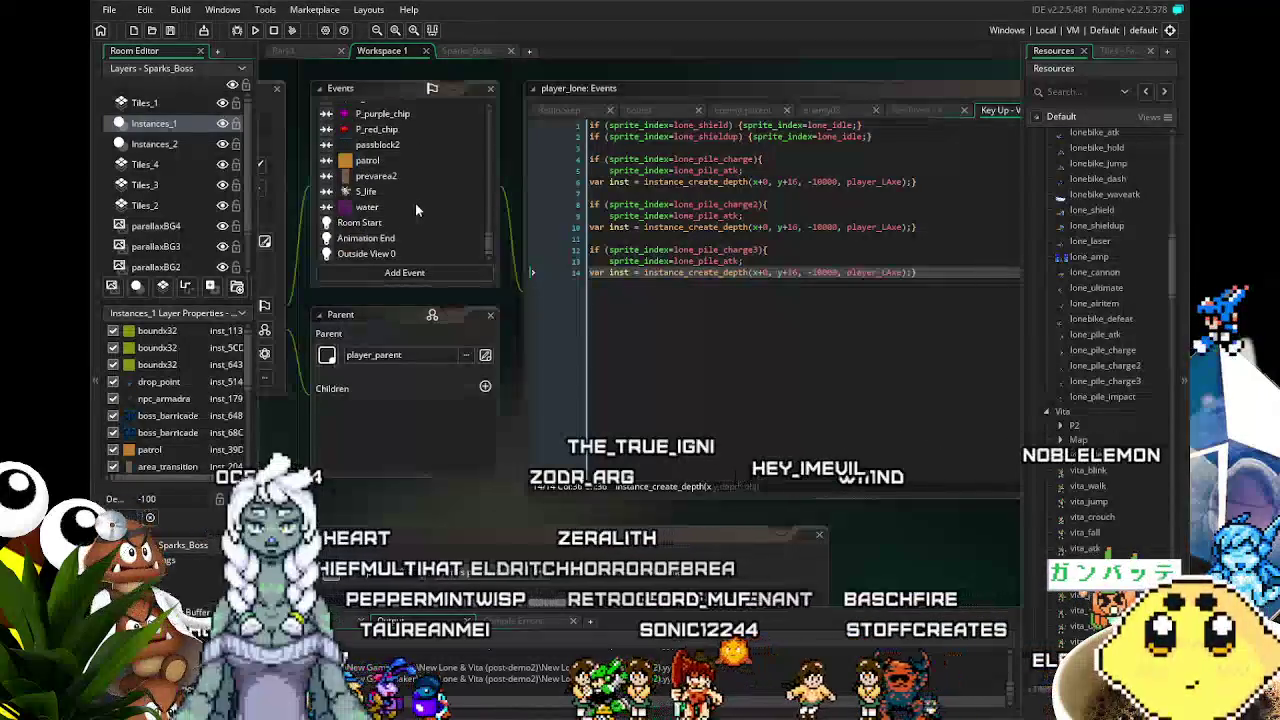
scroll(415, 203, up, 3)
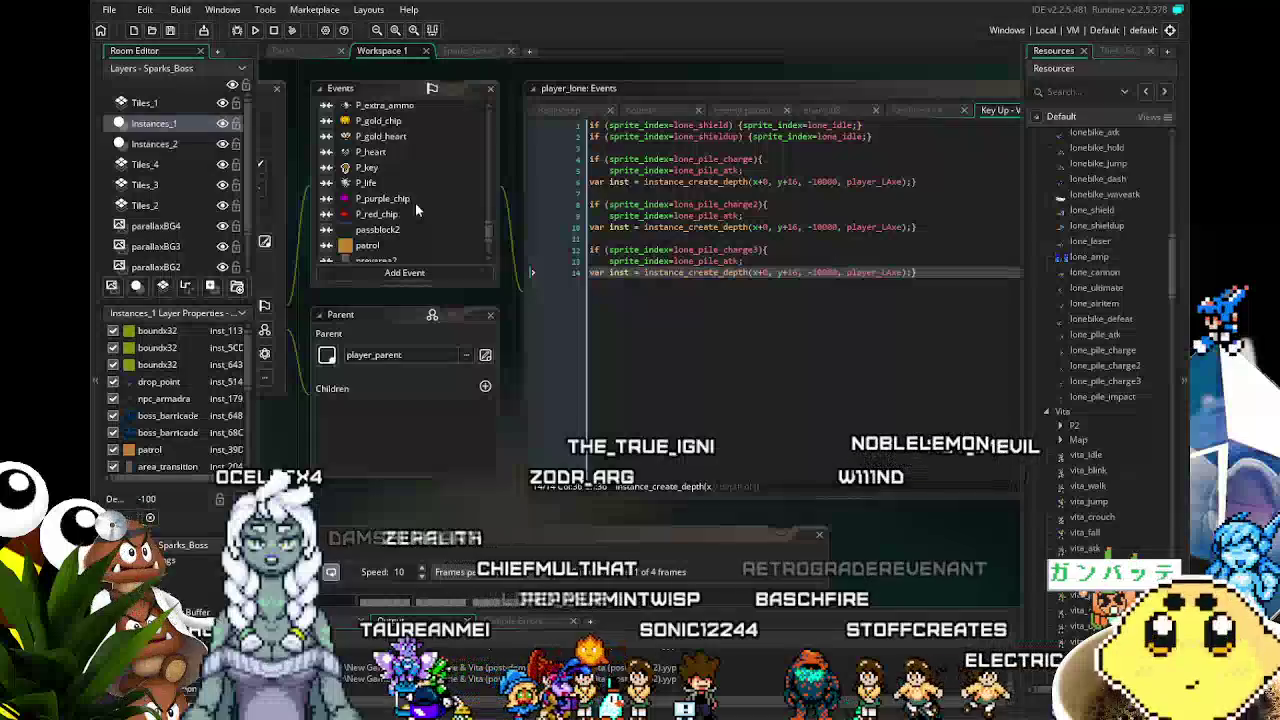
scroll(415, 203, up, 1)
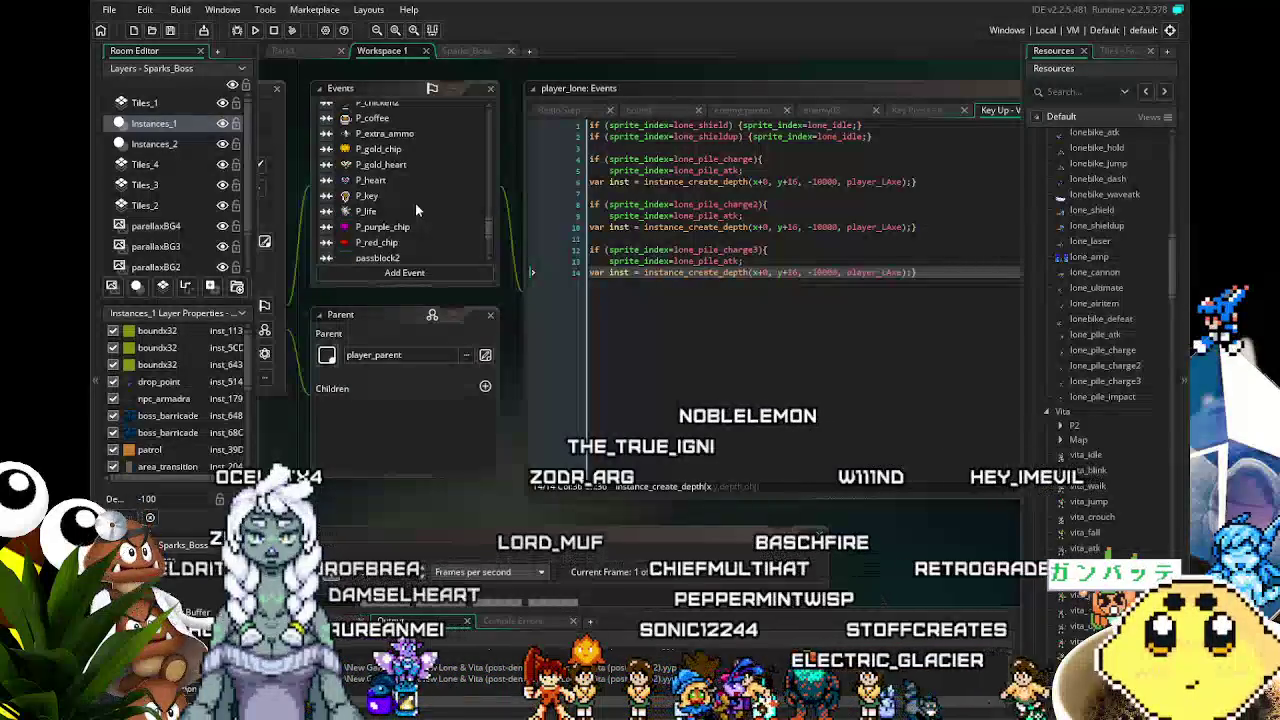
scroll(416, 208, up, 2)
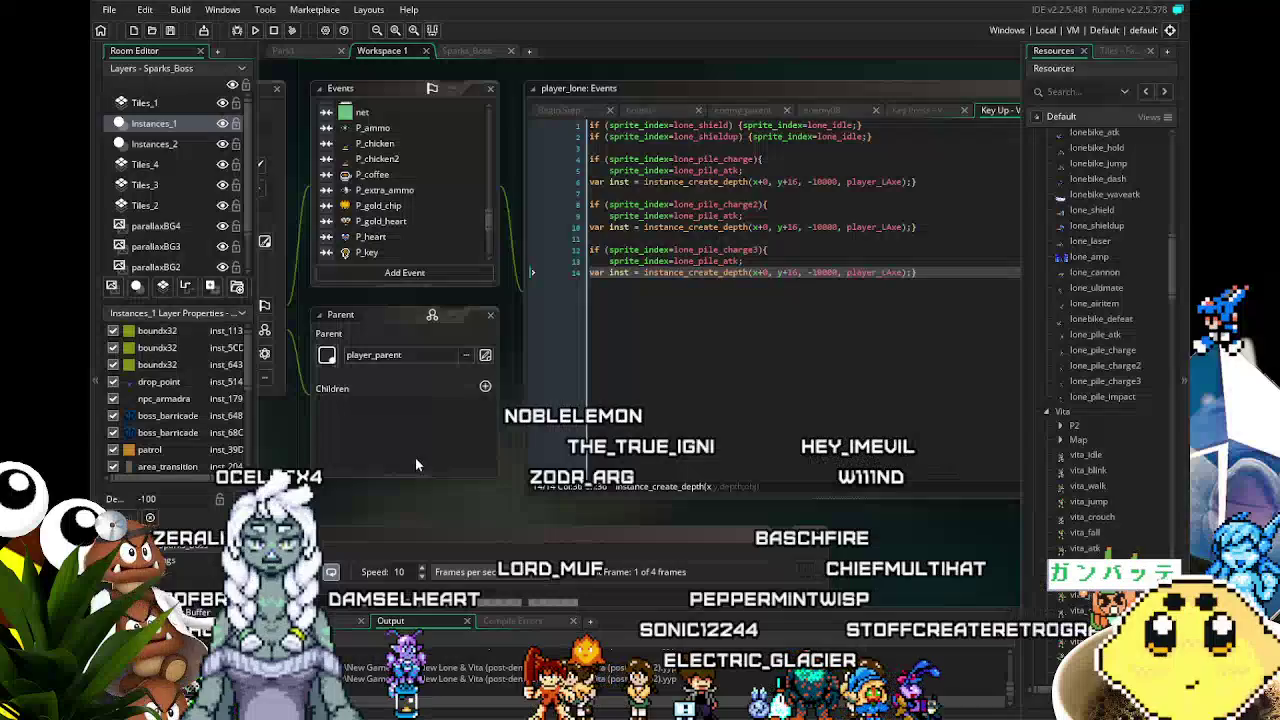
drag(416, 497, 373, 505)
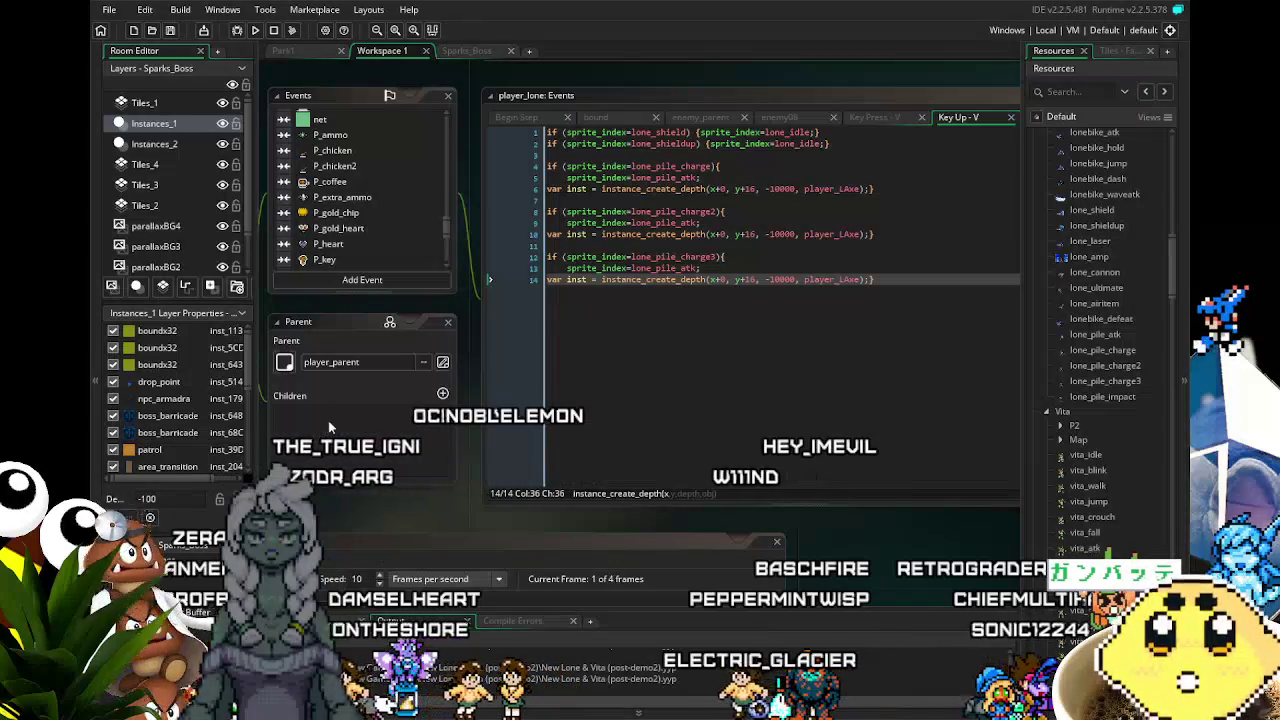
drag(380, 516, 408, 516)
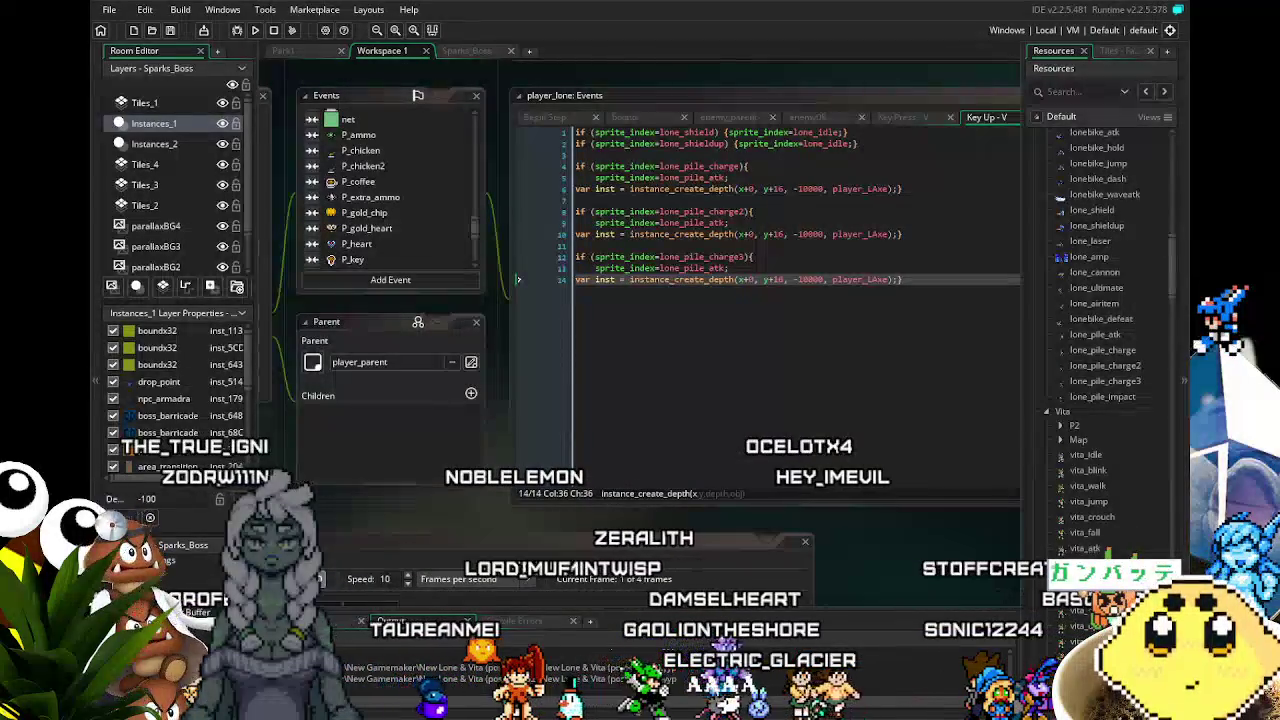
click(452, 487)
drag(452, 487, 424, 493)
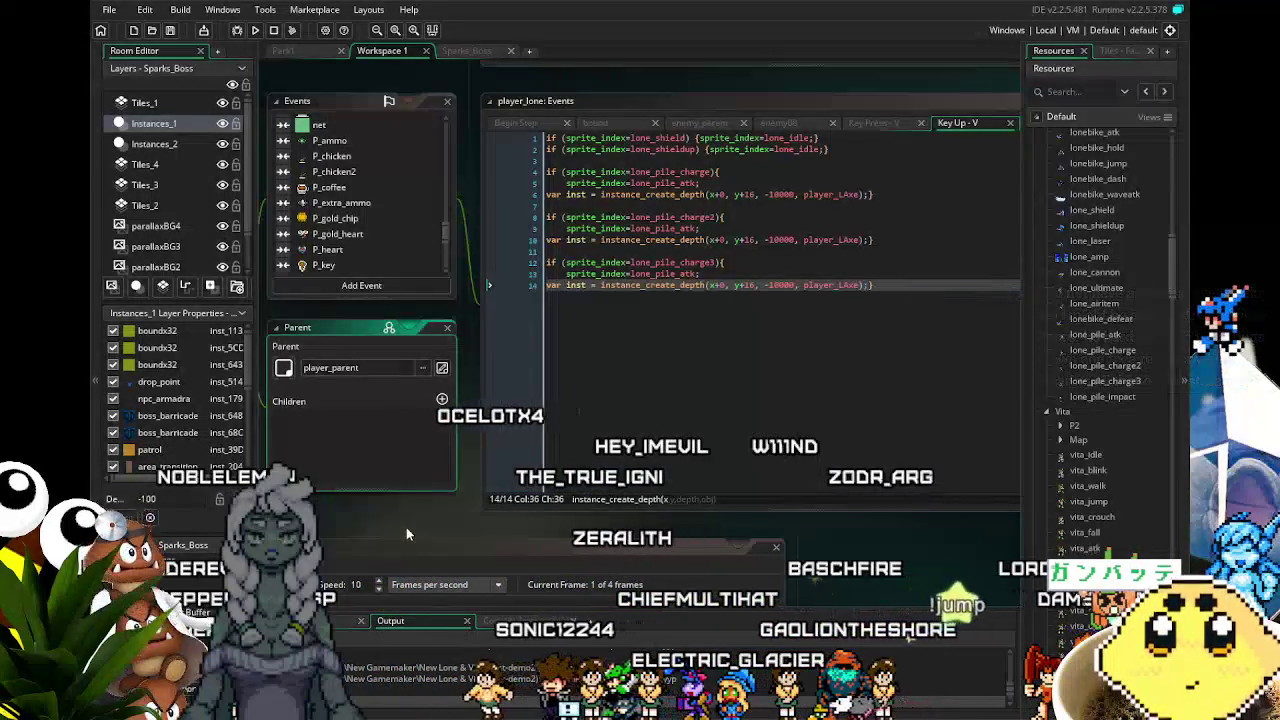
drag(429, 522, 454, 523)
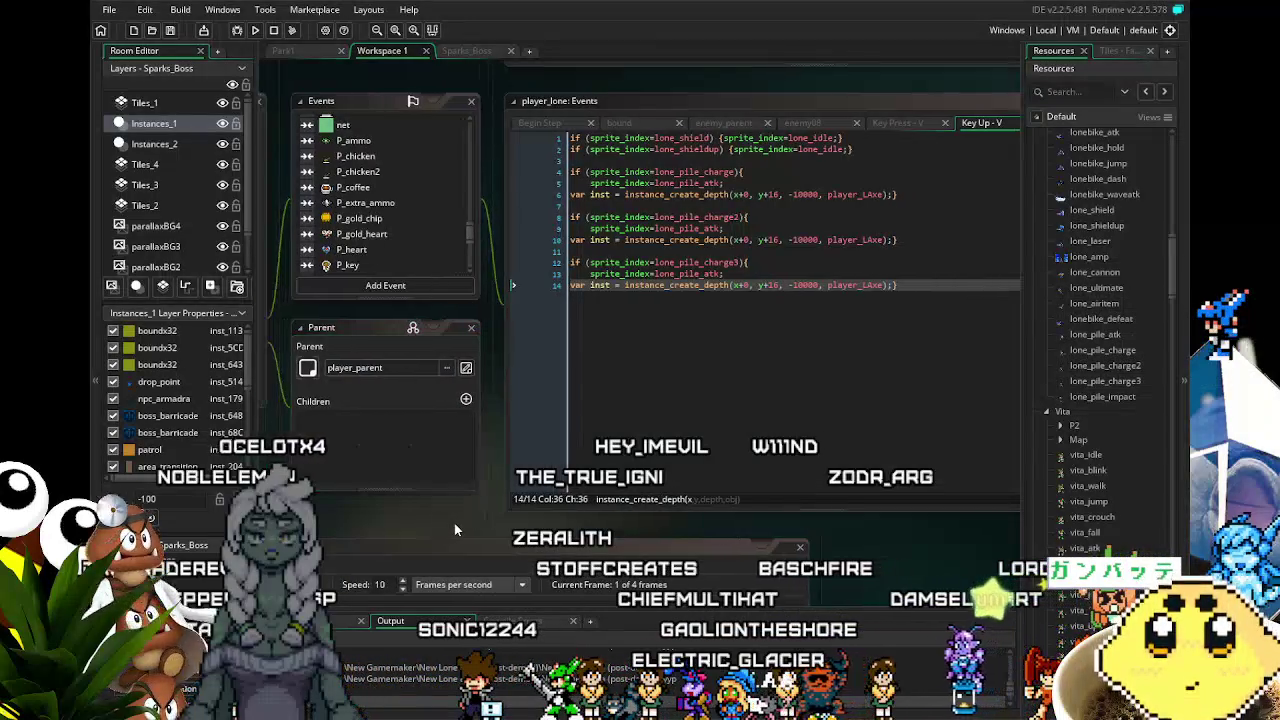
click(802, 207)
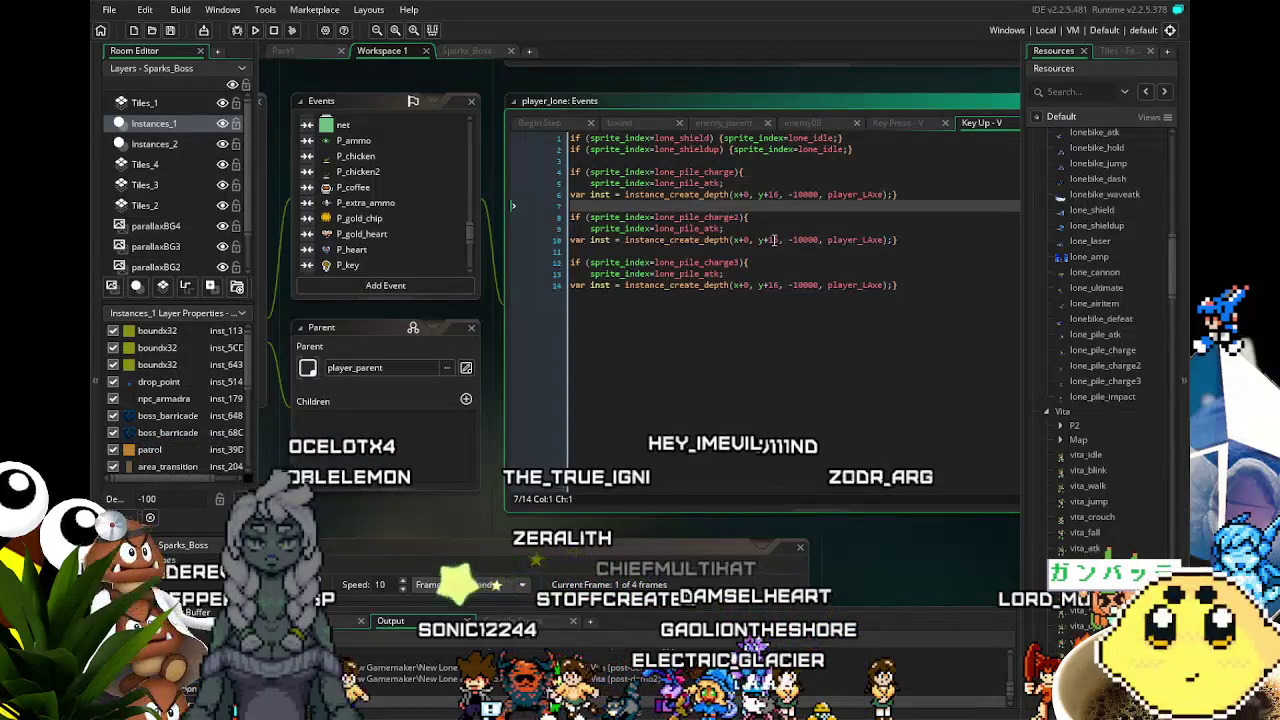
click(773, 240)
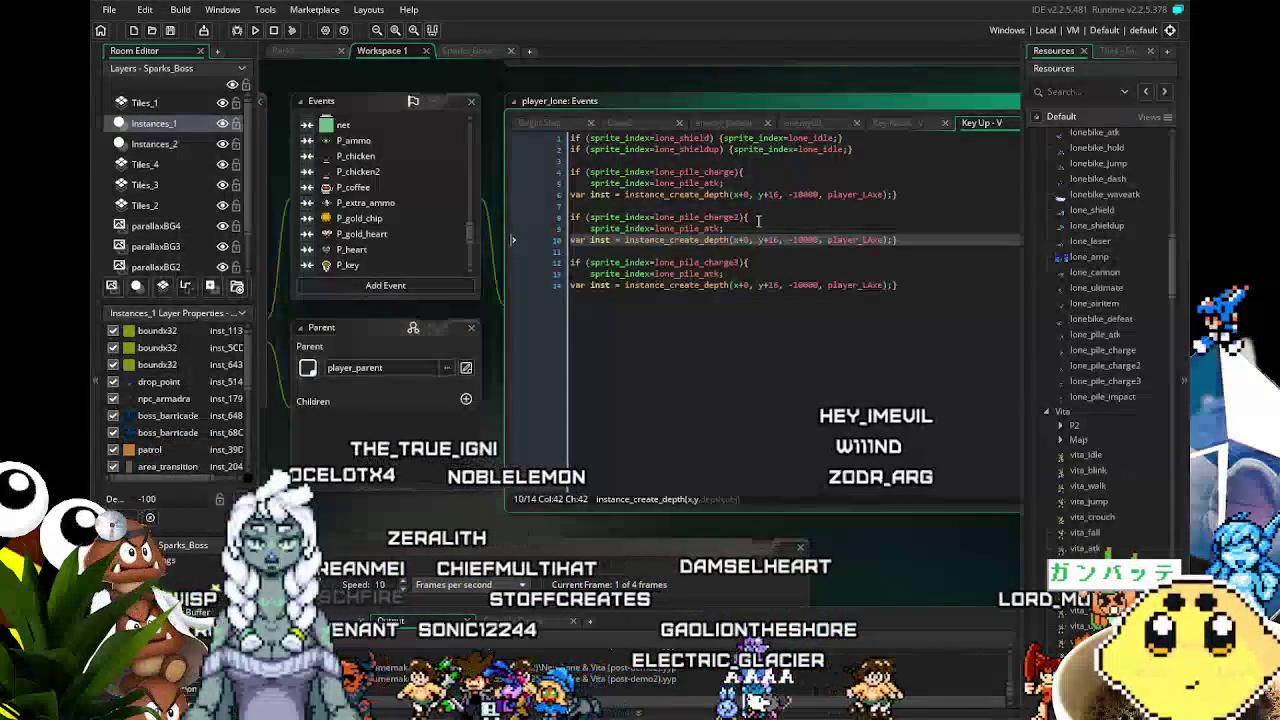
click(852, 285)
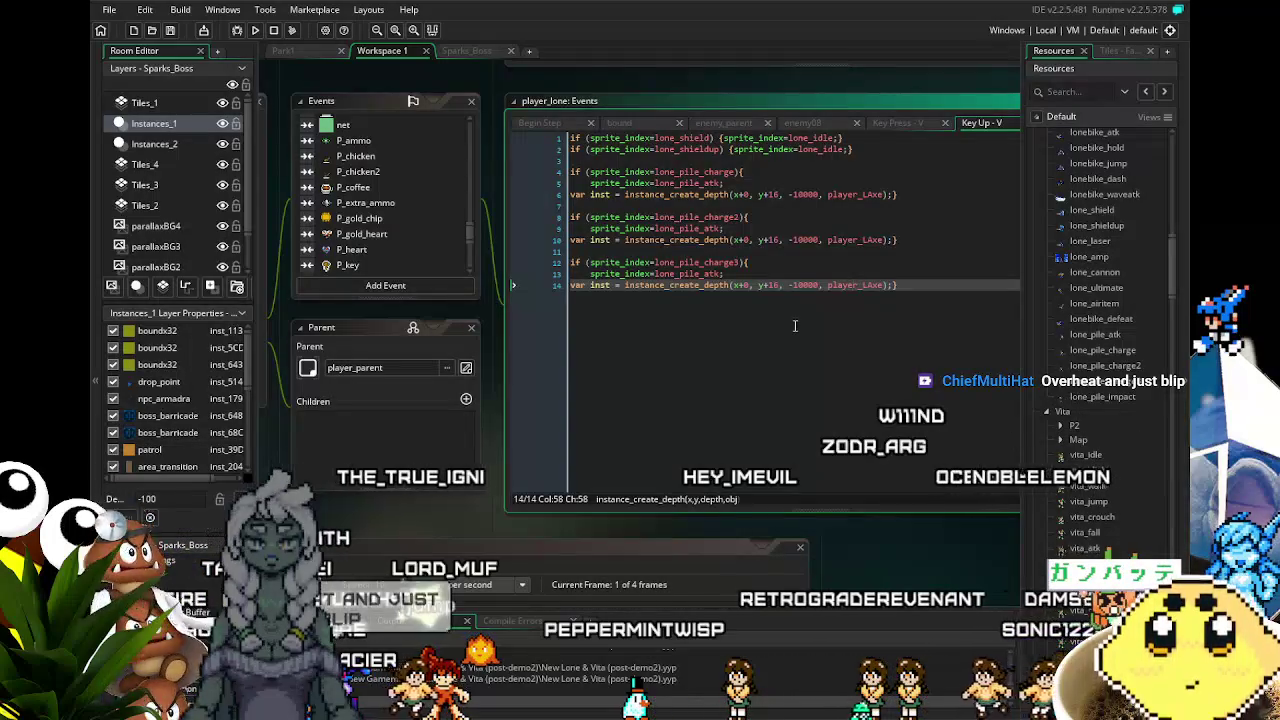
key(Left)
key(Left)
key(Left)
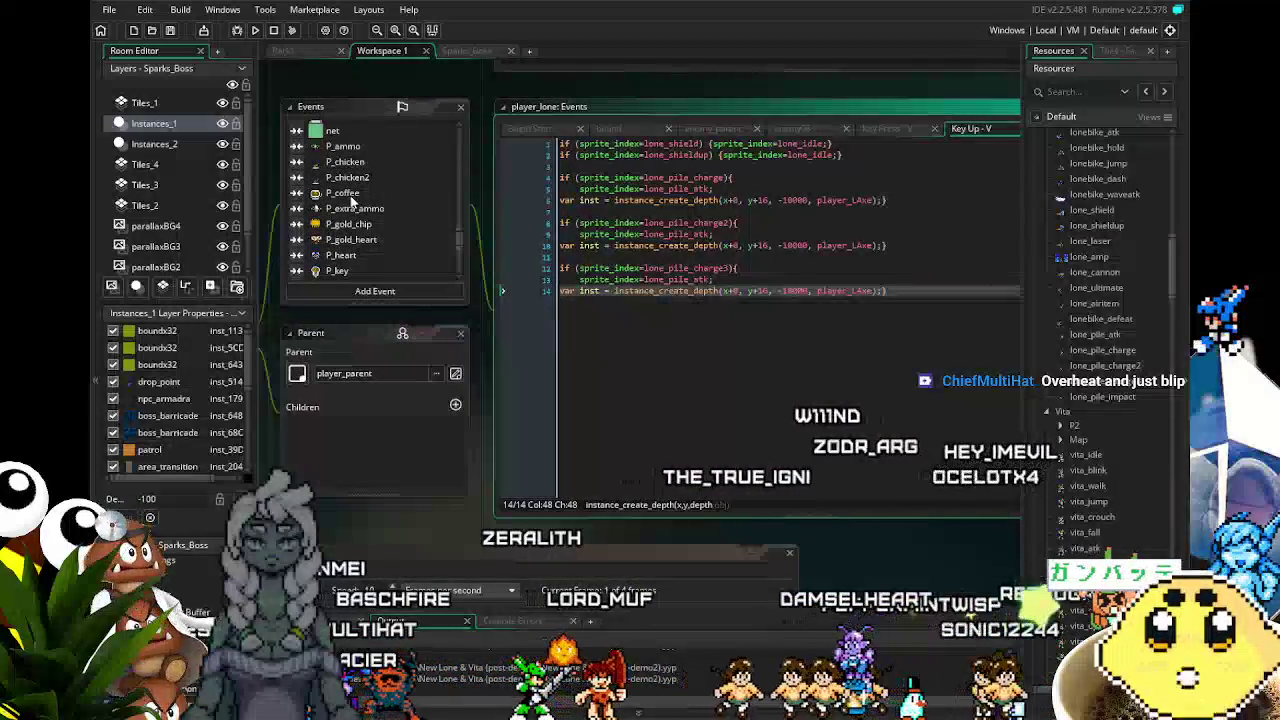
- Collapse and re-expand the Lone sprite folder in the Resources panel
scroll(352, 201, down, 10)
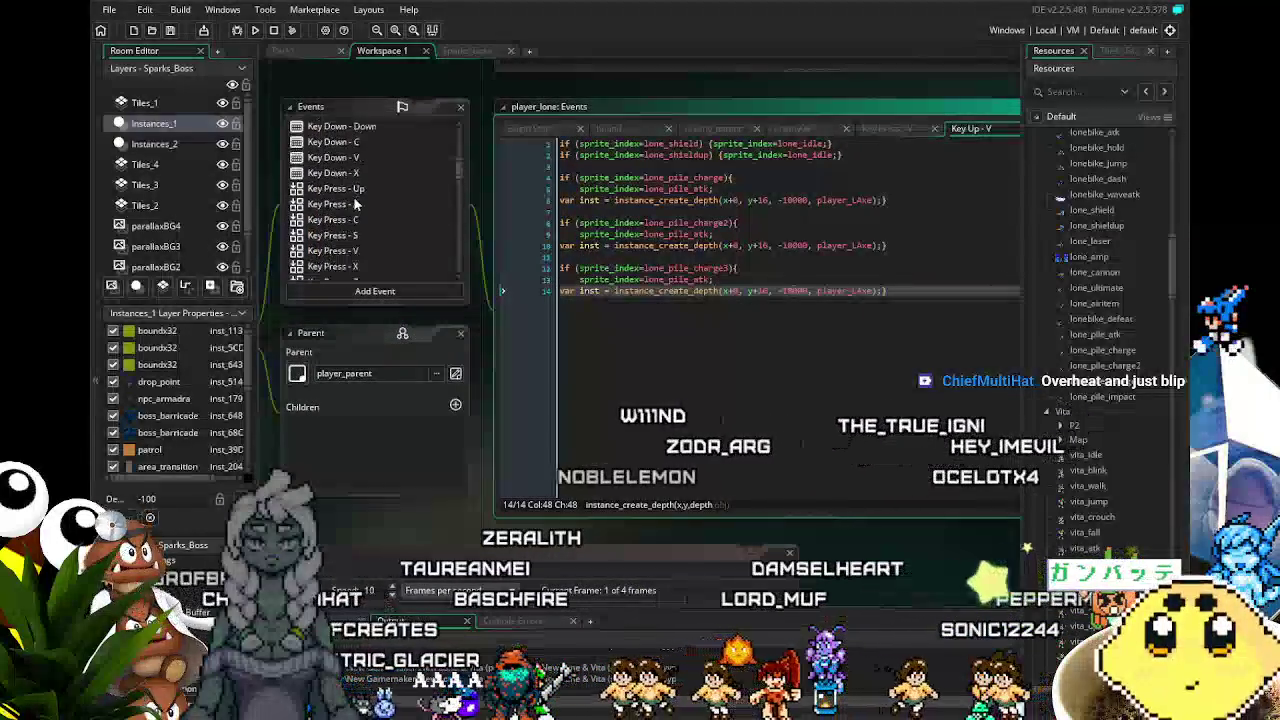
scroll(1124, 431, down, 10)
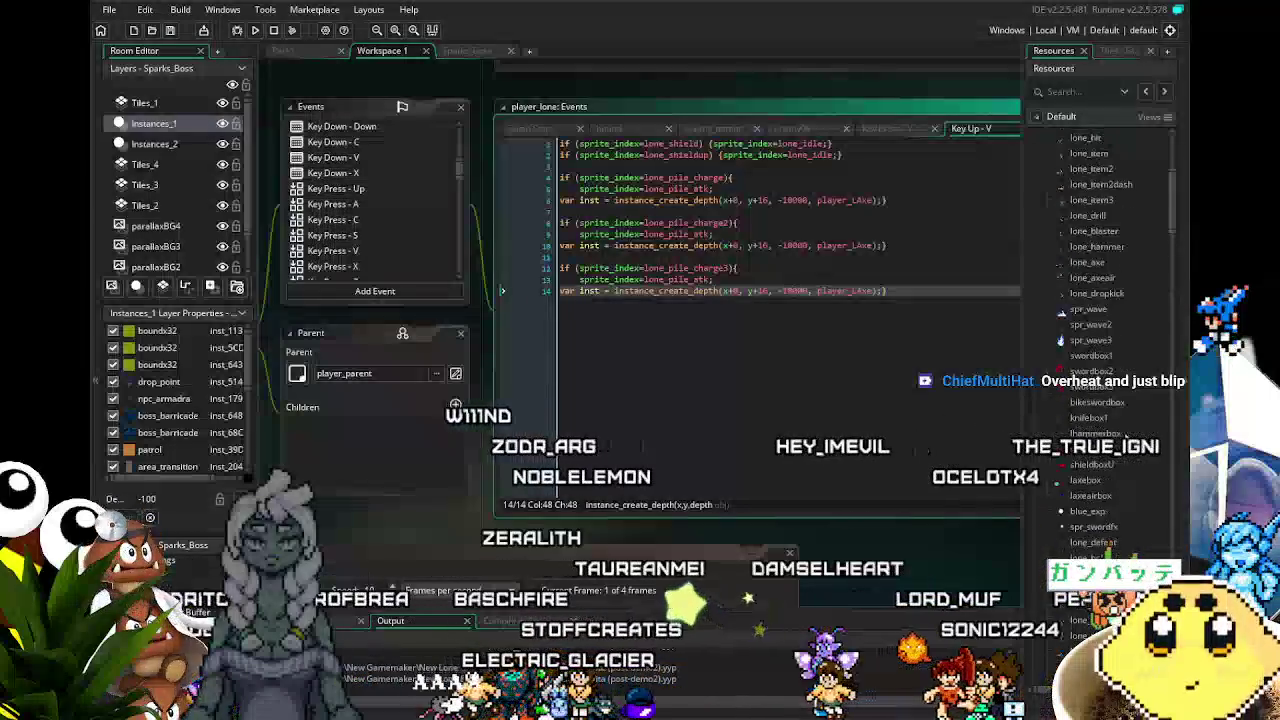
scroll(1124, 432, up, 10)
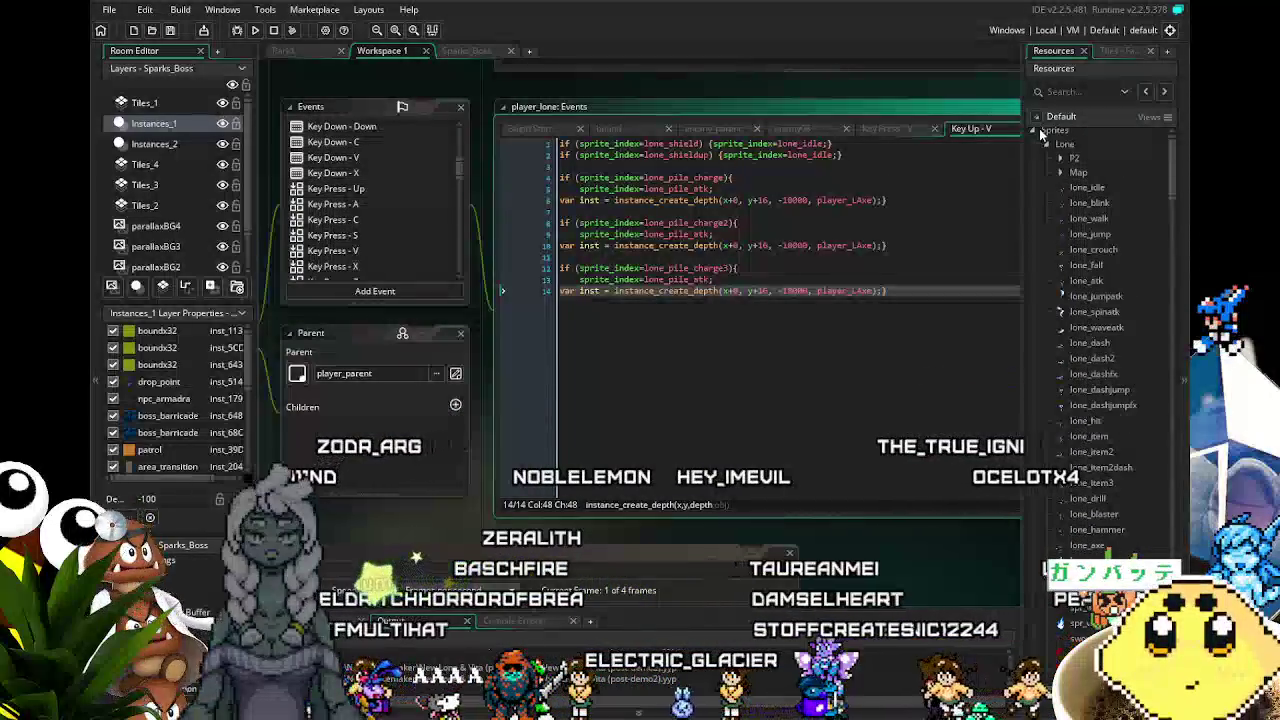
click(1047, 145)
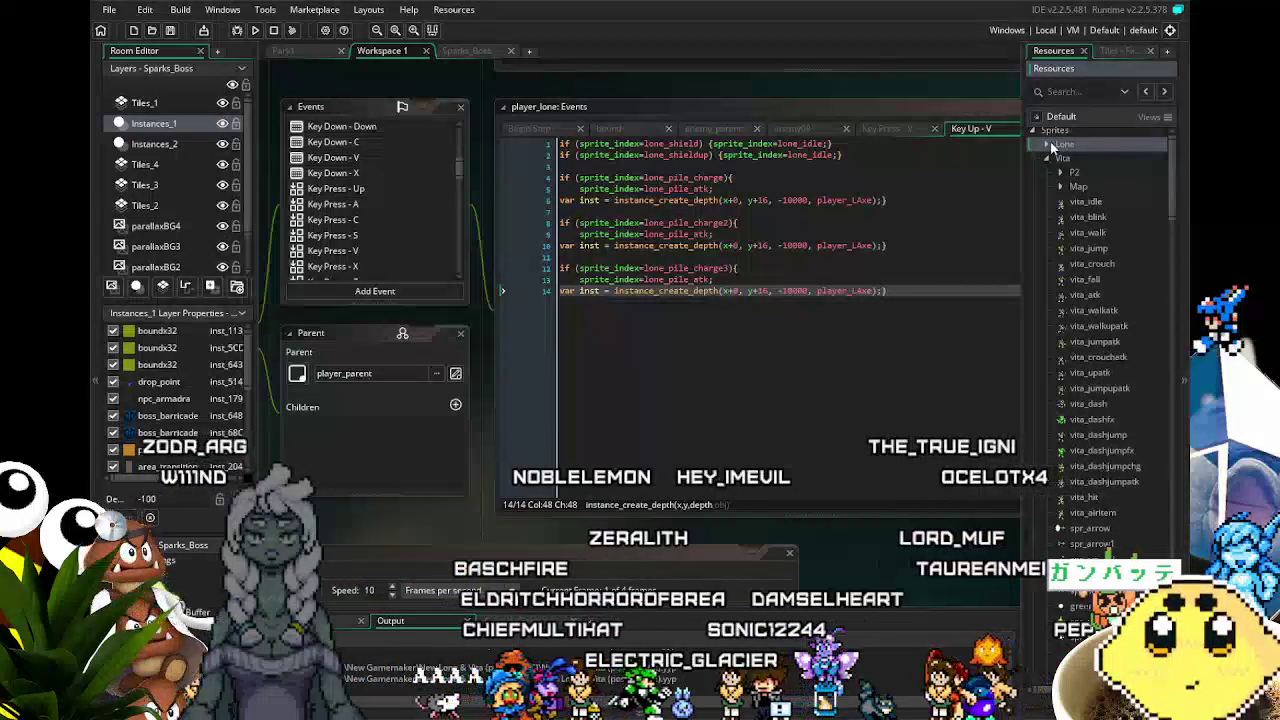
click(1048, 145)
- Scroll down the asset tree and expand the Enemy group showing wheely_idle and spydarak_walk
scroll(1050, 218, down, 8)
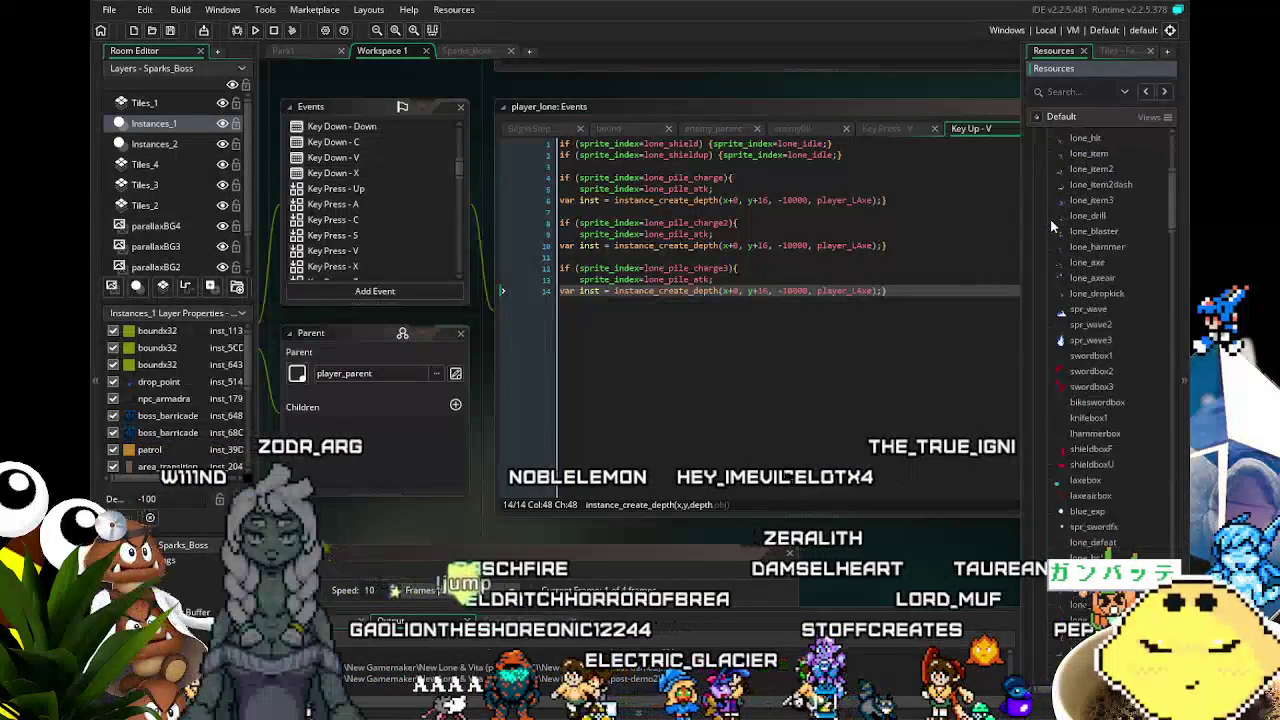
scroll(1050, 218, down, 10)
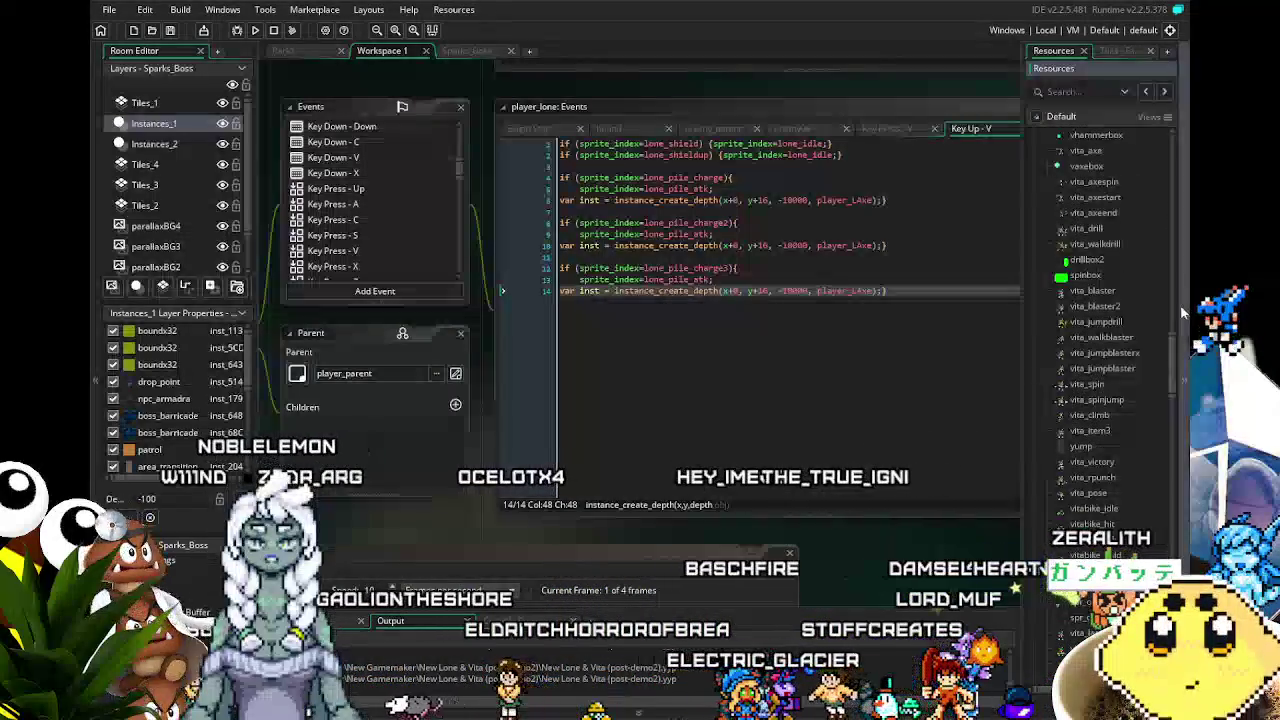
drag(1175, 315, 1170, 405)
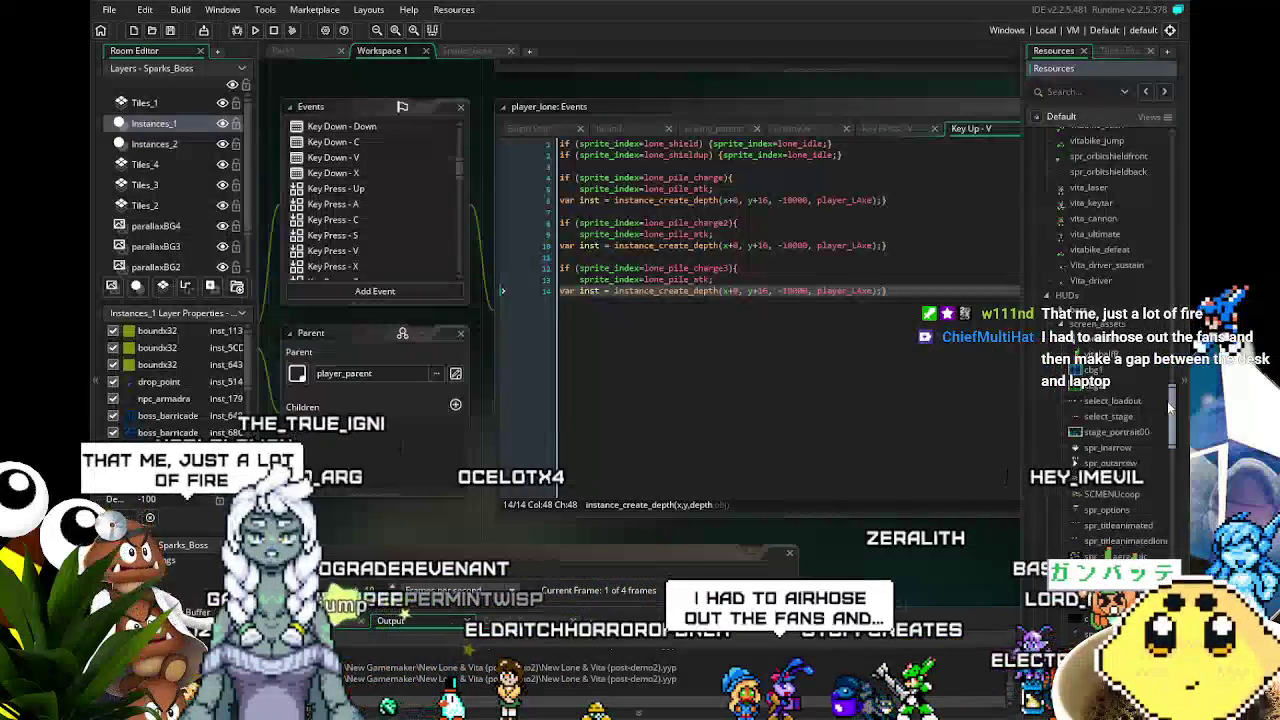
scroll(1130, 413, down, 7)
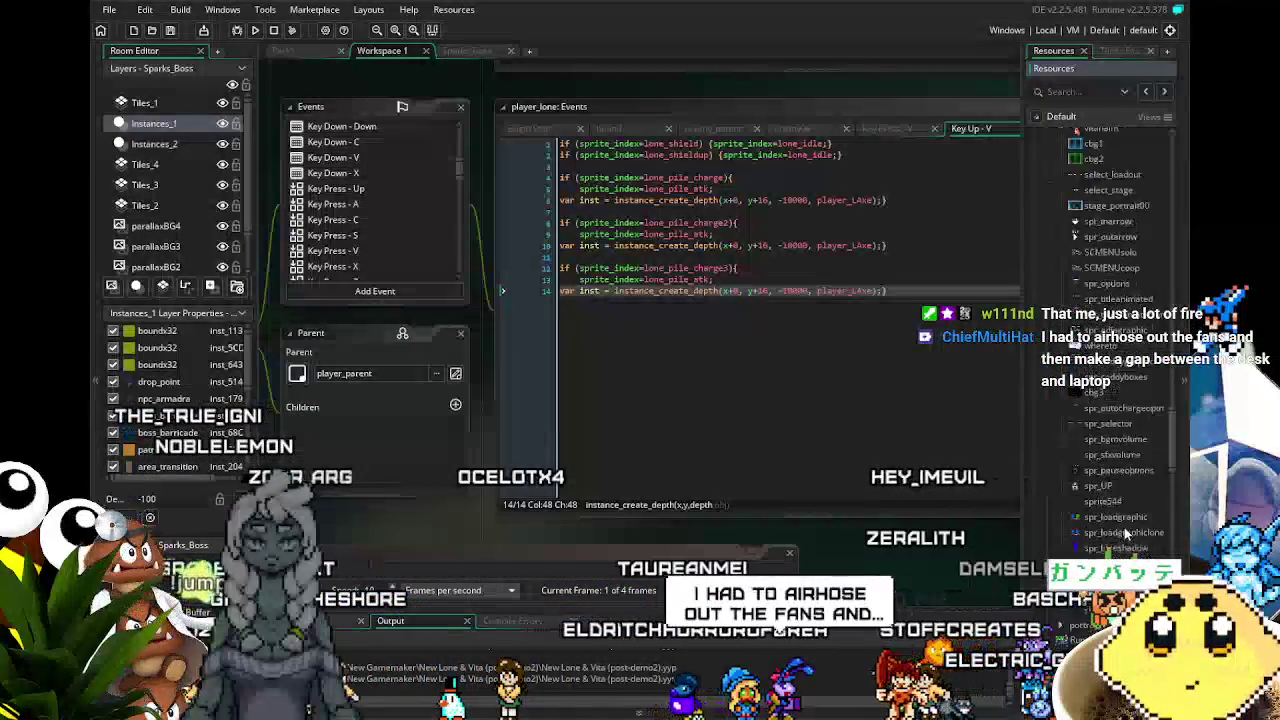
scroll(1124, 535, down, 2)
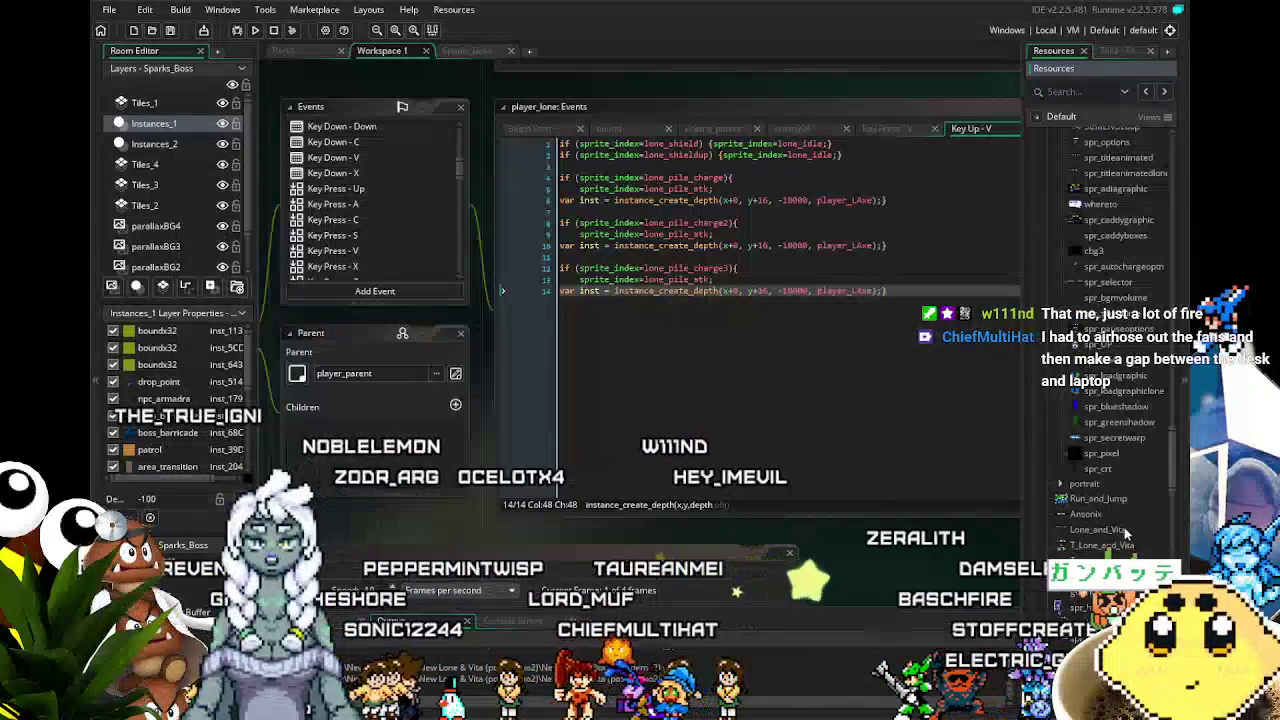
scroll(1124, 533, down, 8)
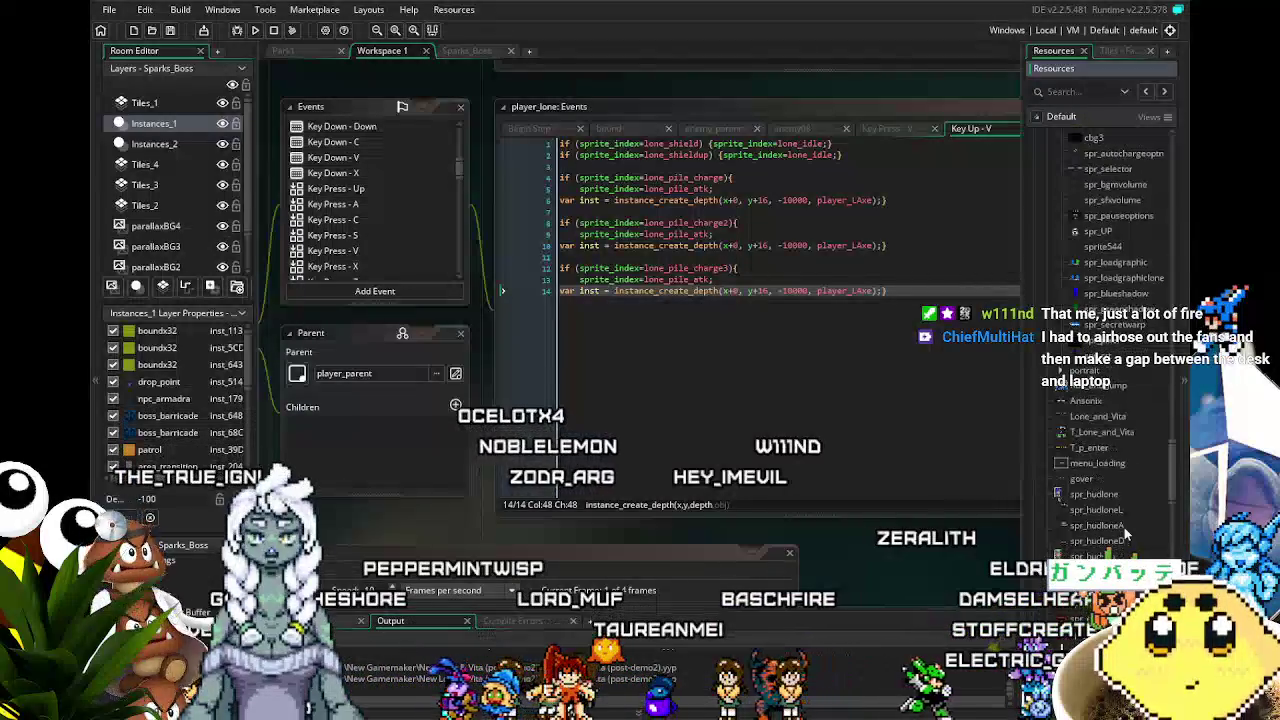
scroll(1124, 527, down, 6)
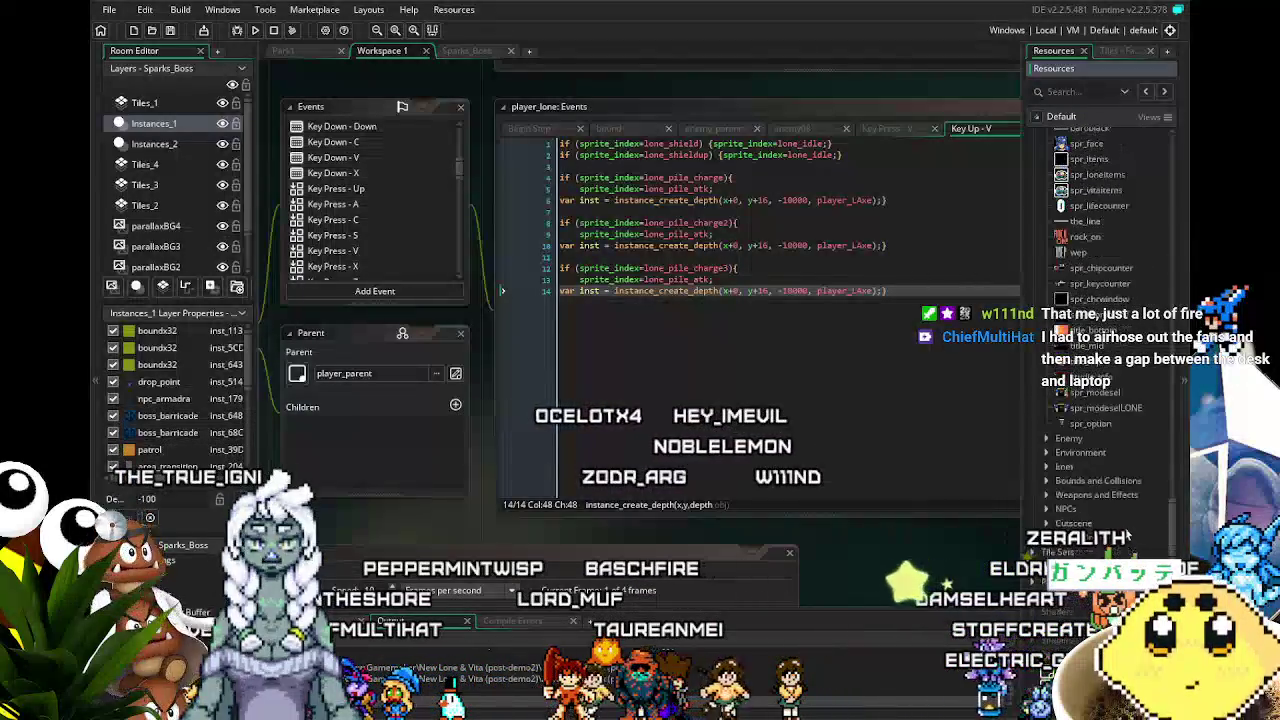
click(1046, 440)
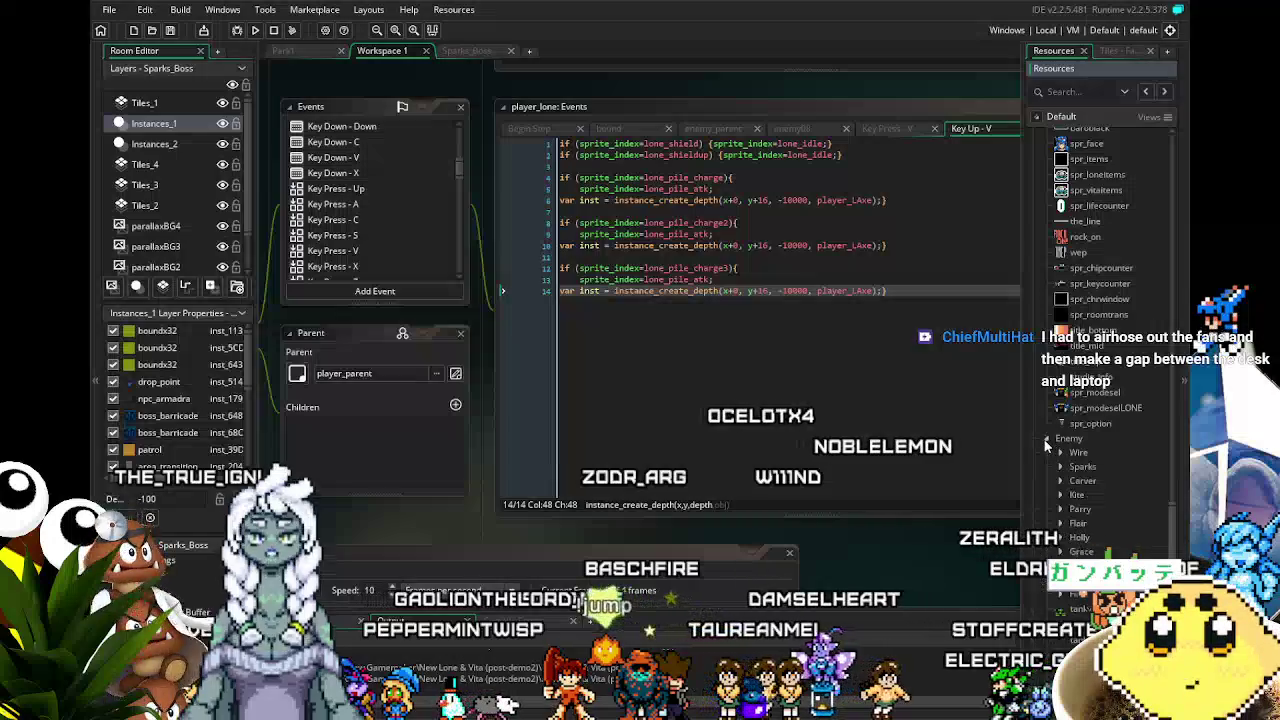
click(1046, 440)
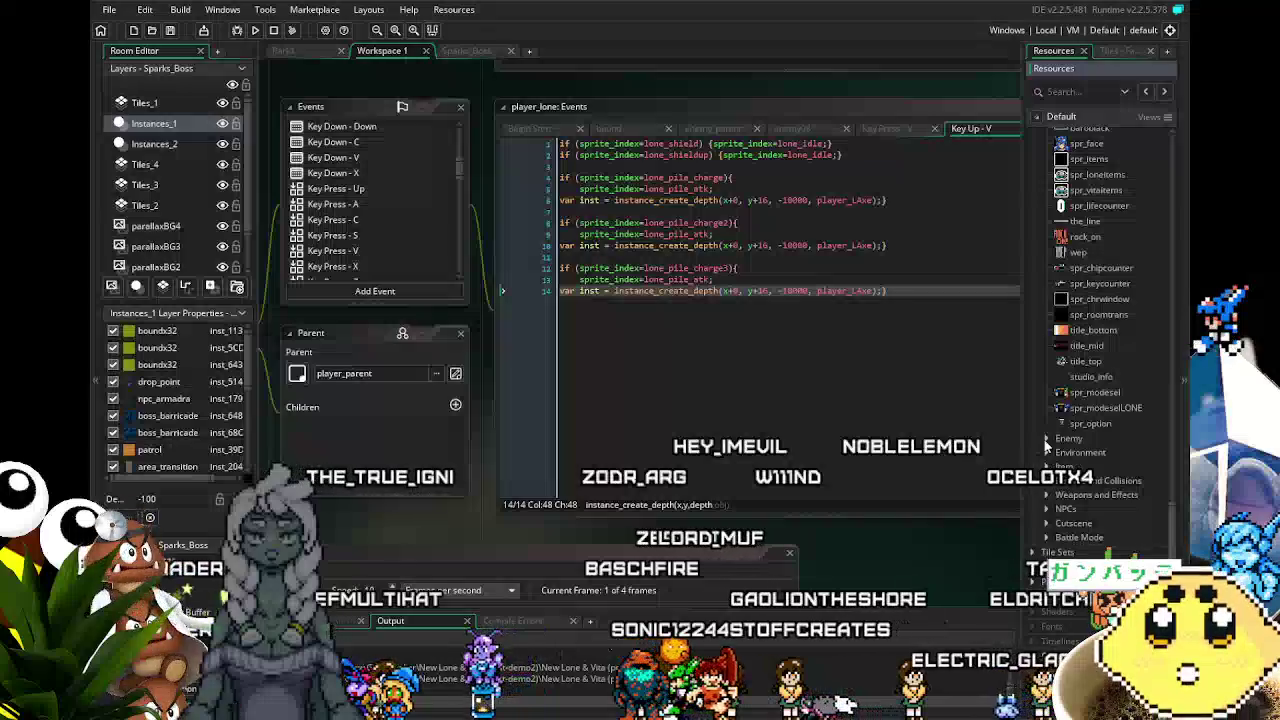
click(1046, 440)
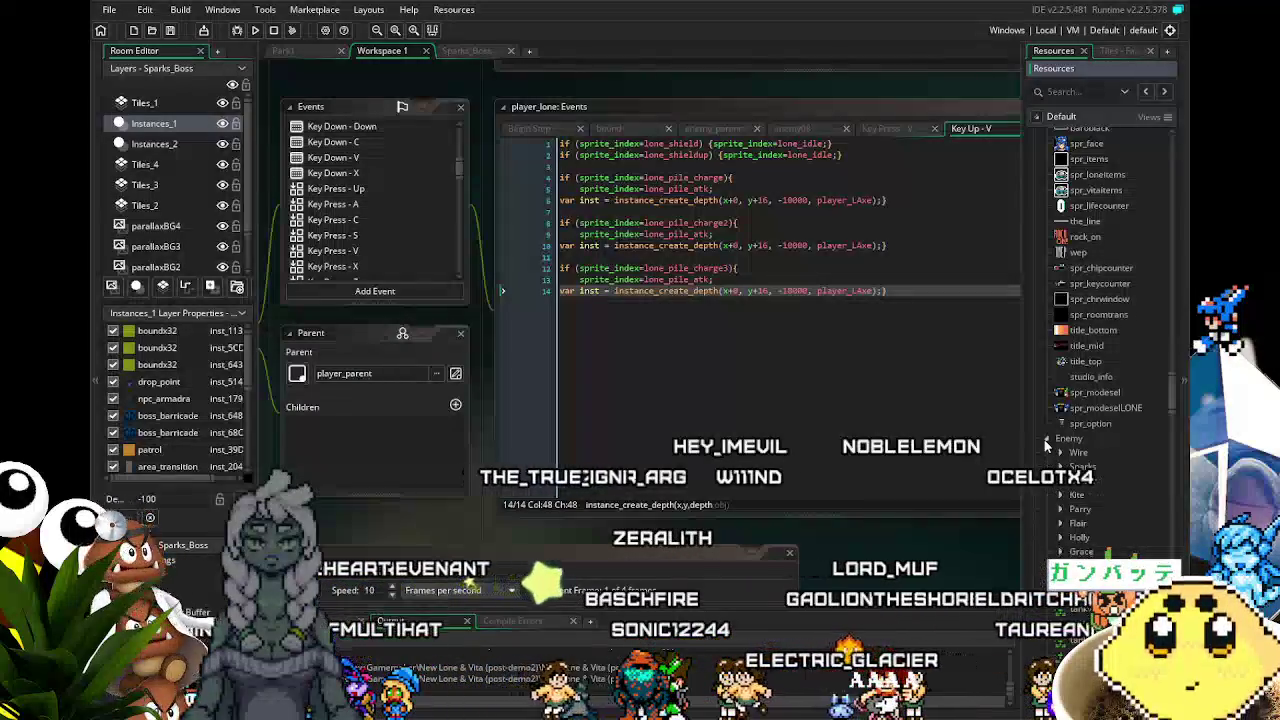
scroll(1044, 439, down, 10)
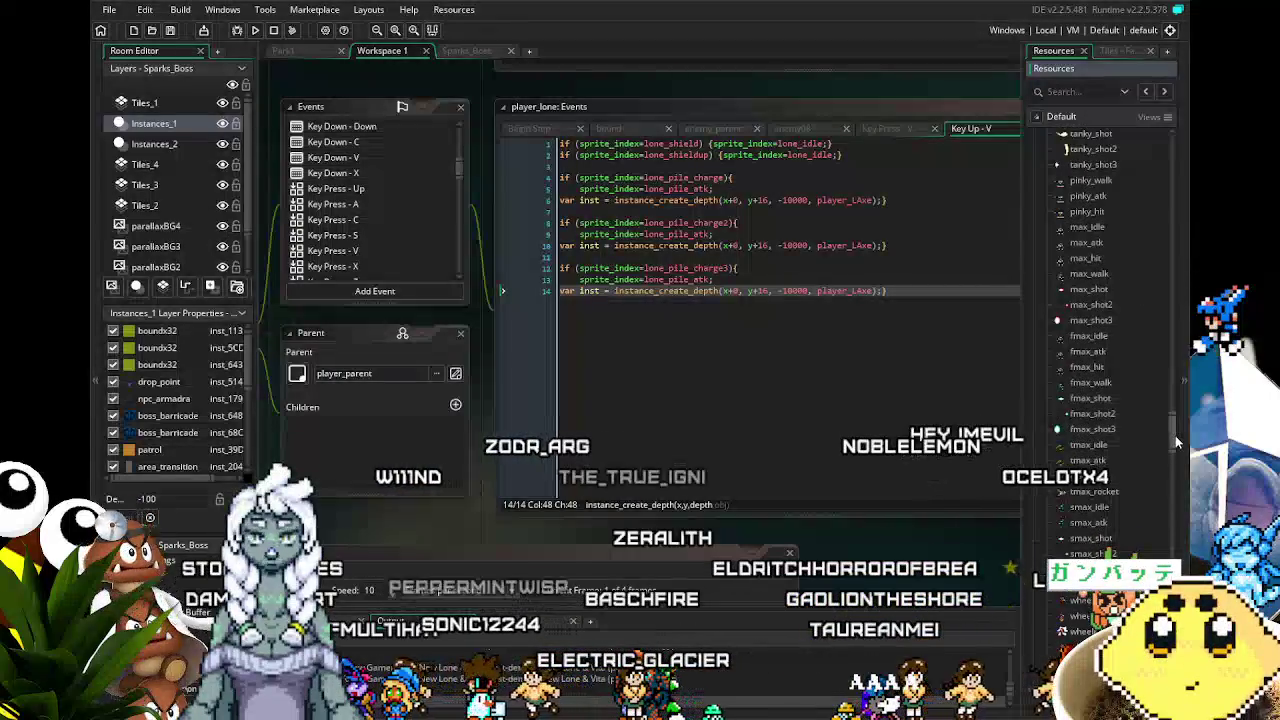
drag(1175, 435, 1174, 588)
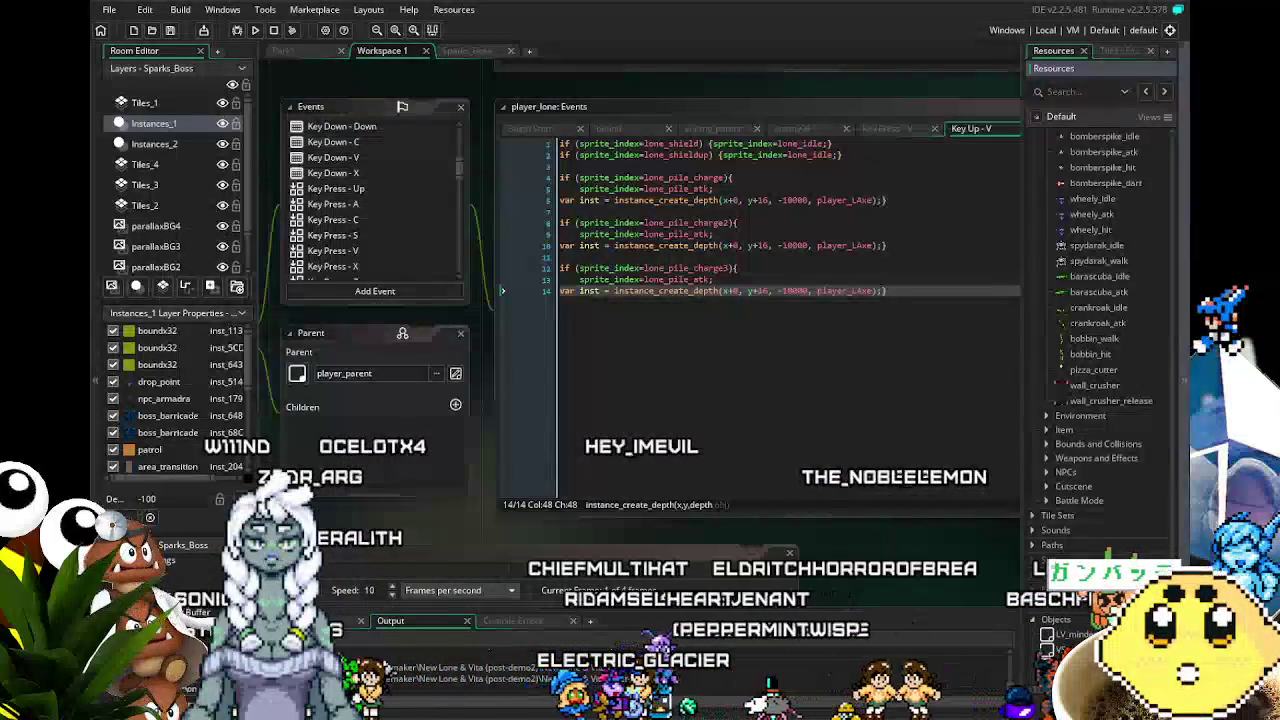
- Expand the Bounds and Collisions group and browse through its assets
click(1046, 444)
scroll(1118, 514, down, 5)
scroll(1118, 514, down, 3)
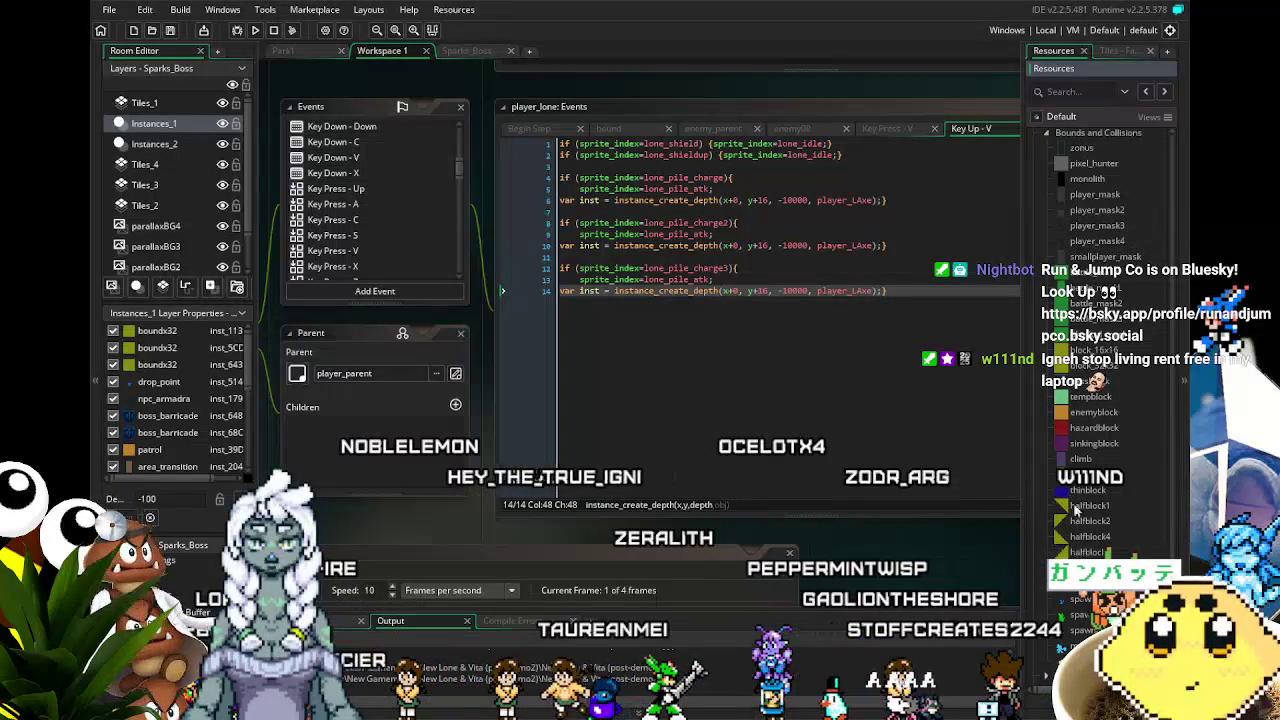
scroll(1085, 521, up, 2)
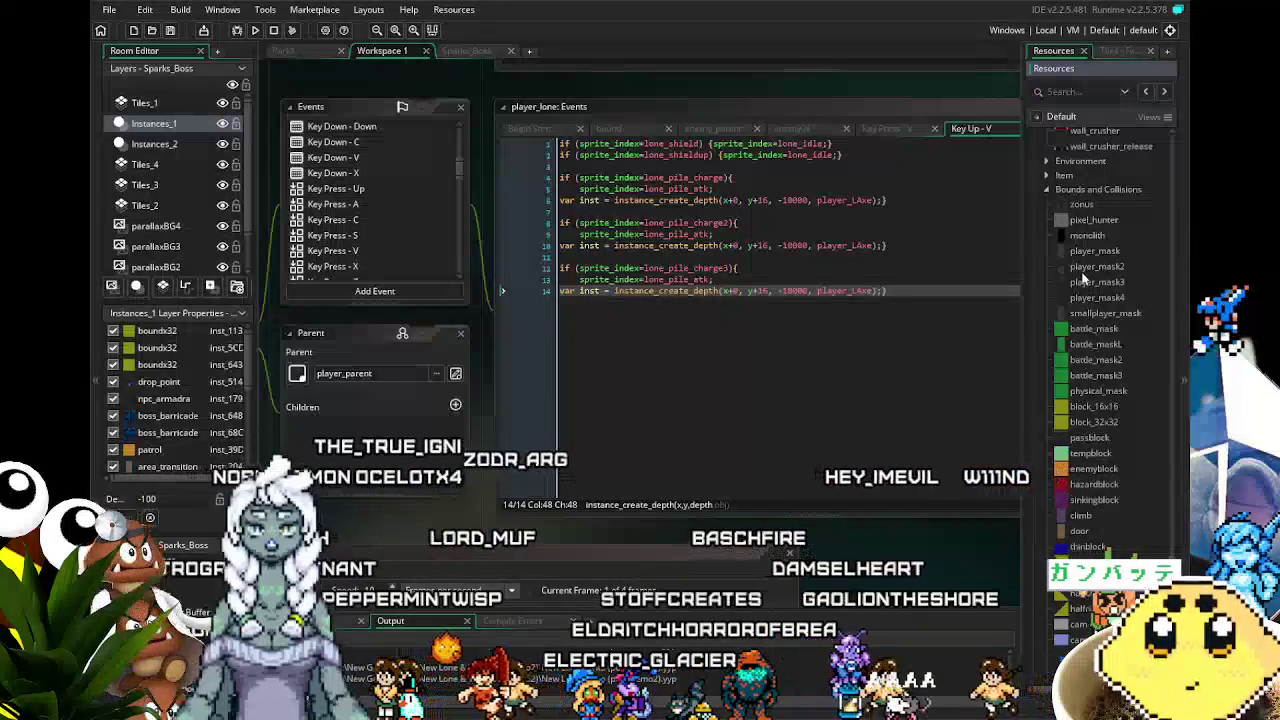
scroll(1093, 284, down, 5)
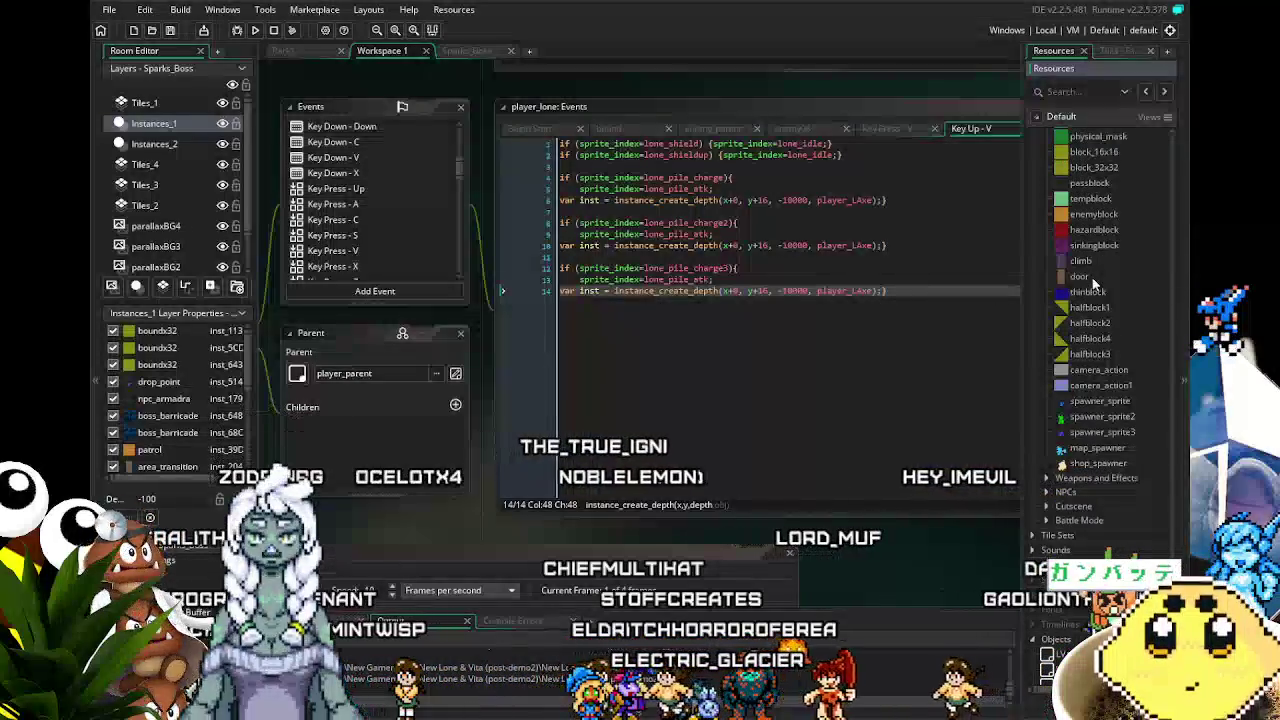
scroll(1093, 283, up, 2)
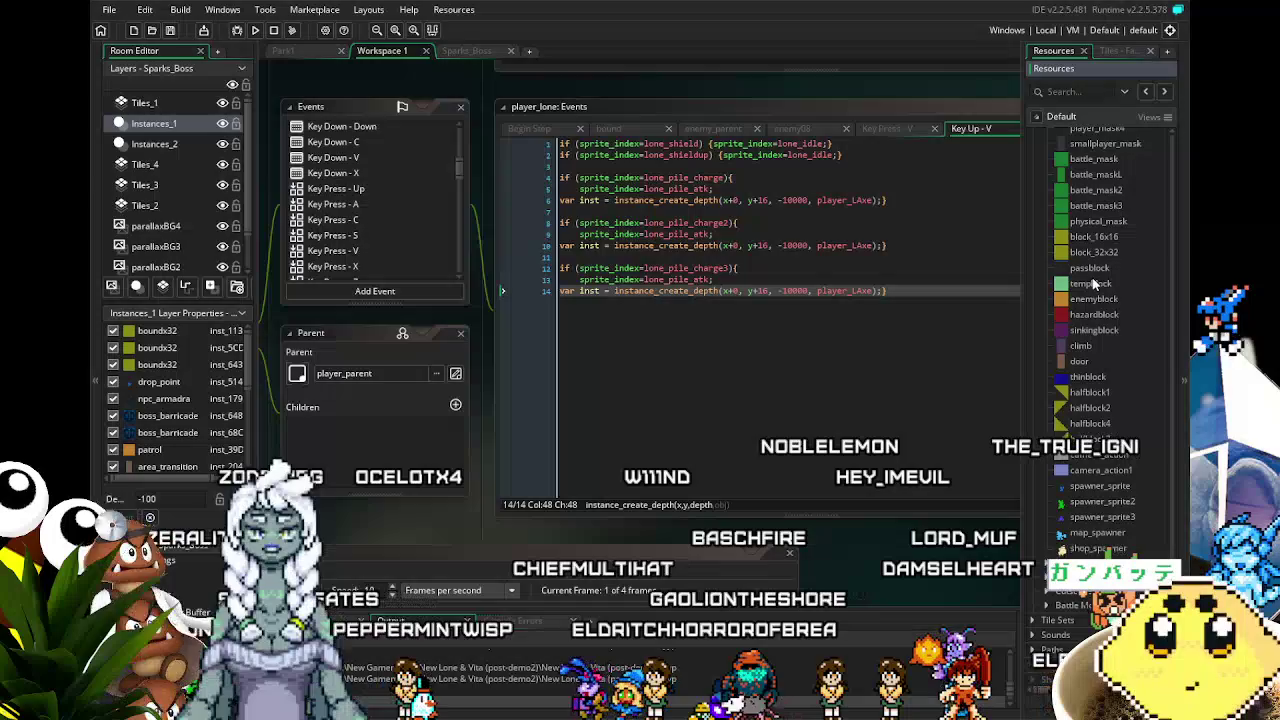
scroll(1110, 450, down, 1)
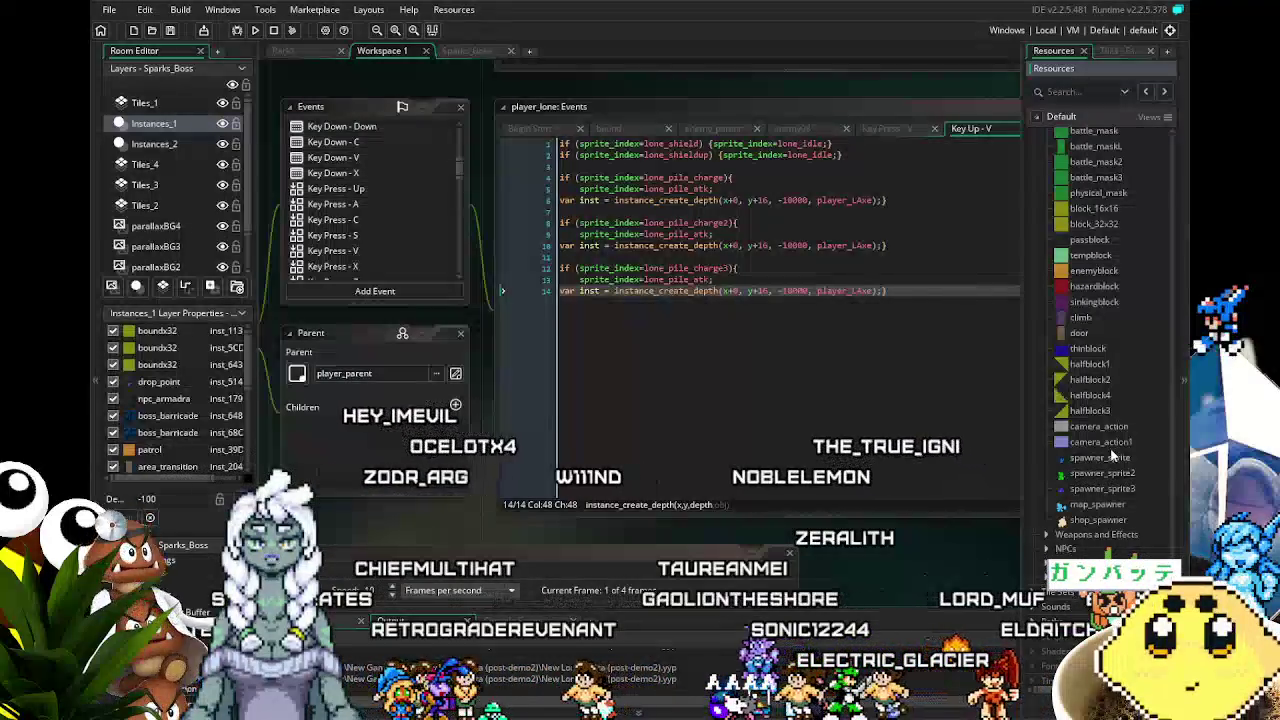
scroll(1110, 456, up, 1)
scroll(1110, 456, up, 1)
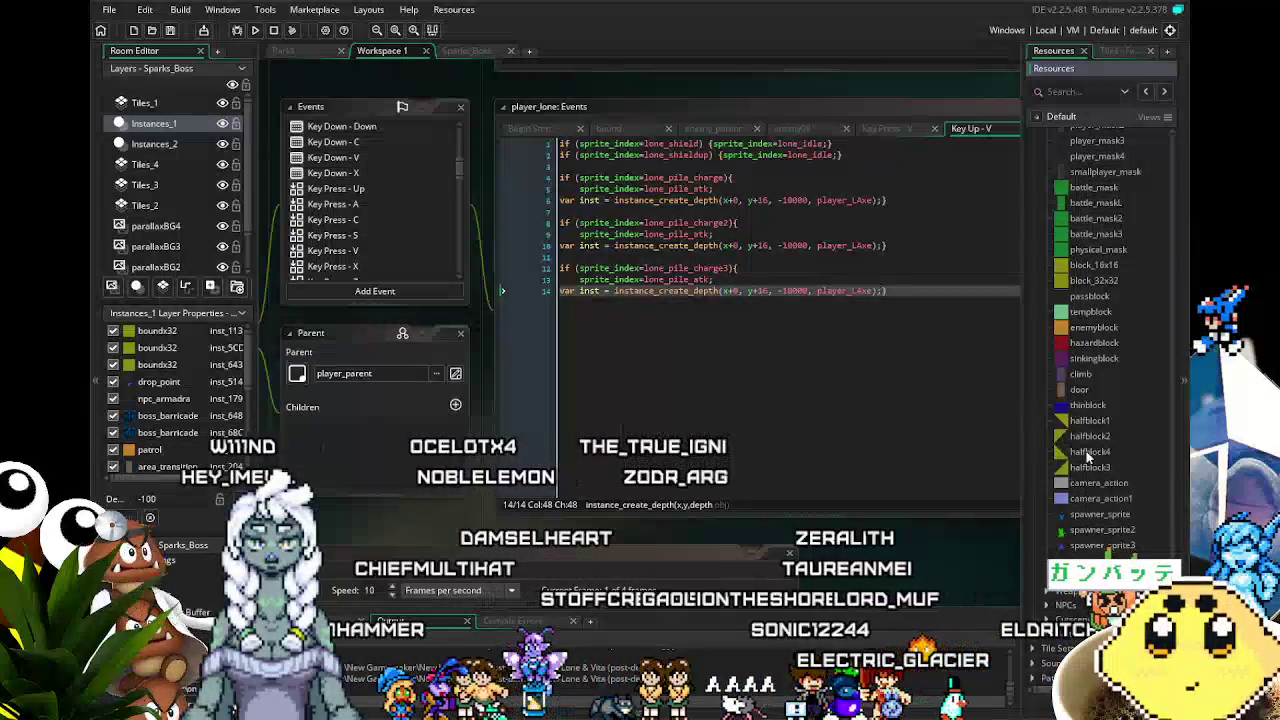
scroll(1090, 456, up, 2)
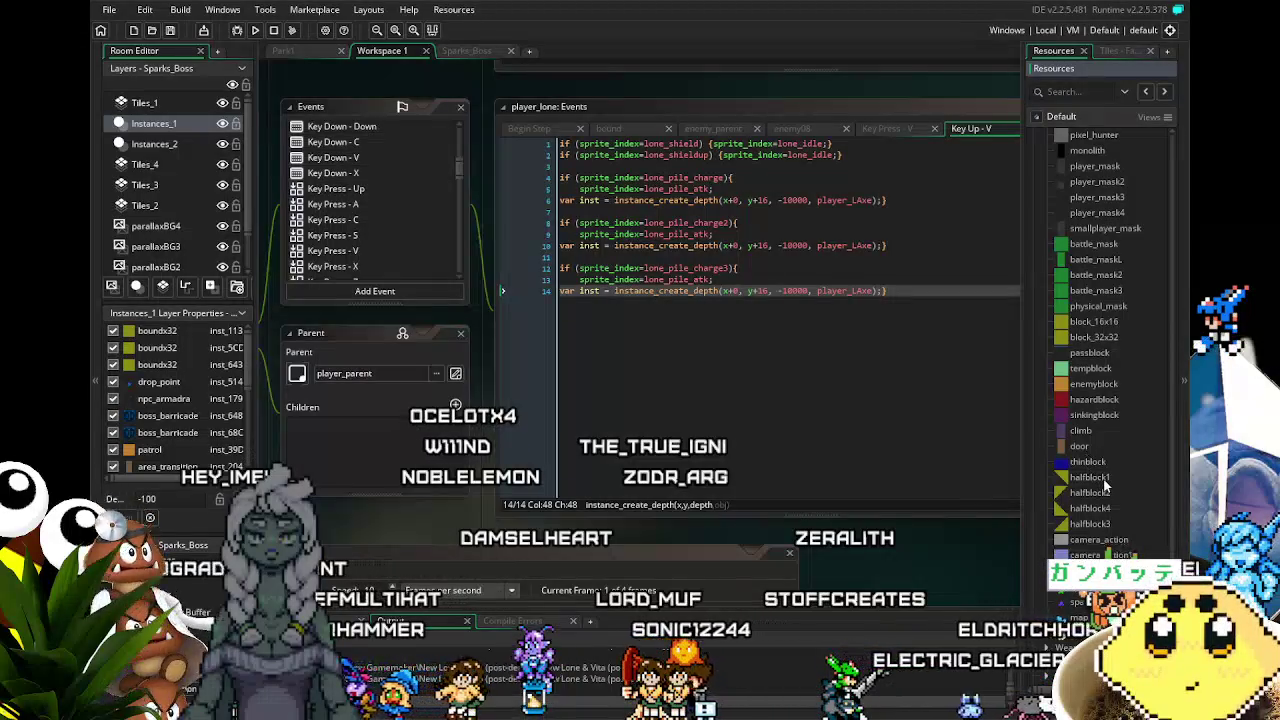
scroll(1105, 485, down, 1)
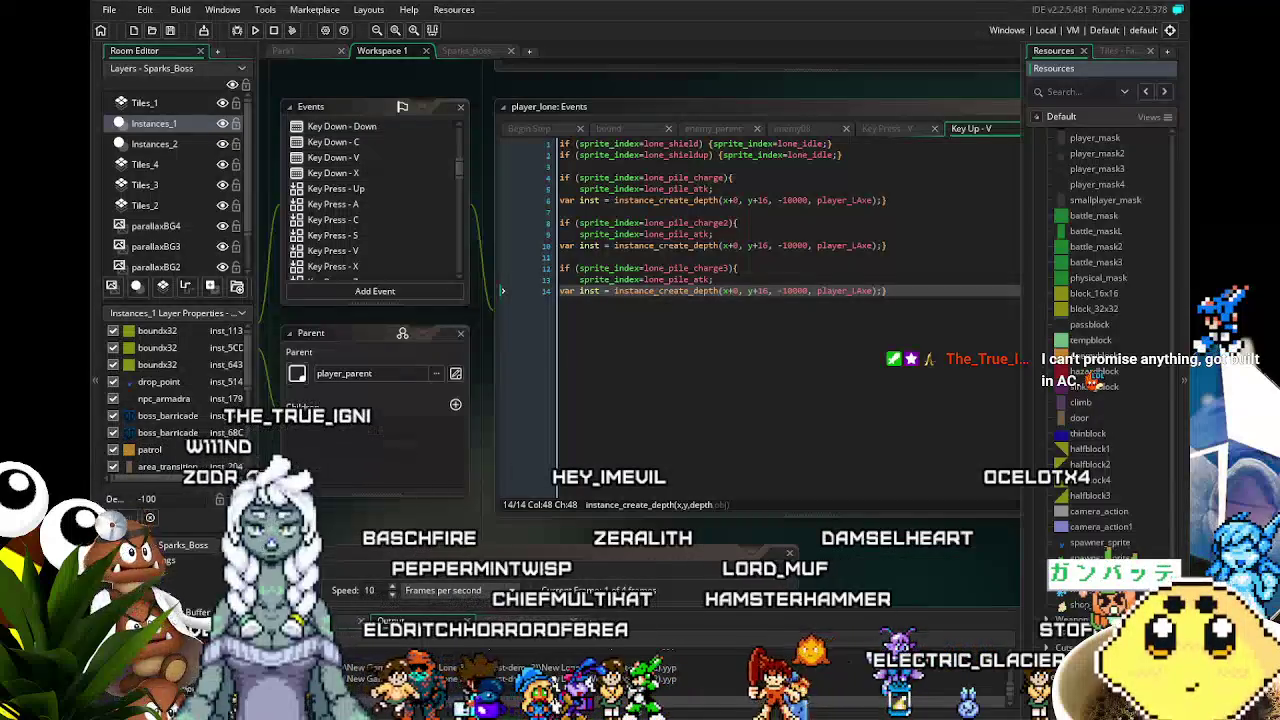
- Collapse the Bounds and Collisions group and return to Aseprite
scroll(1100, 330, down, 1)
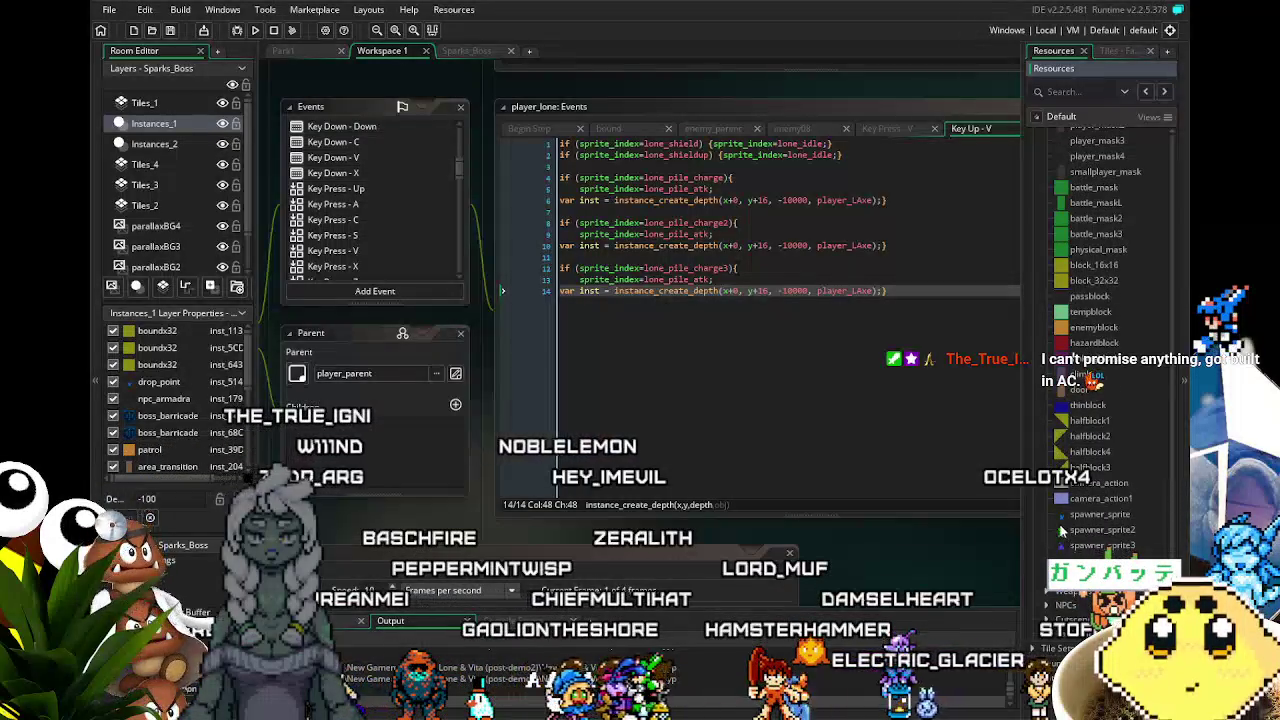
scroll(1060, 530, up, 2)
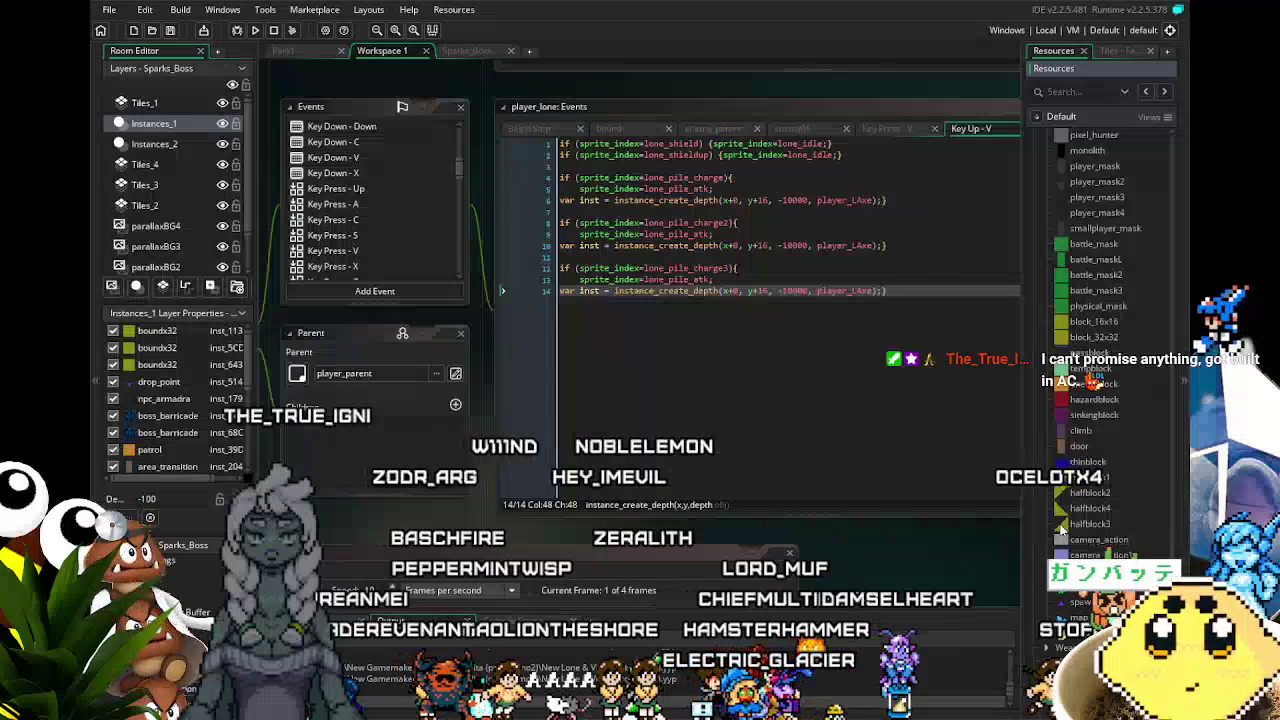
scroll(1061, 531, up, 5)
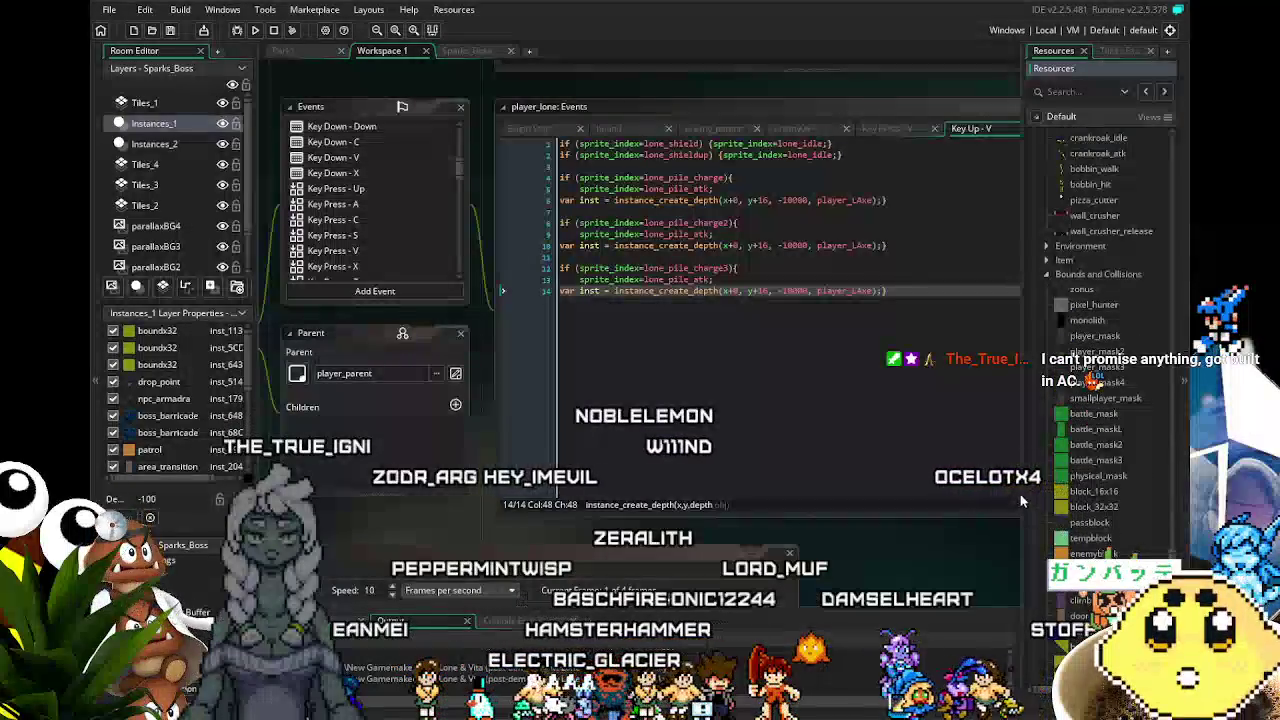
click(1047, 274)
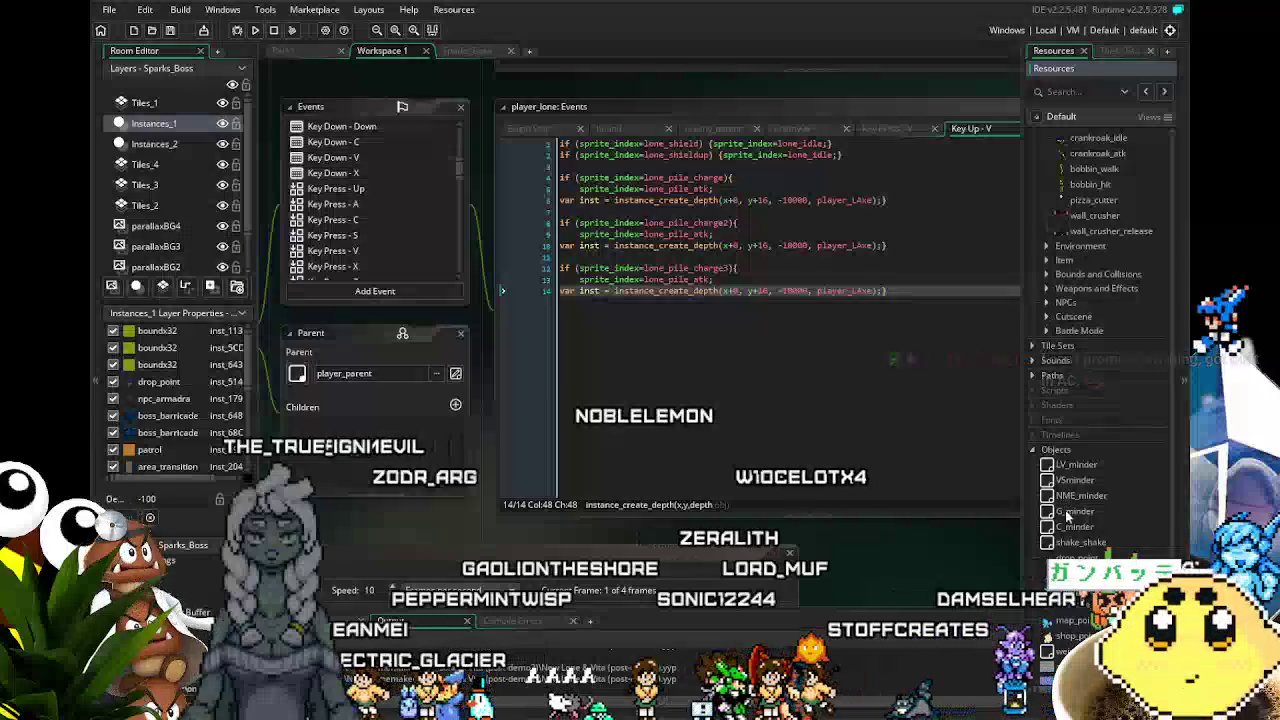
scroll(1068, 535, up, 4)
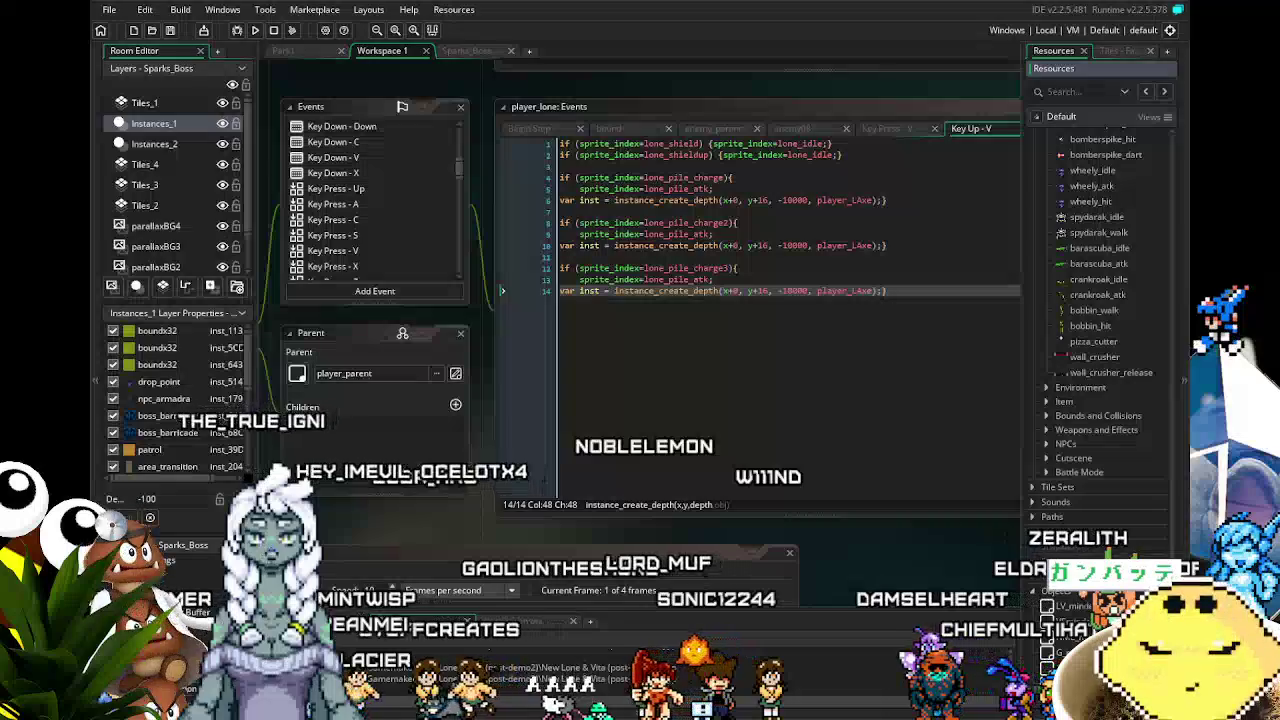
key(alt+Tab)
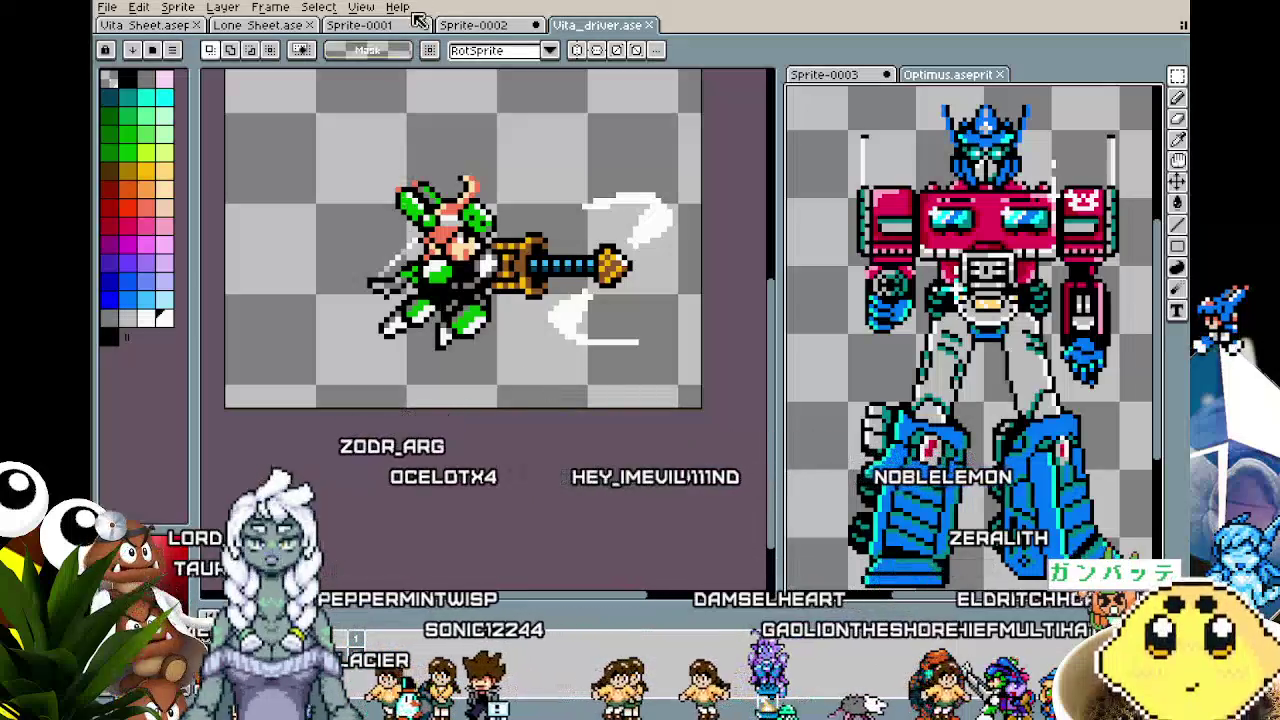
- Open Lone Sheet.ase, play its animation, and make the timeline taller to show tags
click(228, 22)
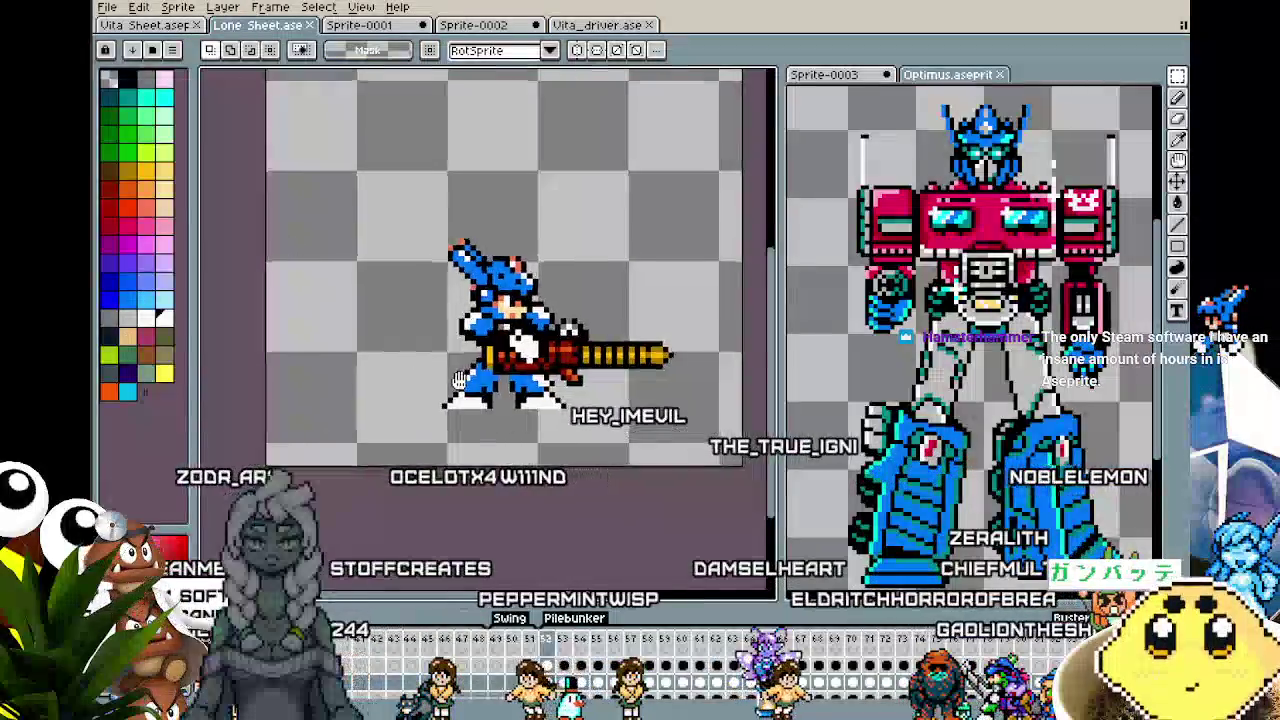
key(Return)
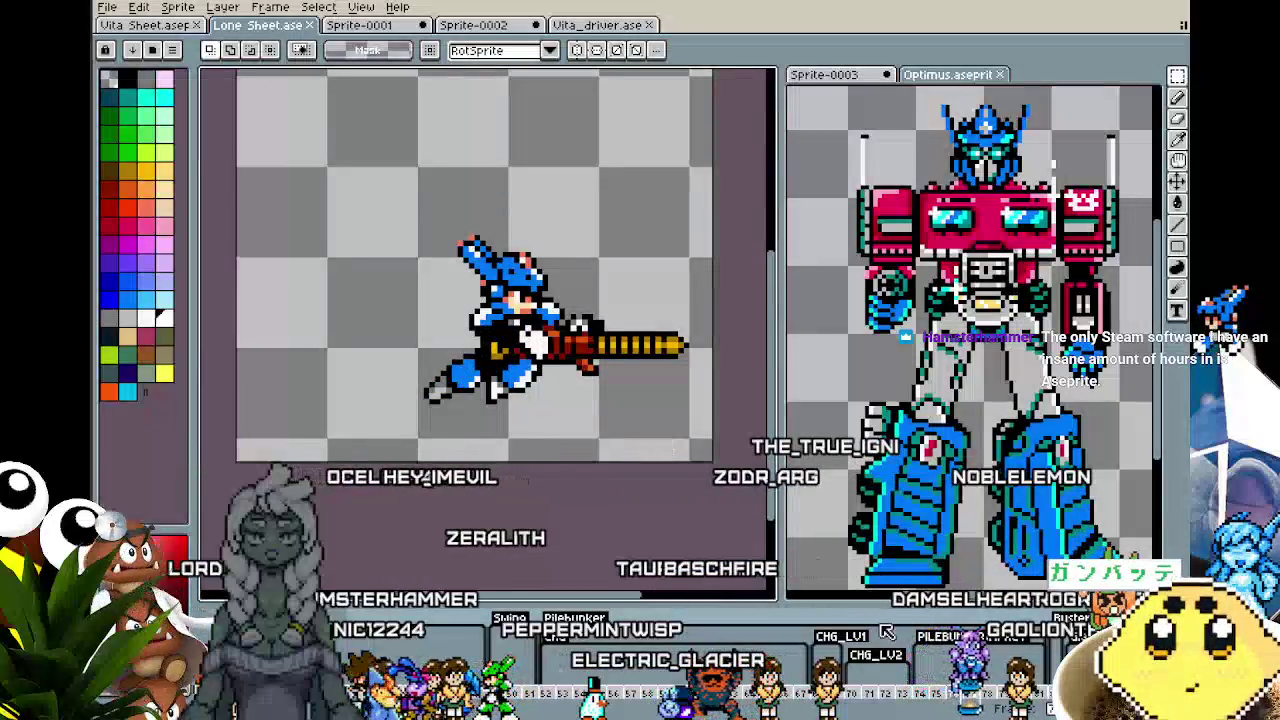
drag(686, 590, 660, 464)
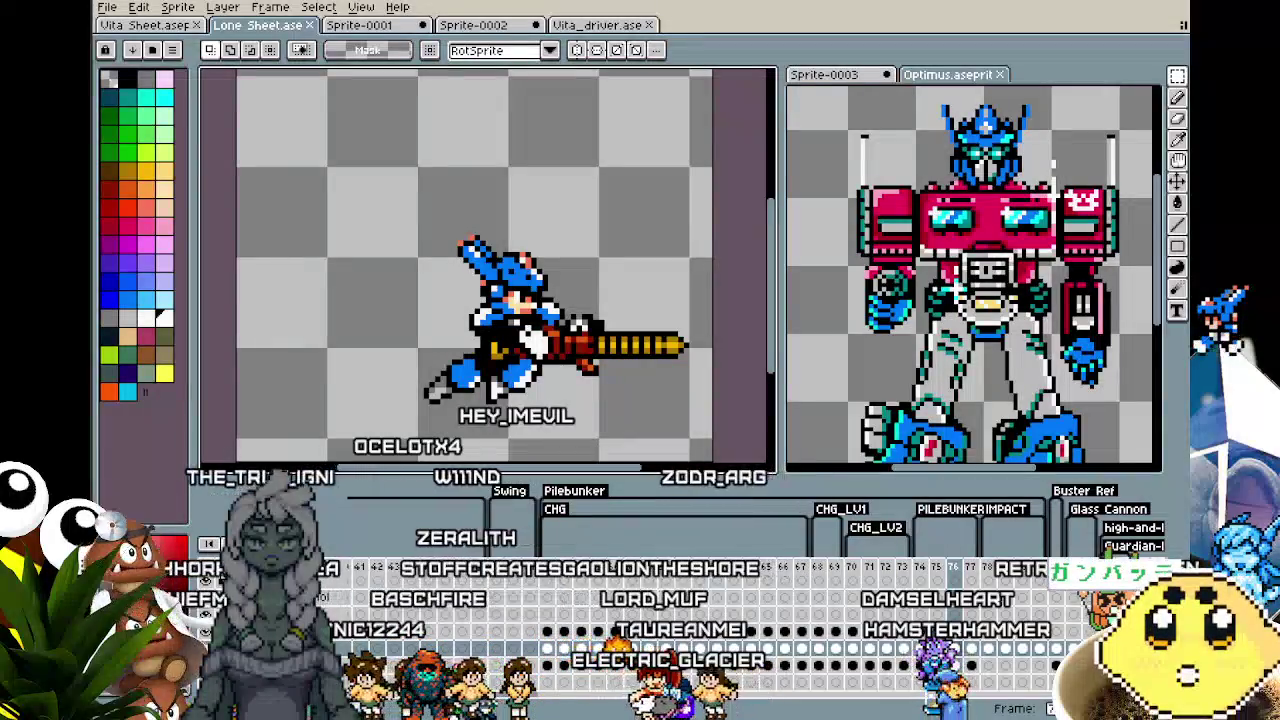
- Pan the sprite left and scroll the timeline to frames 57 onward
drag(487, 362, 397, 354)
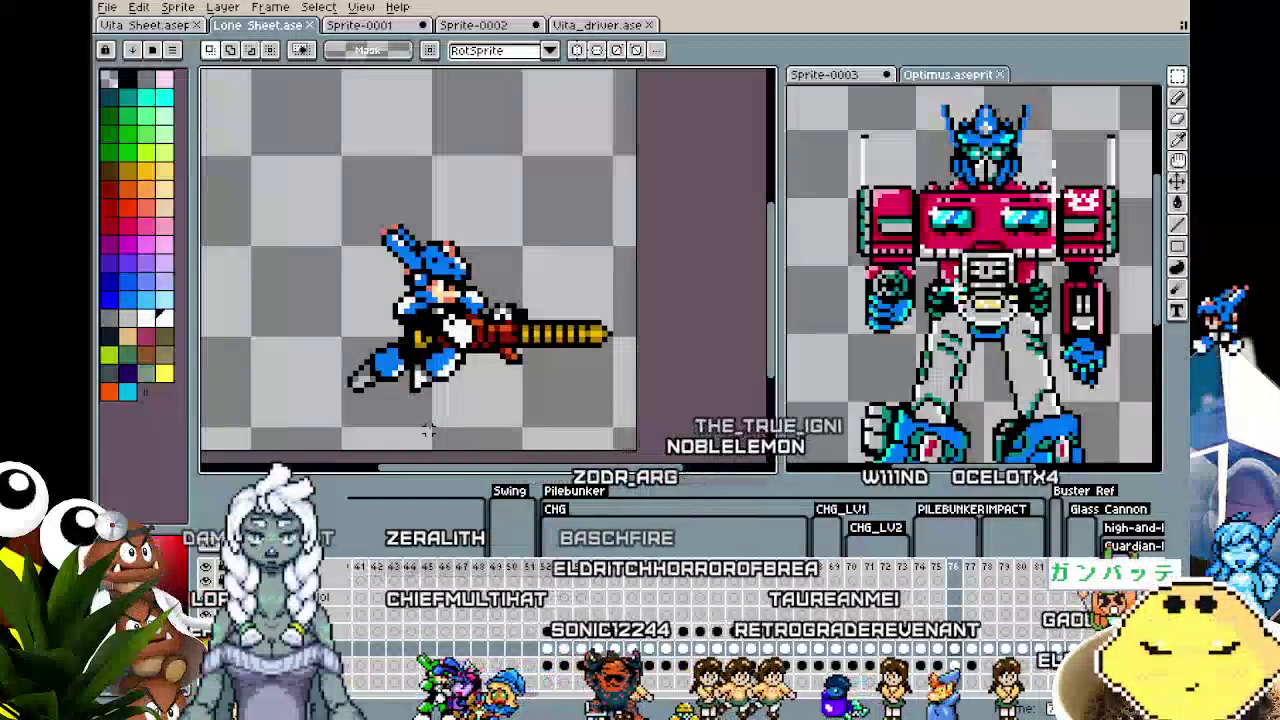
drag(428, 428, 467, 423)
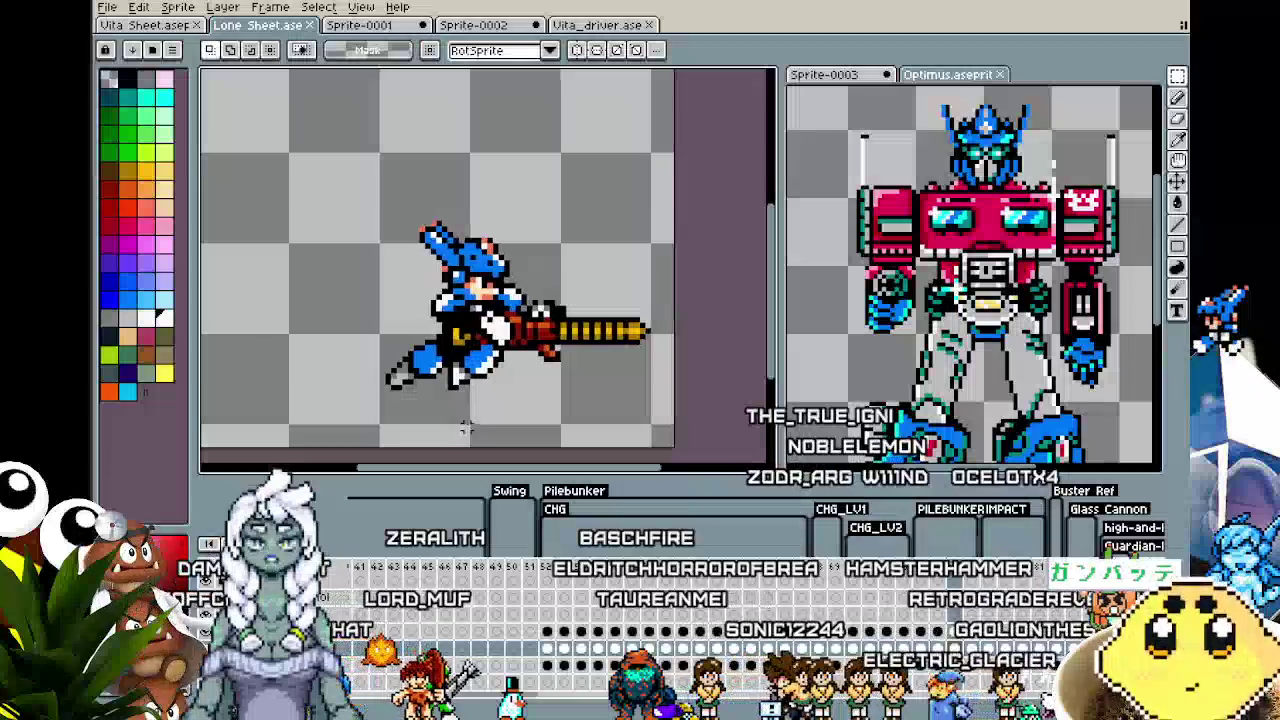
scroll(600, 600, right, 3)
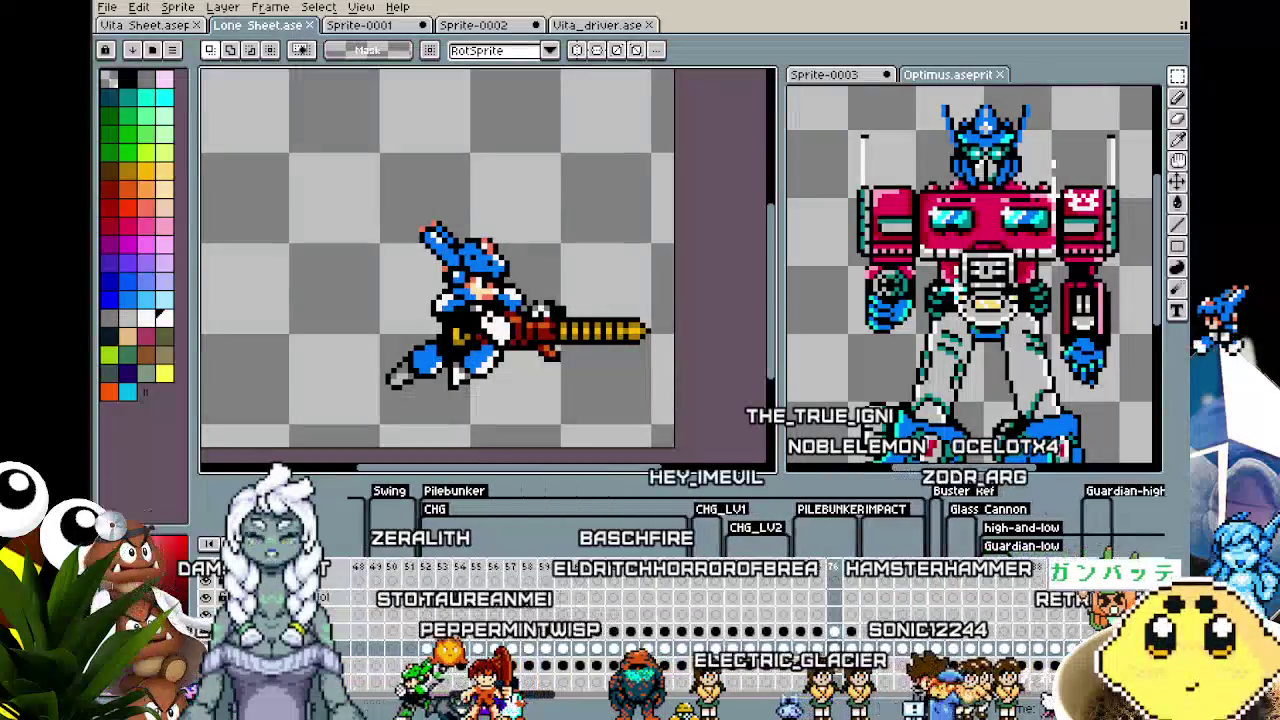
scroll(600, 600, right, 2)
scroll(530, 703, right, 2)
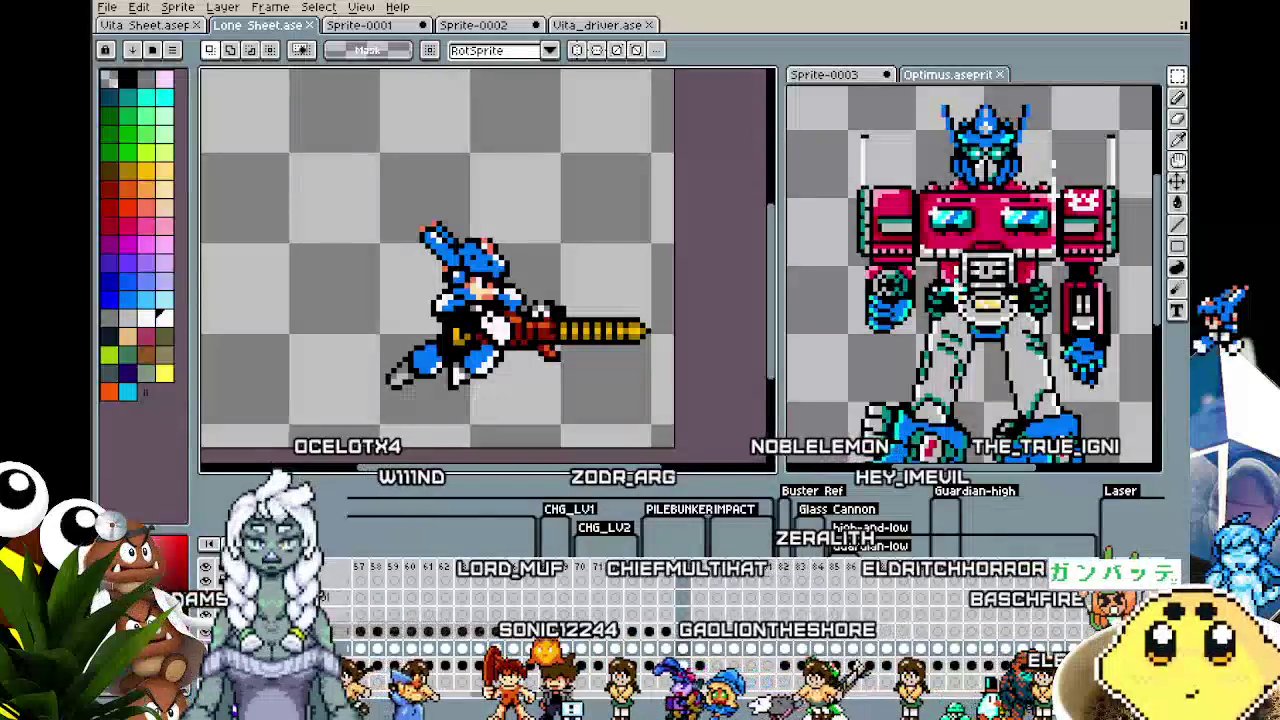
- Zoom the canvas, advance to the next attack frame, and select the Rectangle tool
scroll(488, 262, down, 1)
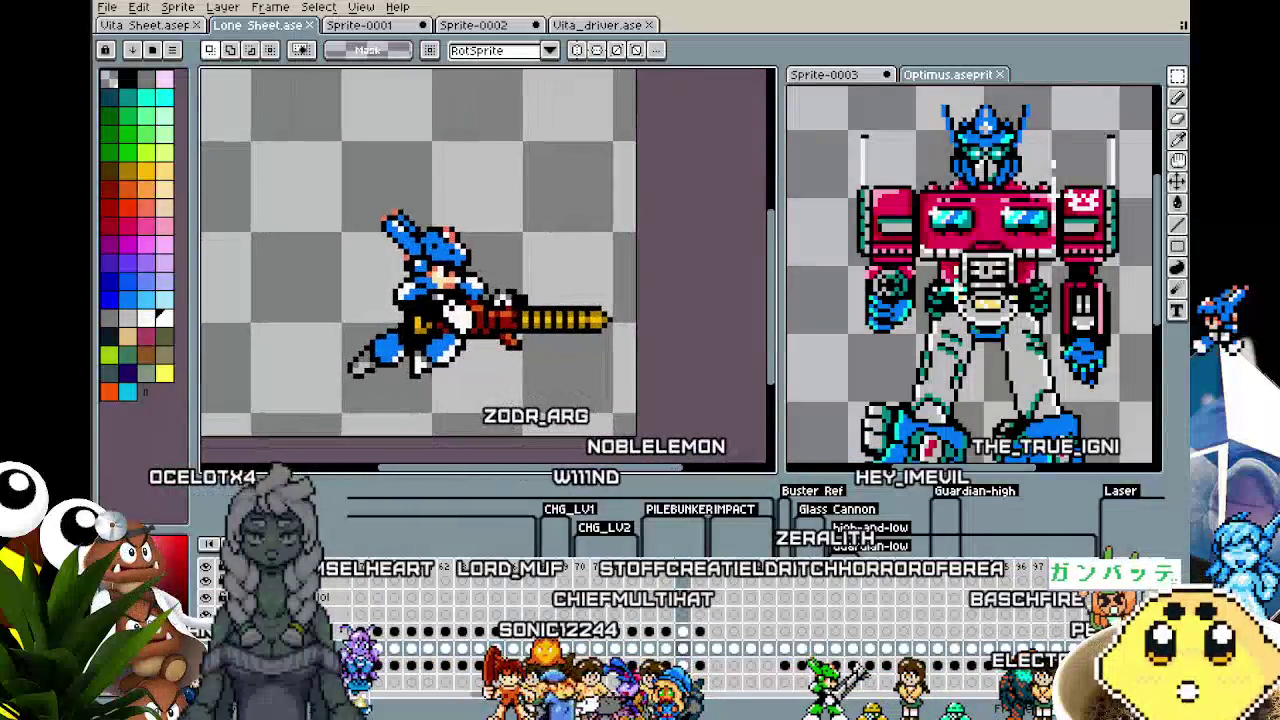
scroll(517, 414, down, 1)
scroll(517, 414, up, 1)
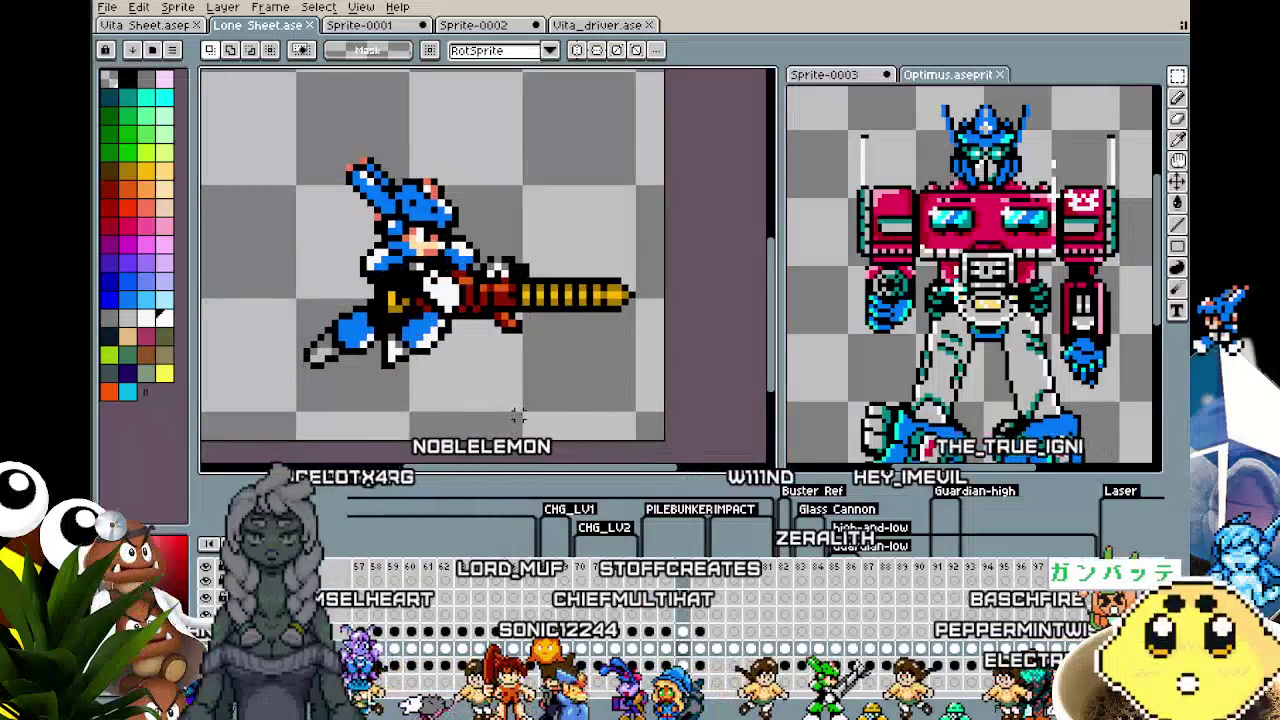
scroll(517, 421, down, 1)
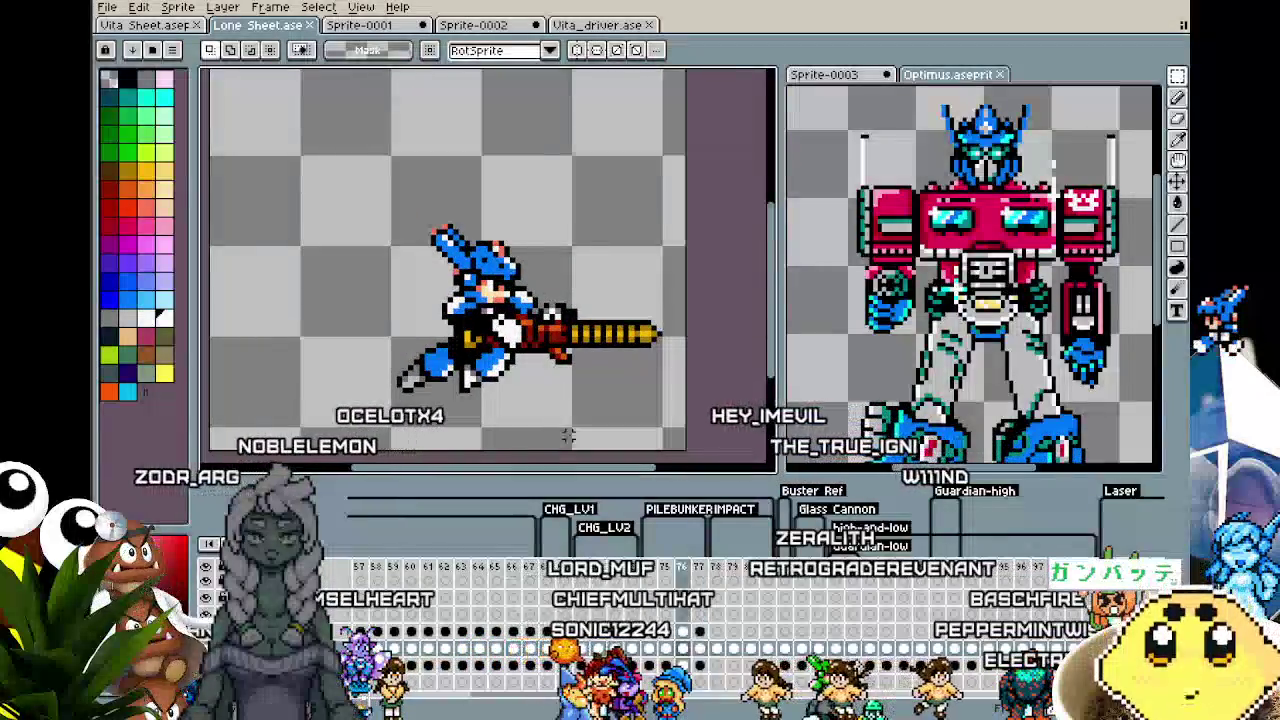
key(Right)
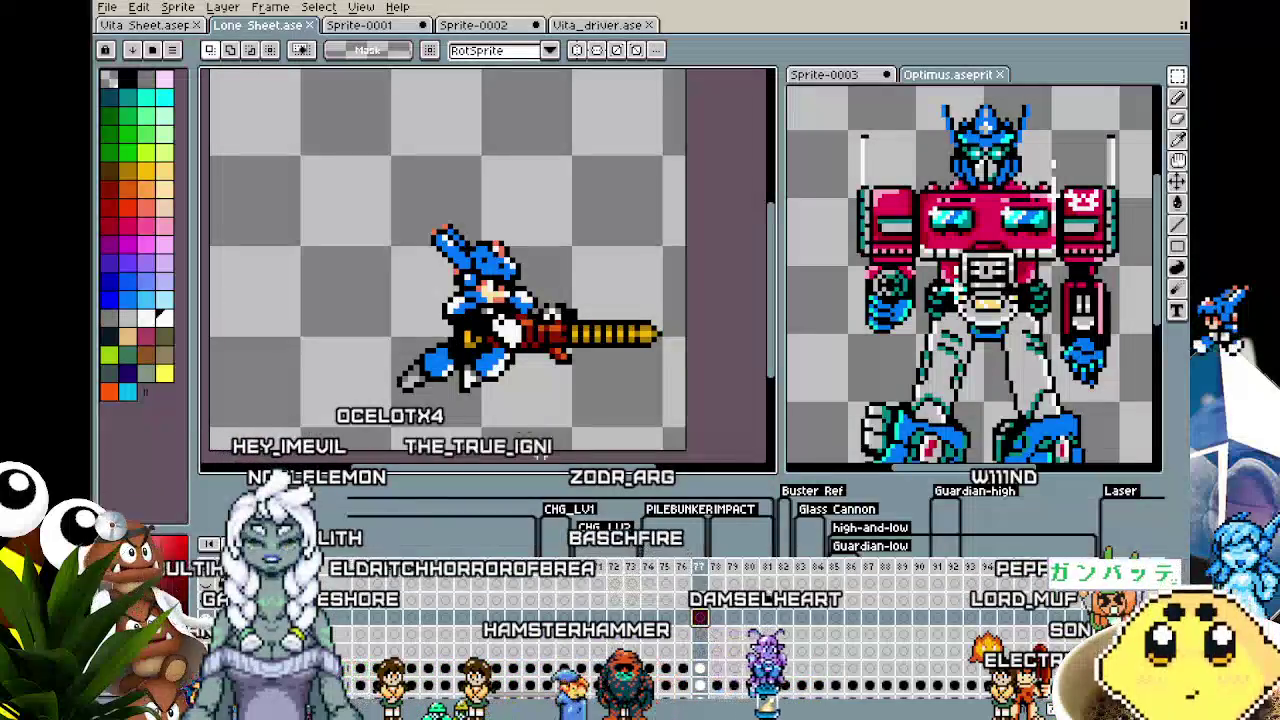
click(1180, 252)
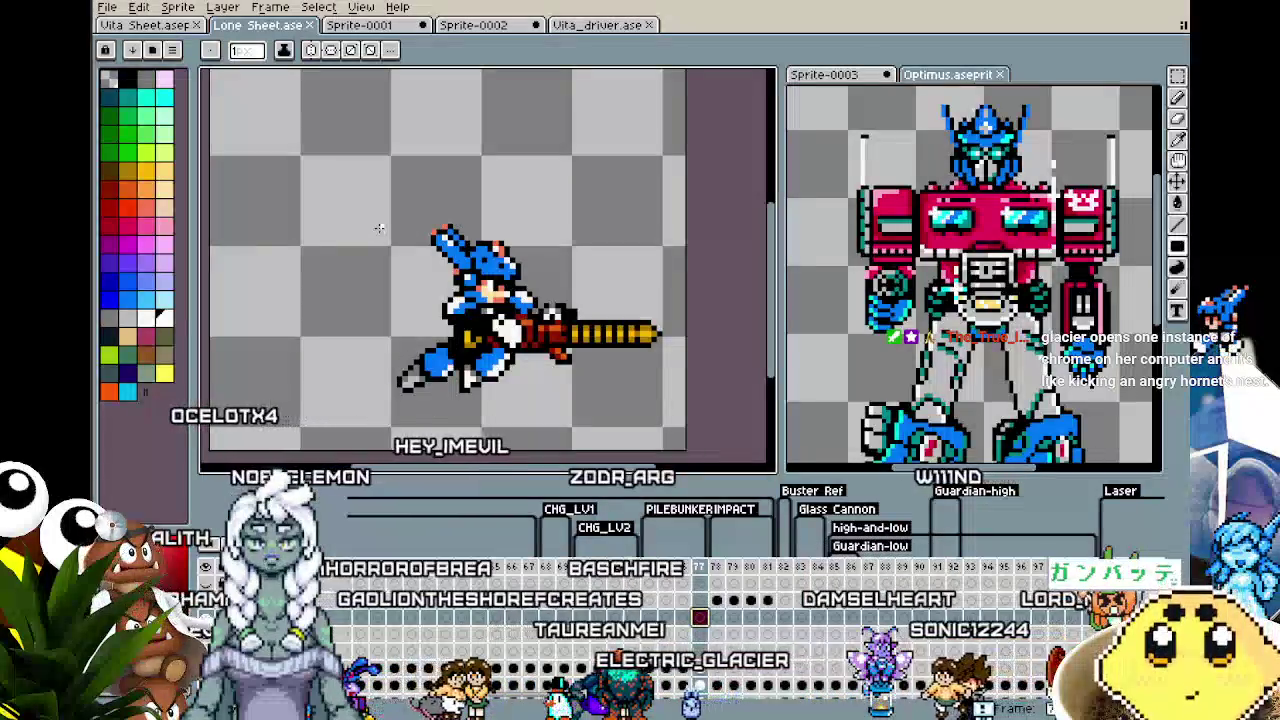
- Draw a test white rectangle across the body and gun, then undo it
mouse_move(460, 285)
mouse_down()
mouse_move(588, 344)
mouse_move(672, 362)
mouse_move(678, 381)
mouse_up()
key(f)
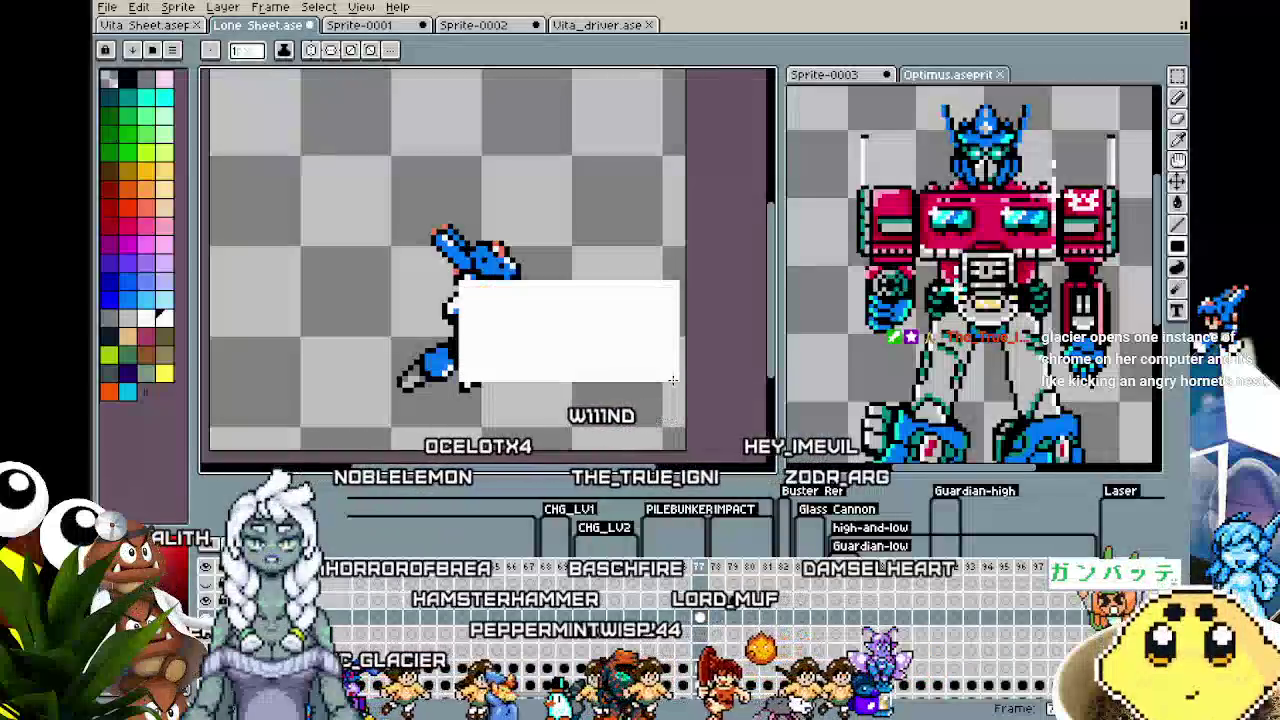
key(ctrl+z)
key(m)
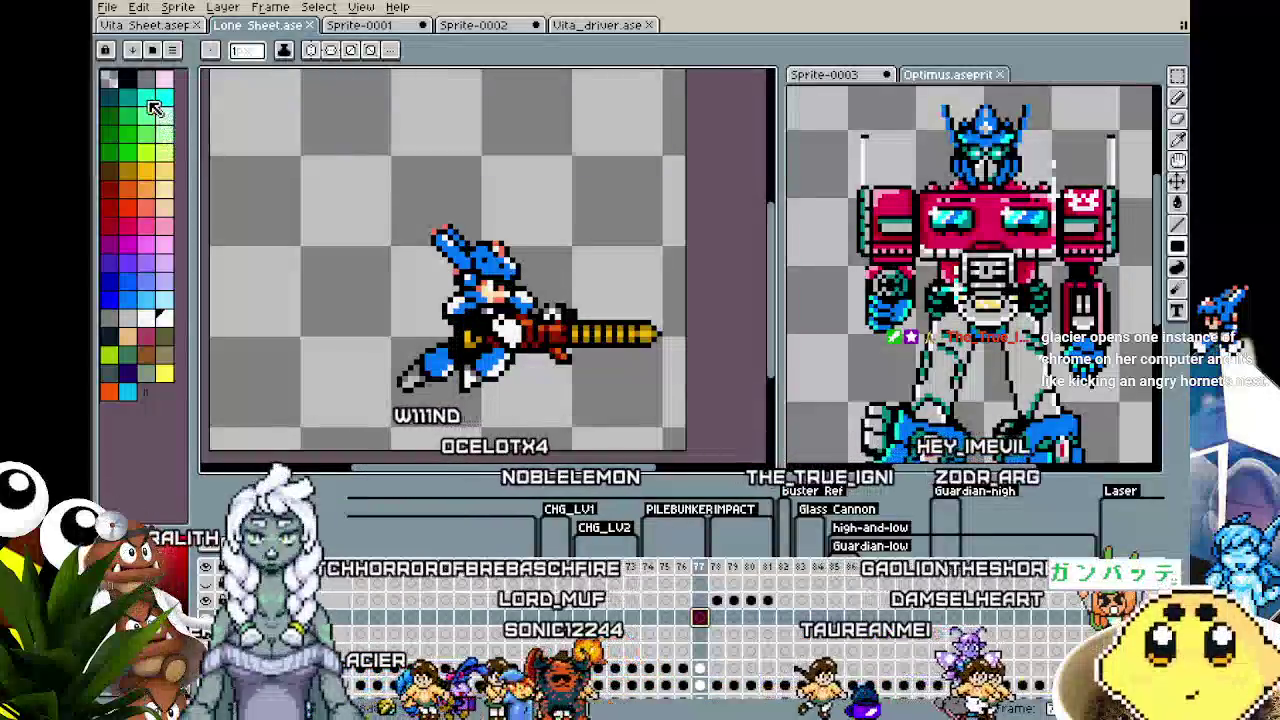
- Pick cyan from the palette and check it in the colour editor
click(145, 98)
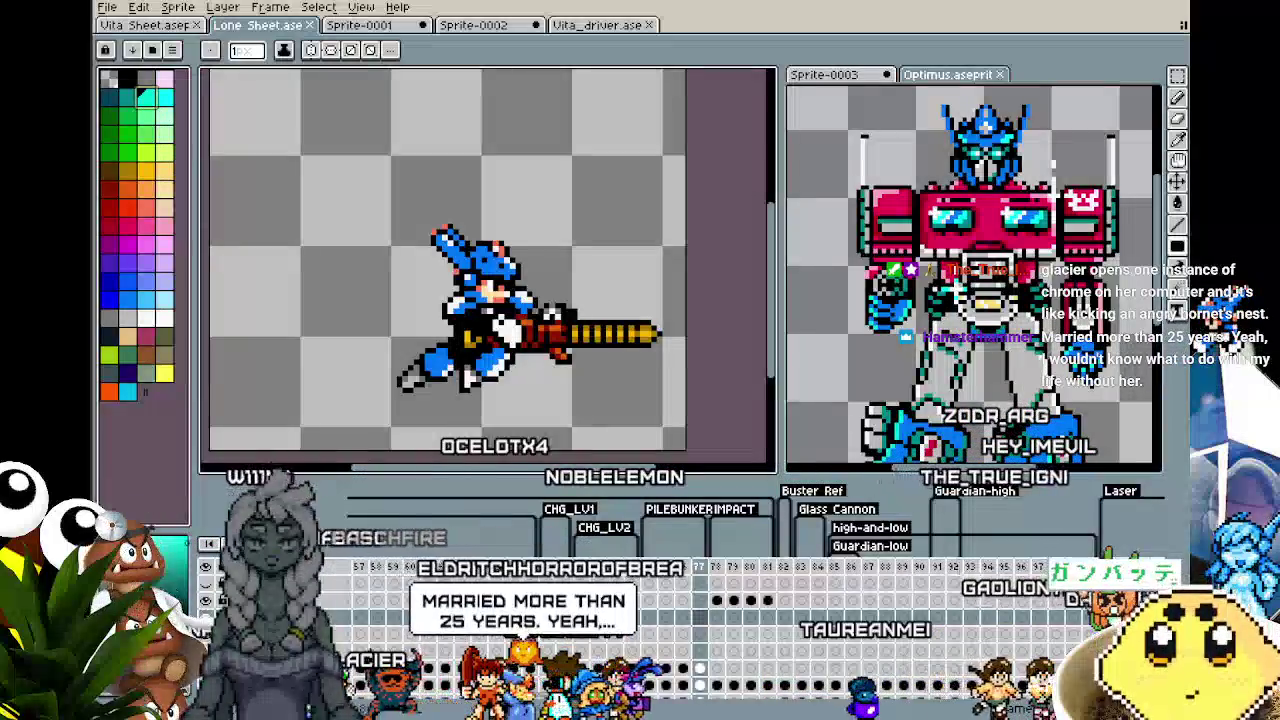
click(172, 548)
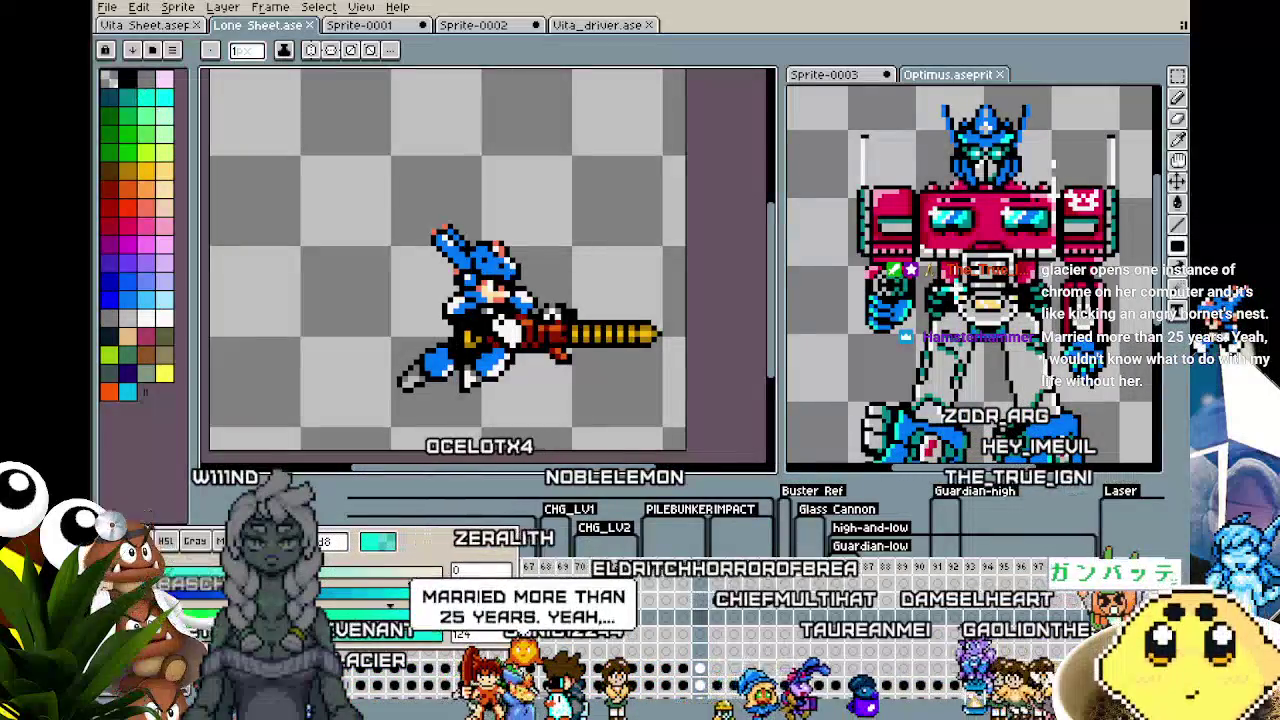
click(410, 388)
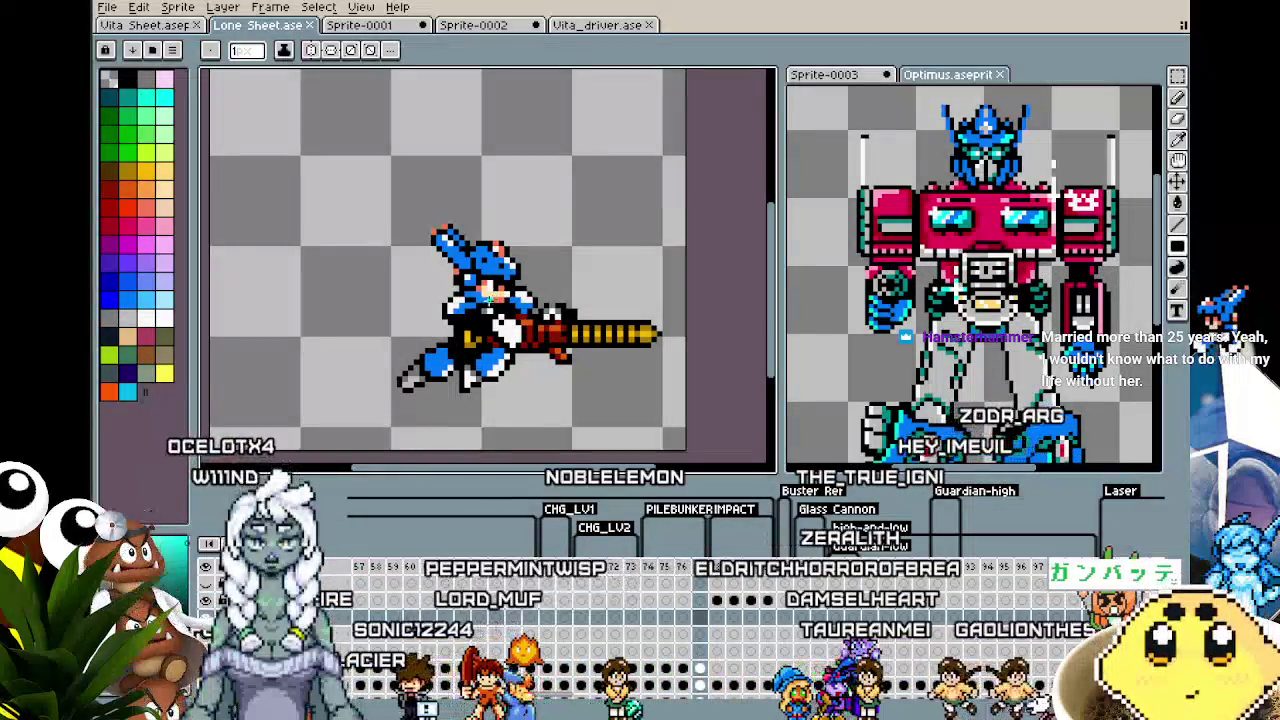
- Draw a trial cyan rectangle over the gun, undo it, and switch to the pencil
drag(488, 300, 672, 376)
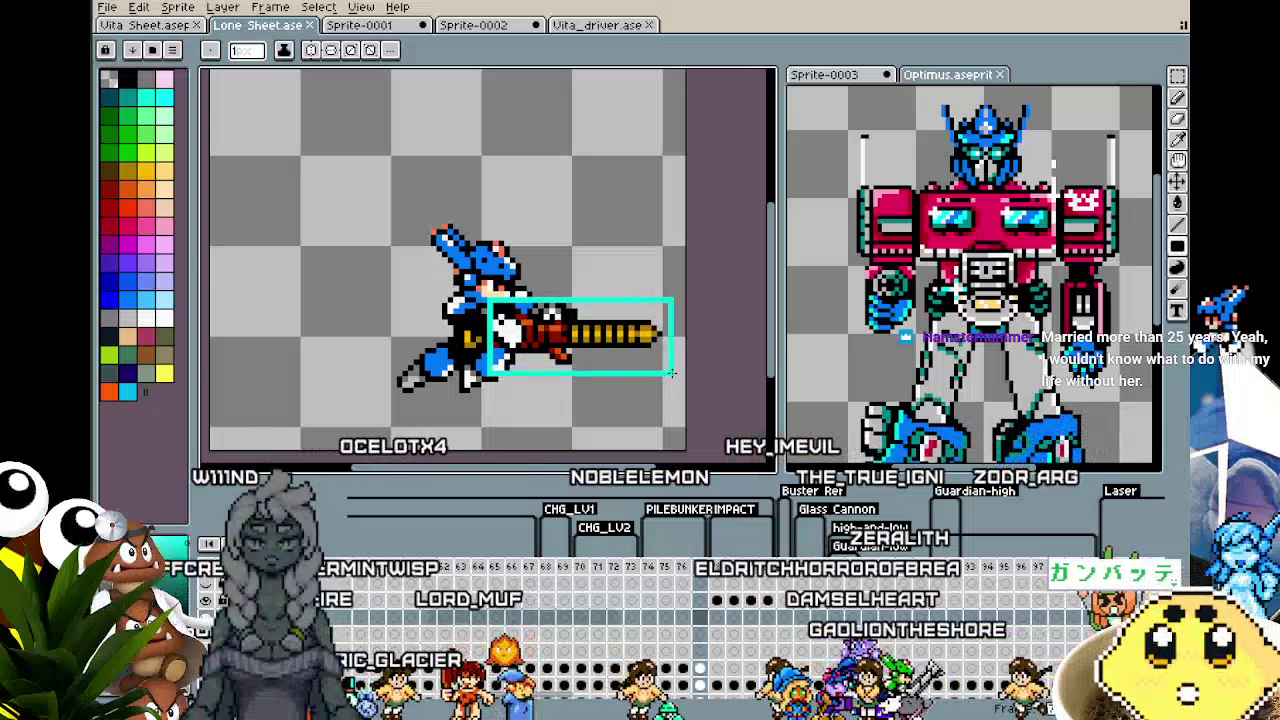
key(f)
key(v)
key(ctrl+z)
key(b)
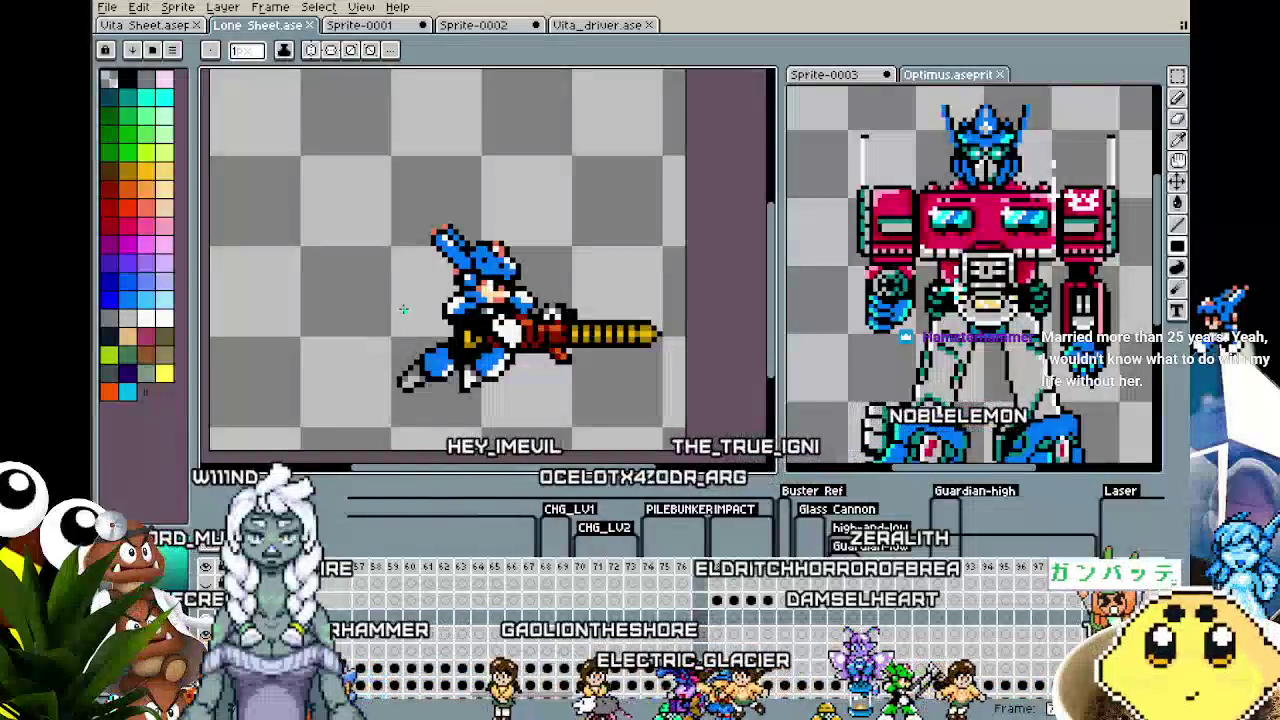
key(b)
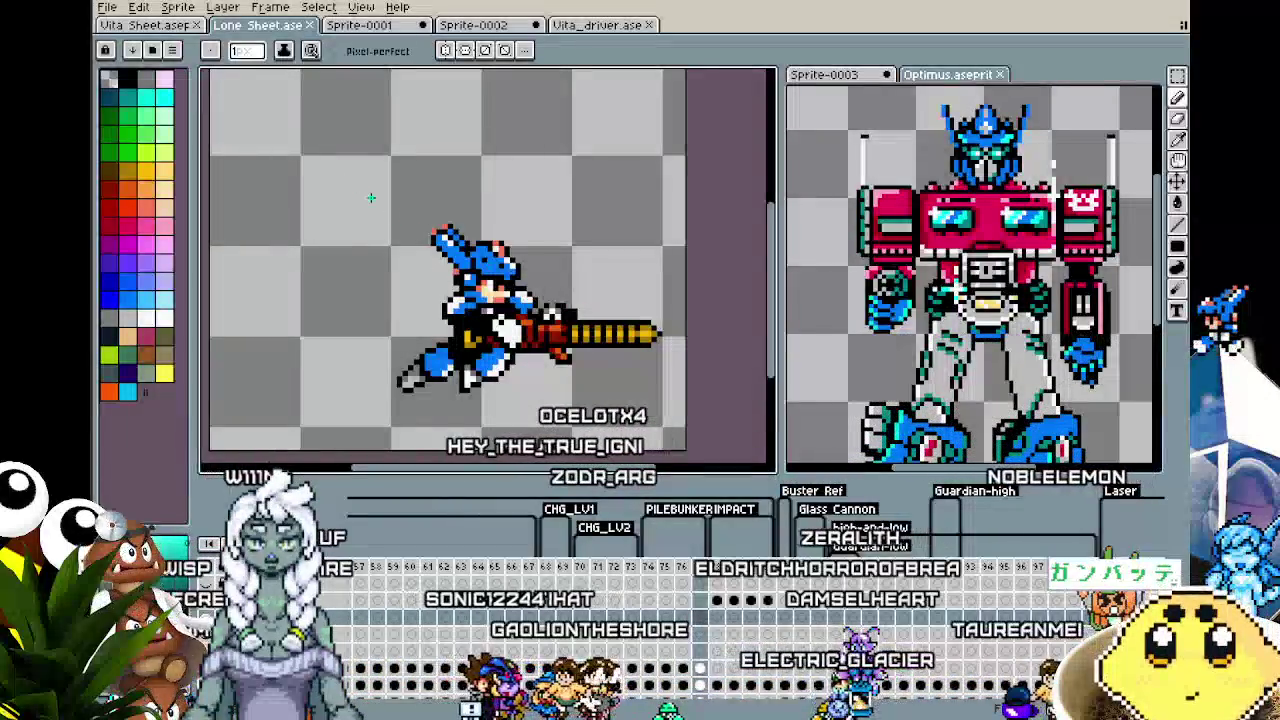
- Enlarge the round cyan pencil brush to 16 px and zoom out
key(v)
scroll(345, 342, up, 1)
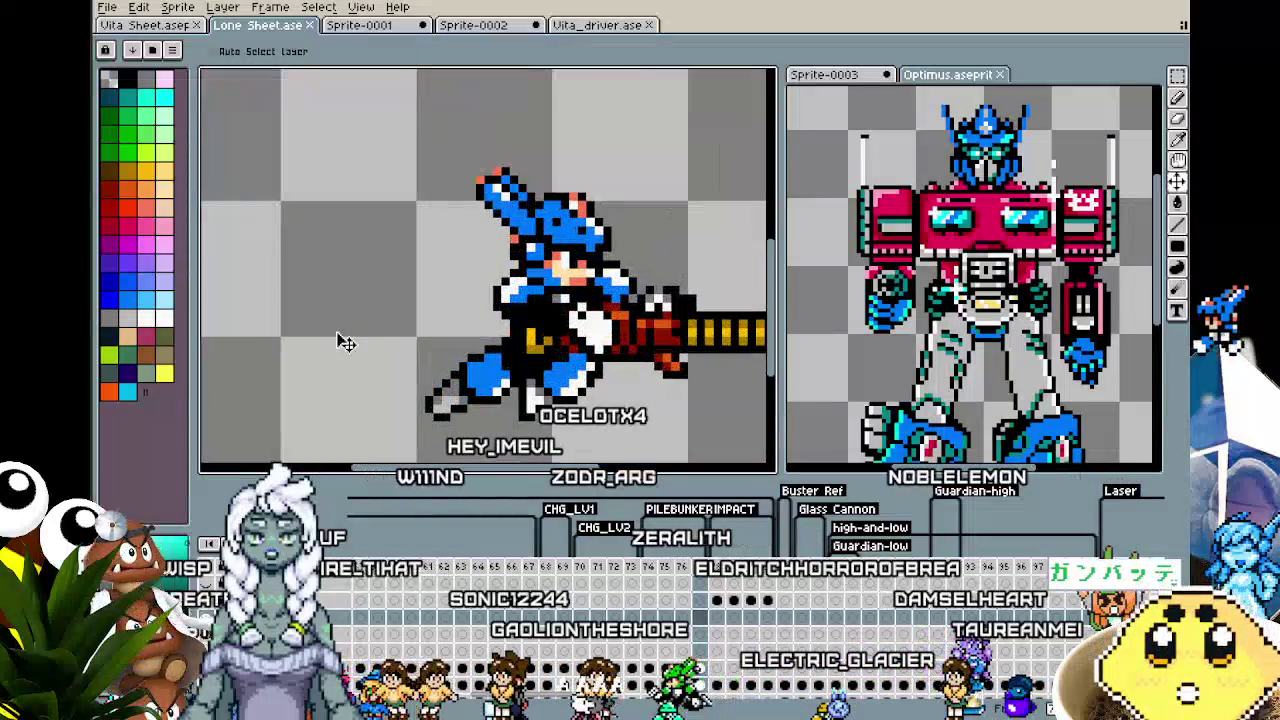
key(b)
key(plus)
key(plus)
key(plus)
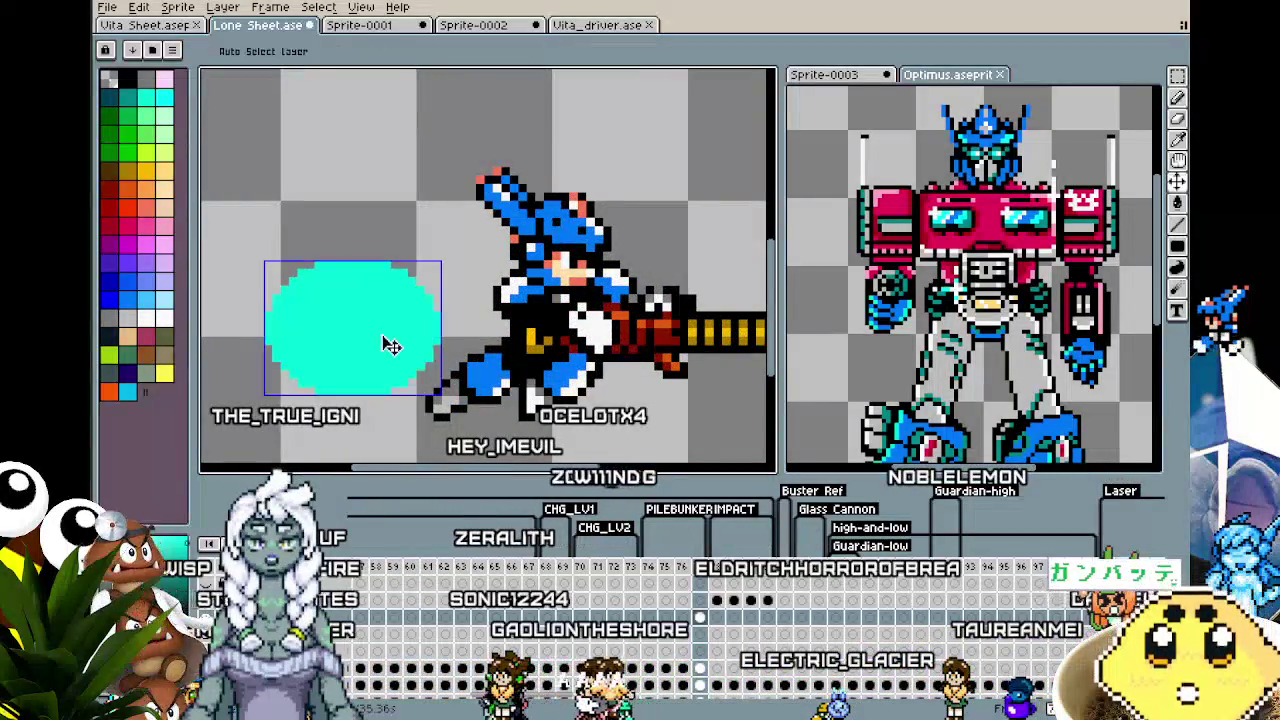
scroll(381, 334, down, 2)
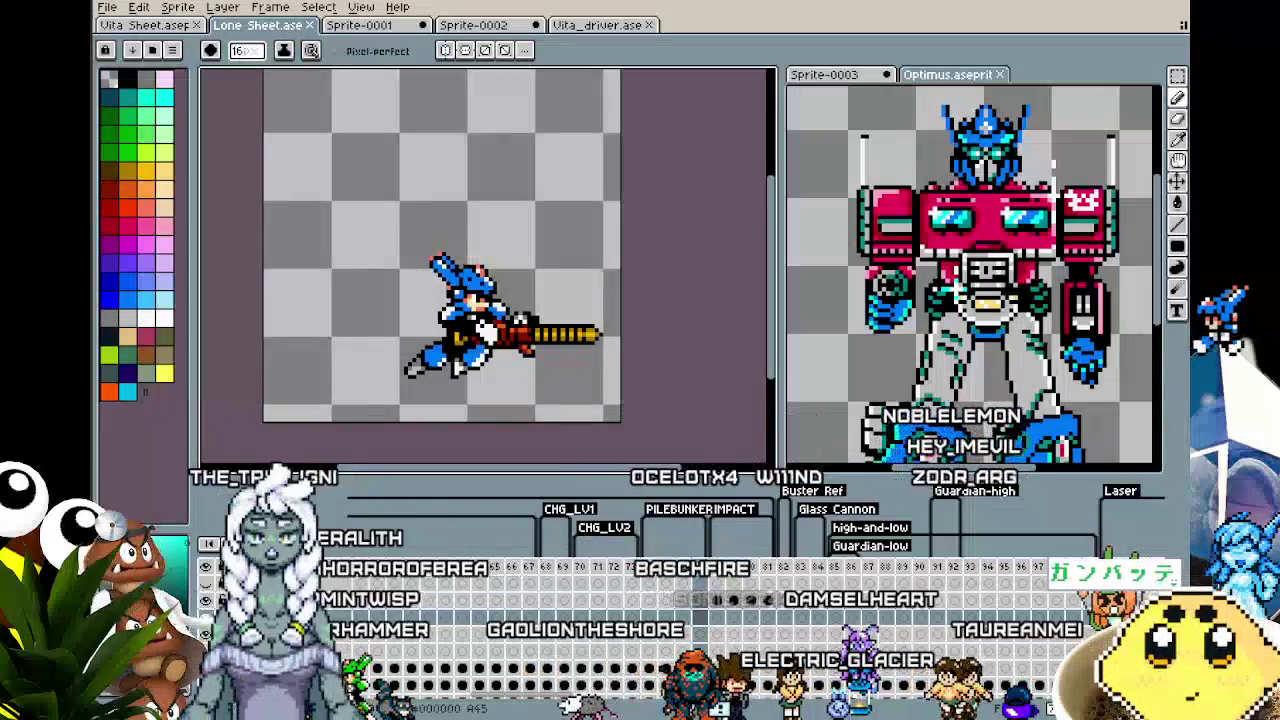
- Convert the Lone Sheet sprite from Indexed to RGB Color mode
click(139, 7)
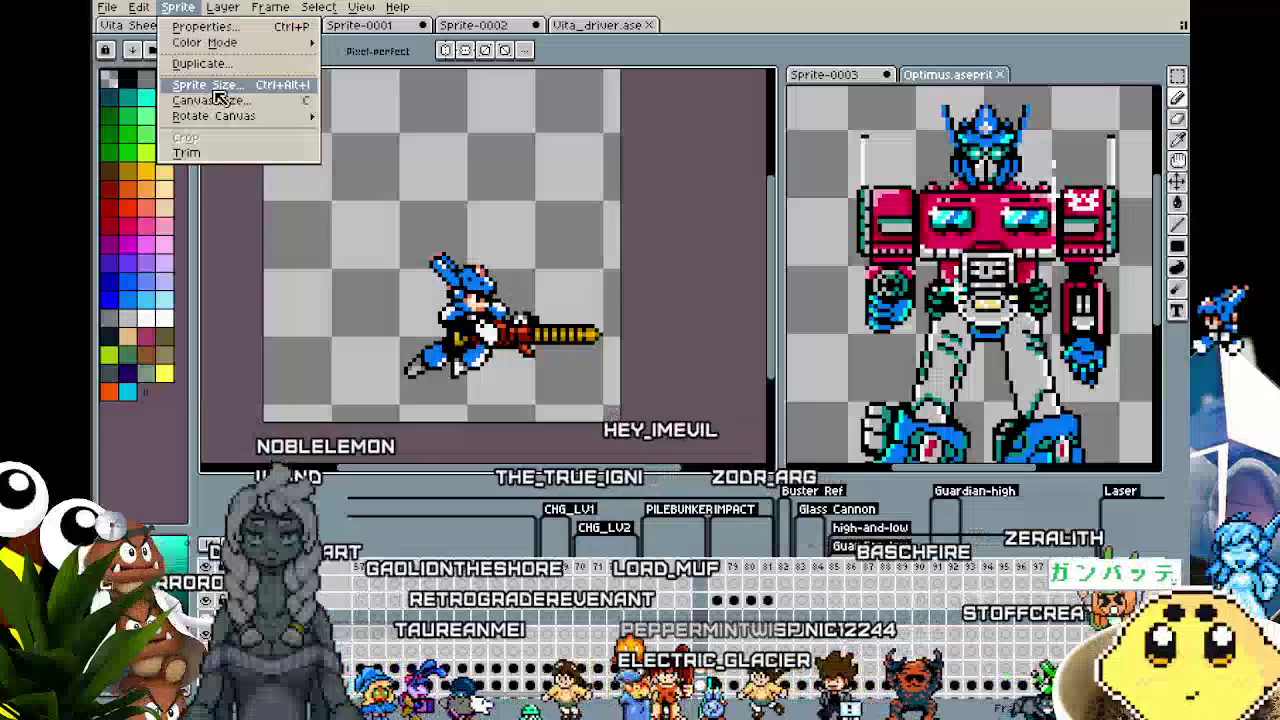
mouse_move(224, 122)
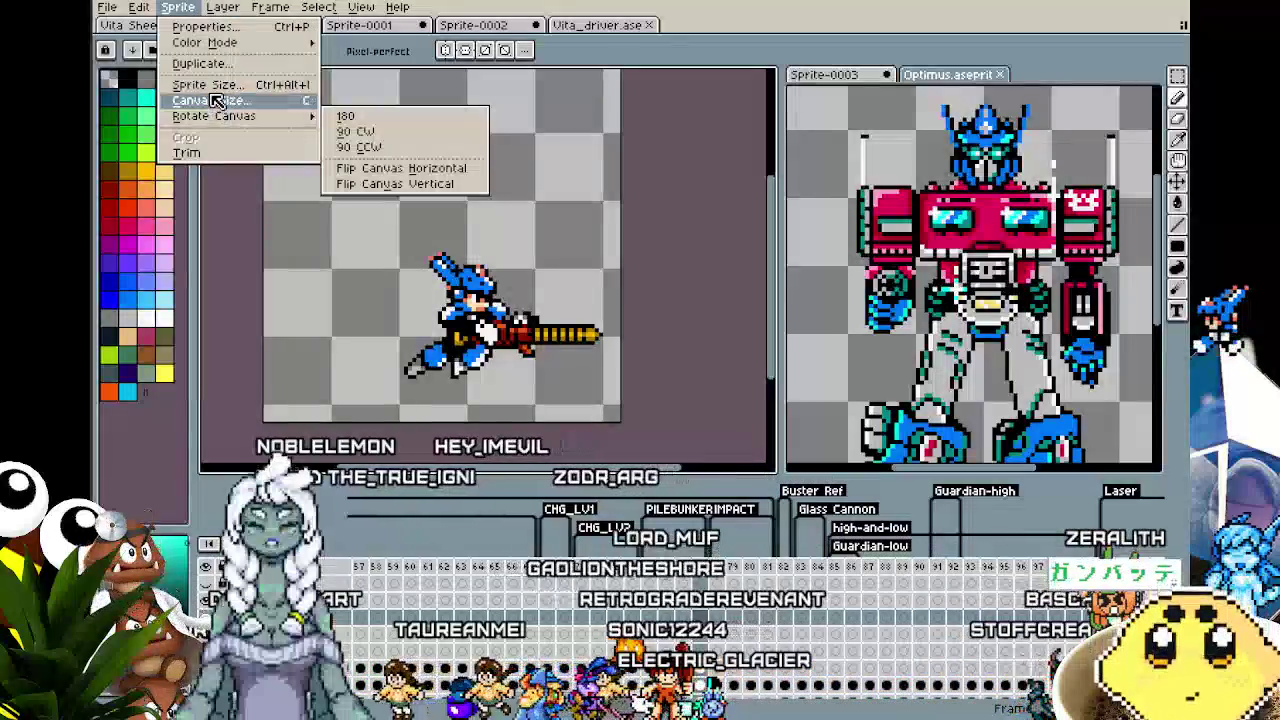
mouse_move(205, 43)
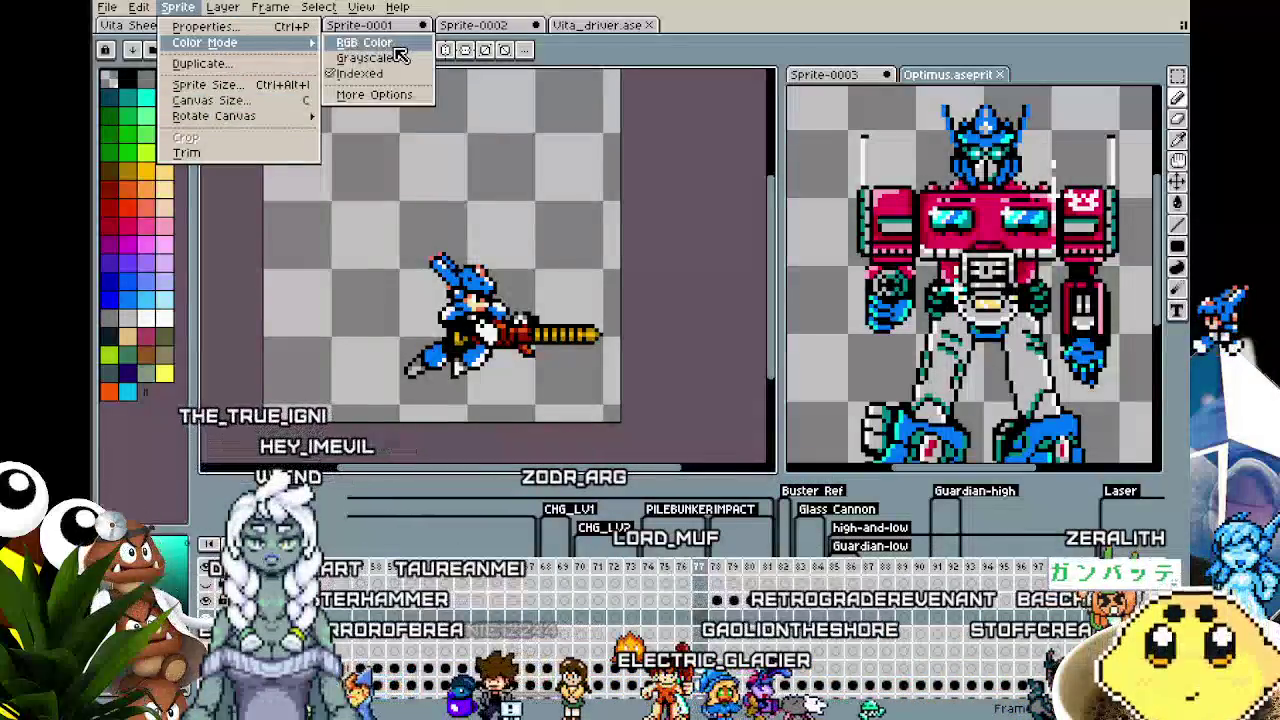
click(380, 45)
click(520, 350)
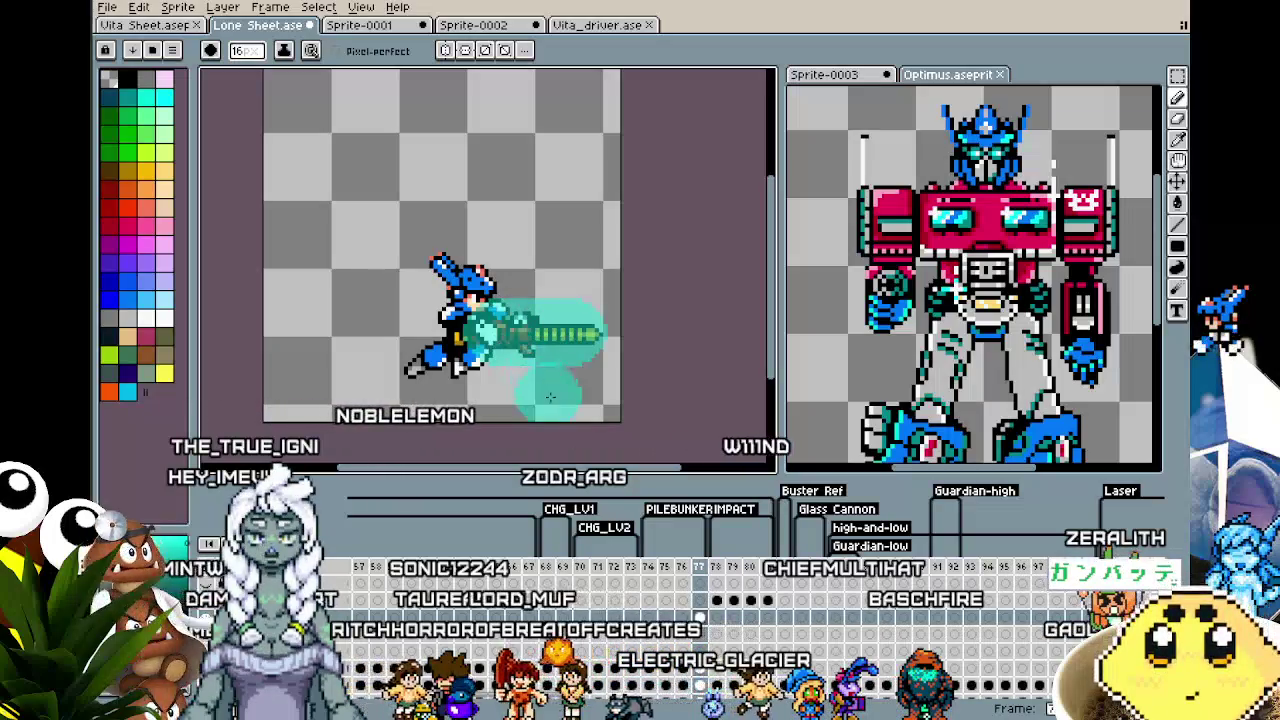
- Zoom into the attack frame, switch to the 16-pixel brush and pick yellow
scroll(542, 412, up, 3)
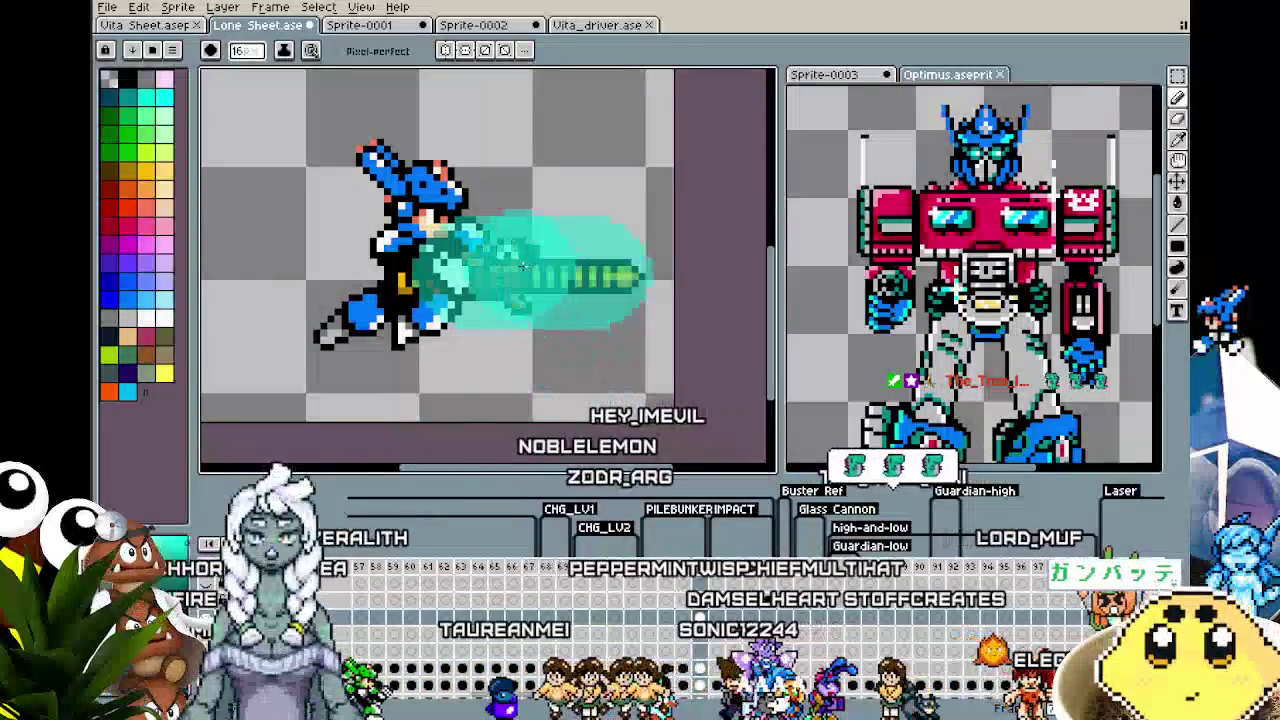
scroll(598, 368, down, 1)
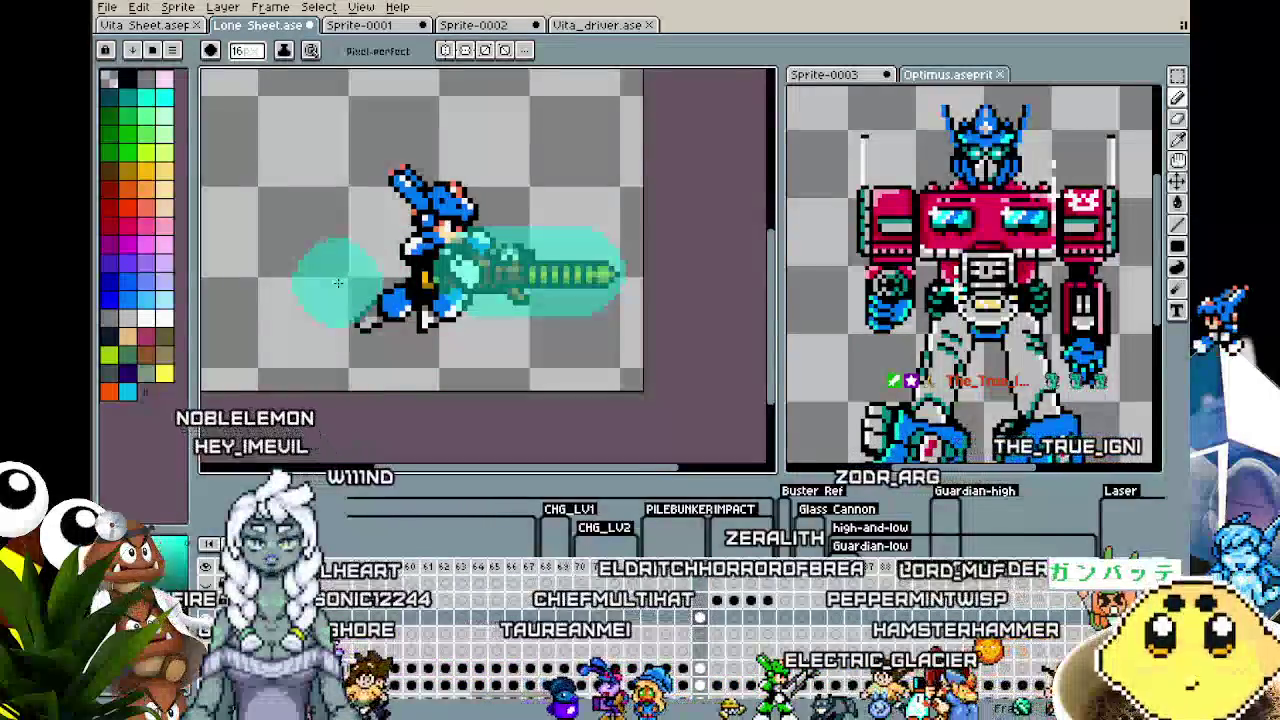
scroll(343, 402, down, 1)
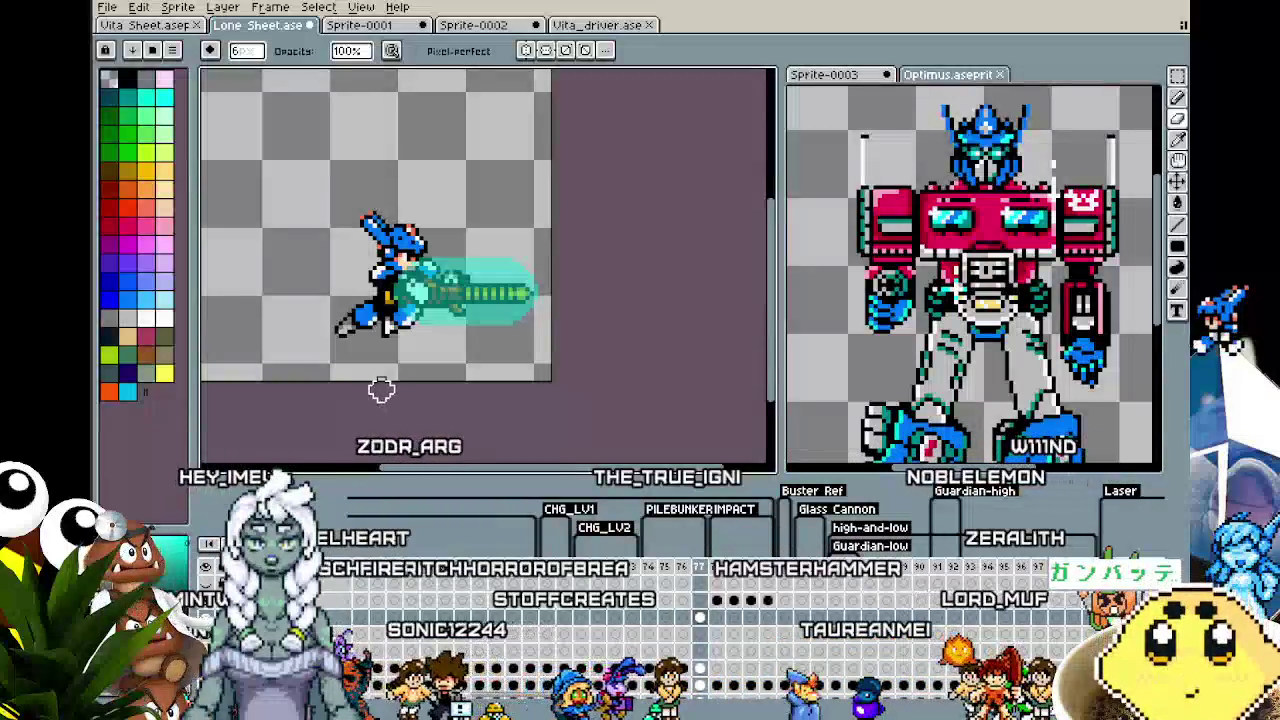
scroll(381, 419, up, 2)
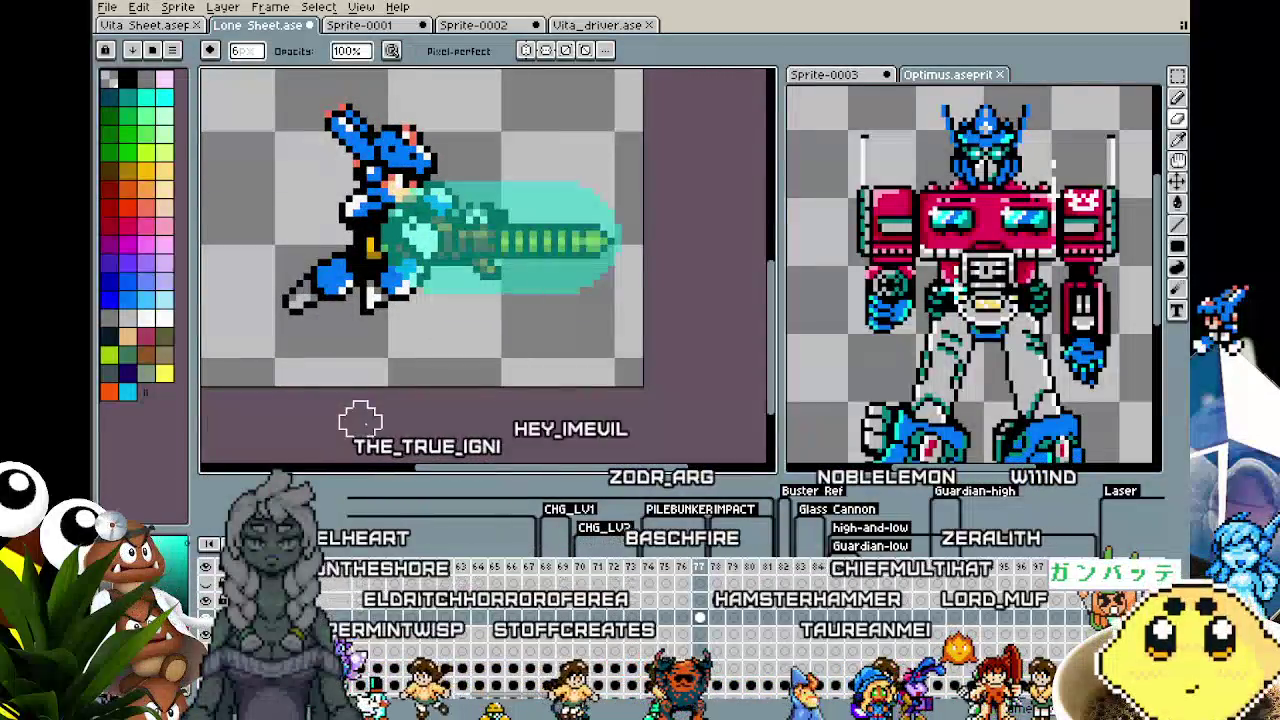
key(b)
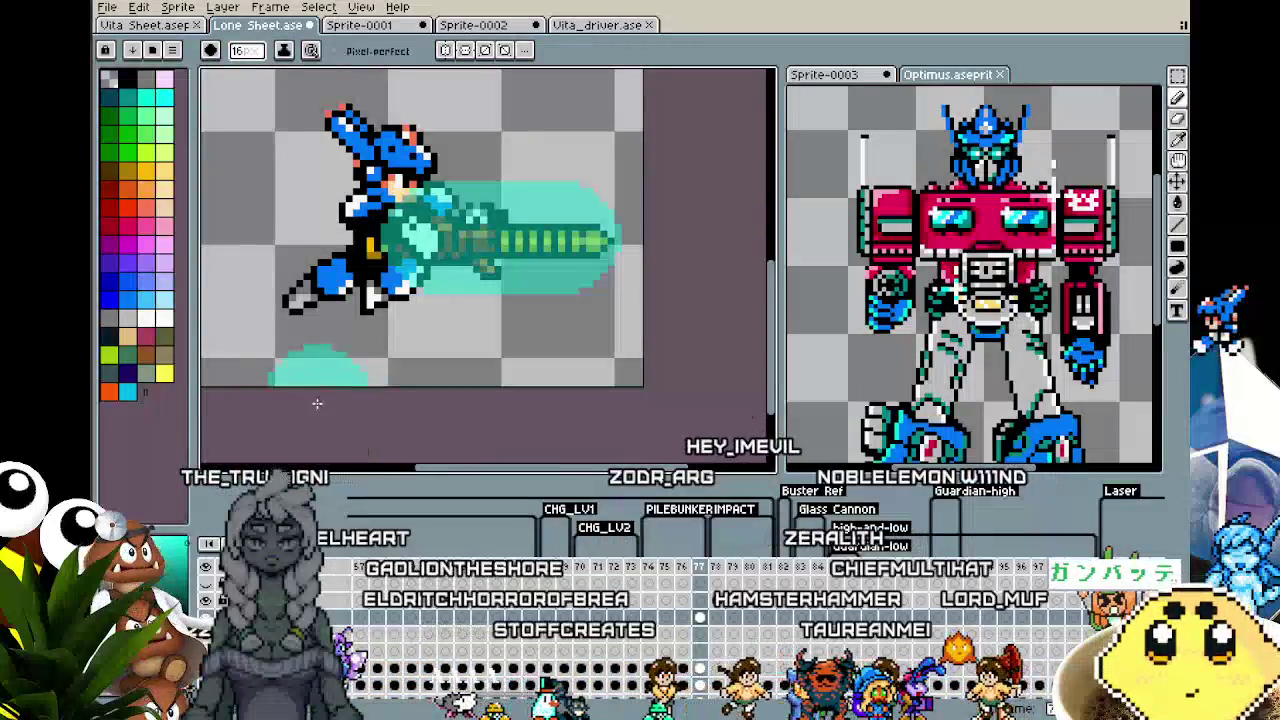
click(164, 373)
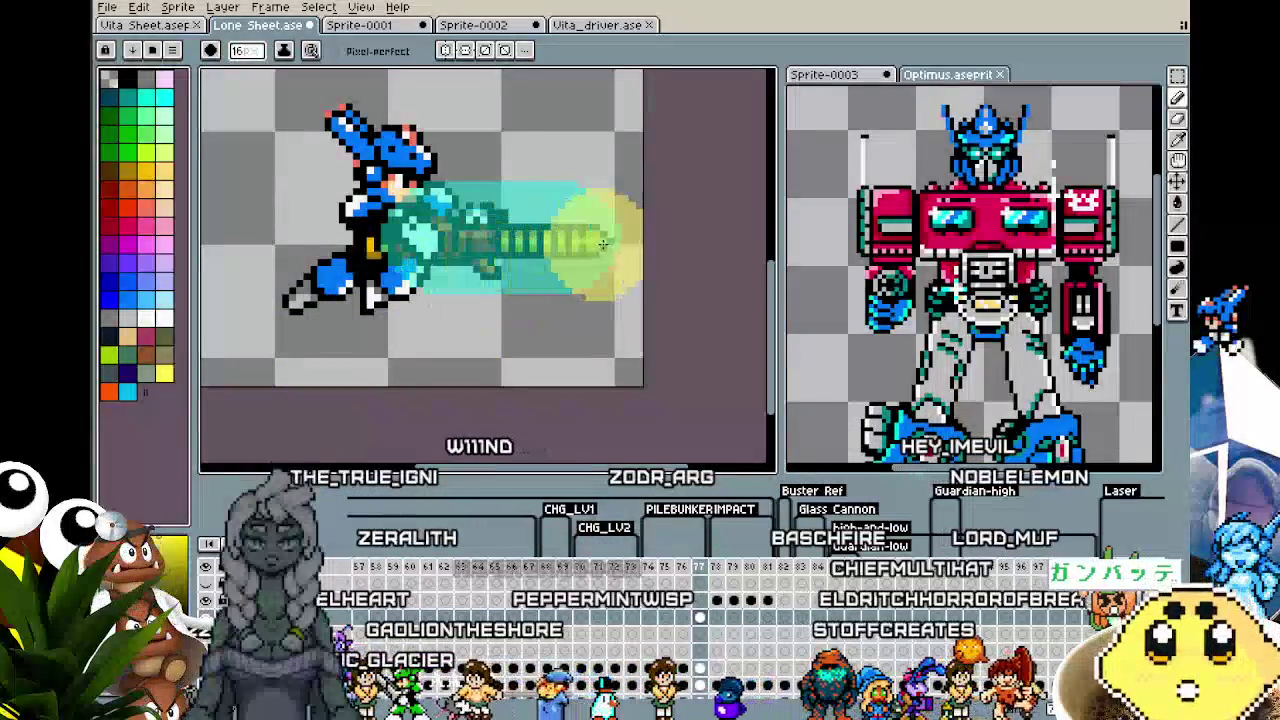
- Paste the copied teal glow onto the attack frame and commit it in place
key(ctrl+v)
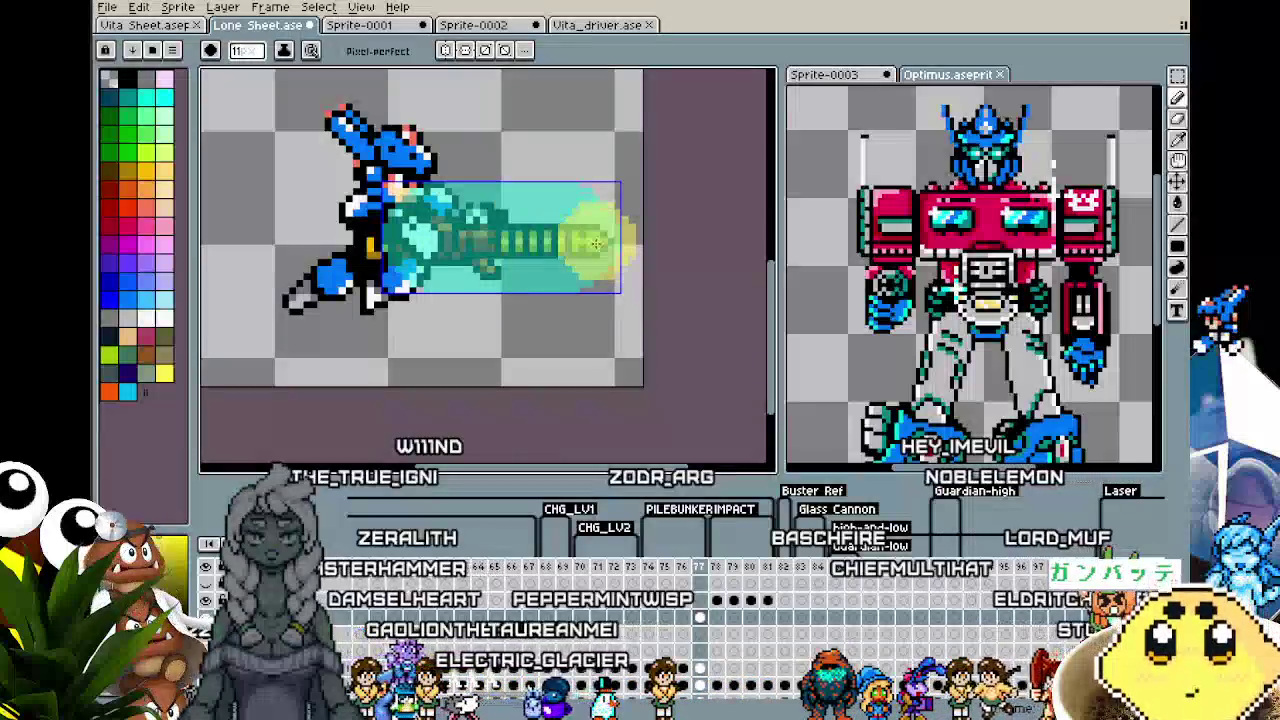
key(Return)
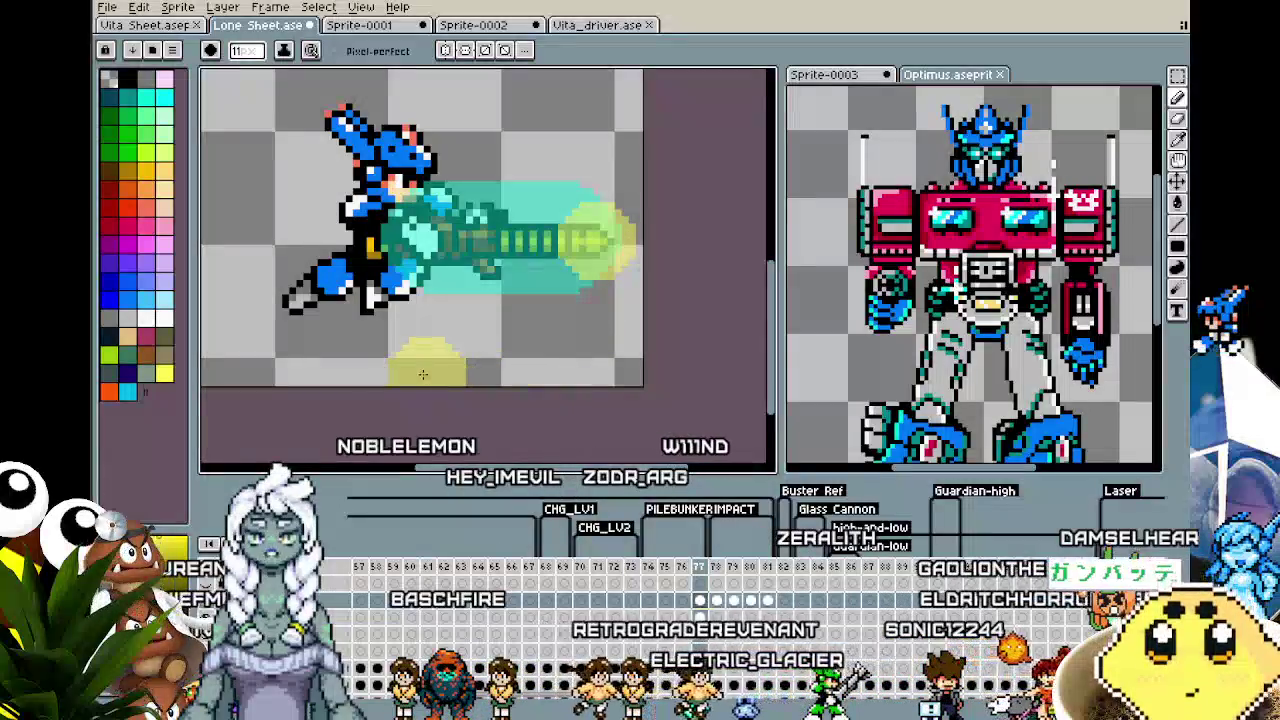
key(e)
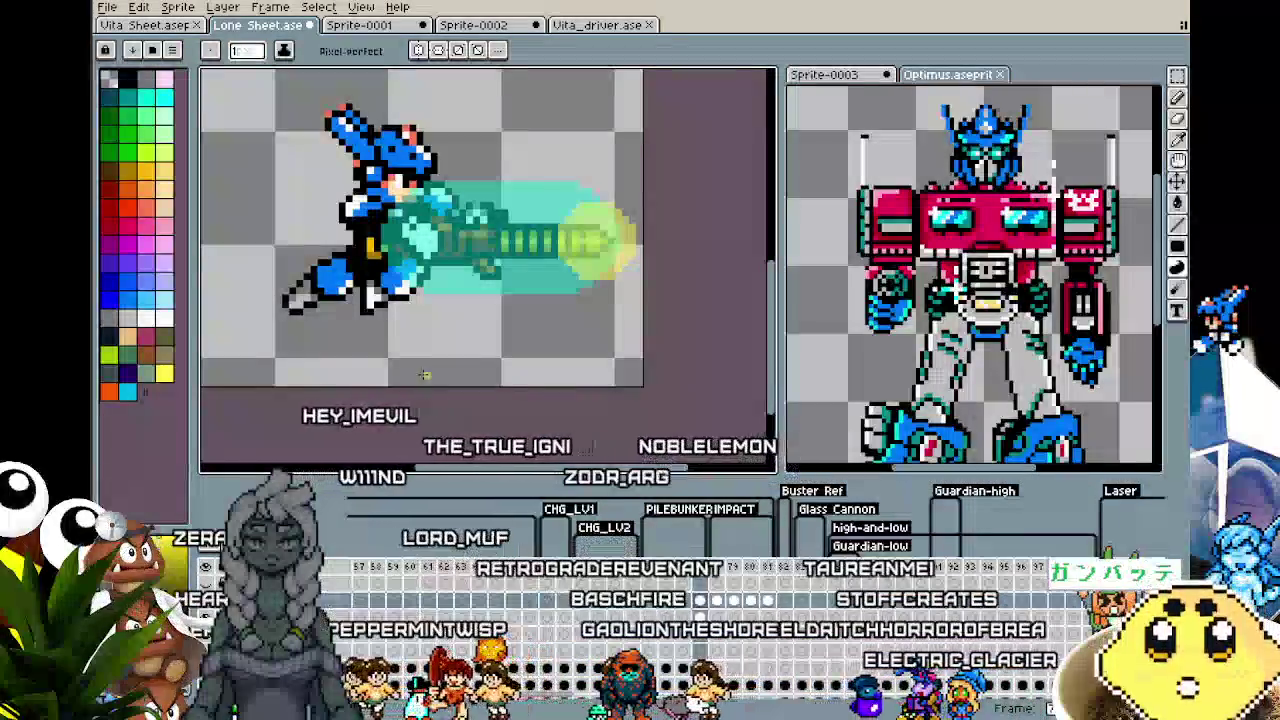
- Zoom and pan to the pile bunker tip and shrink the brush to 9 pixels
scroll(675, 260, up, 2)
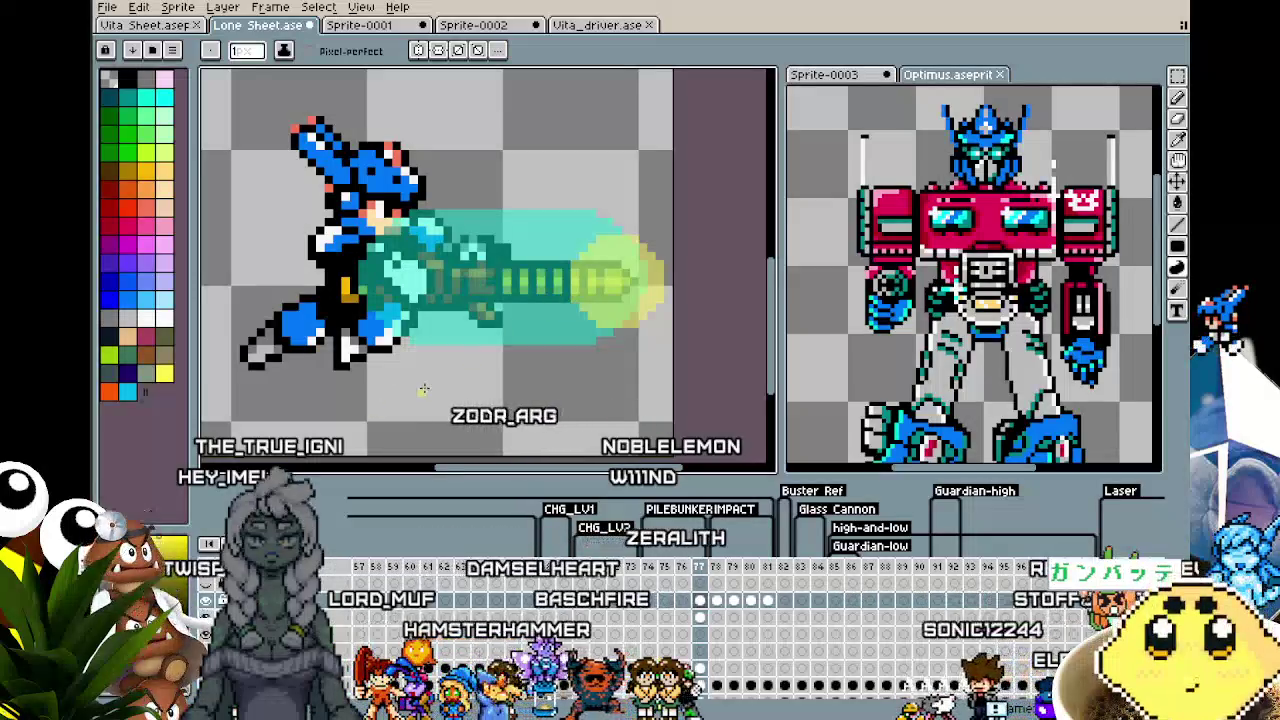
scroll(424, 389, right, 2)
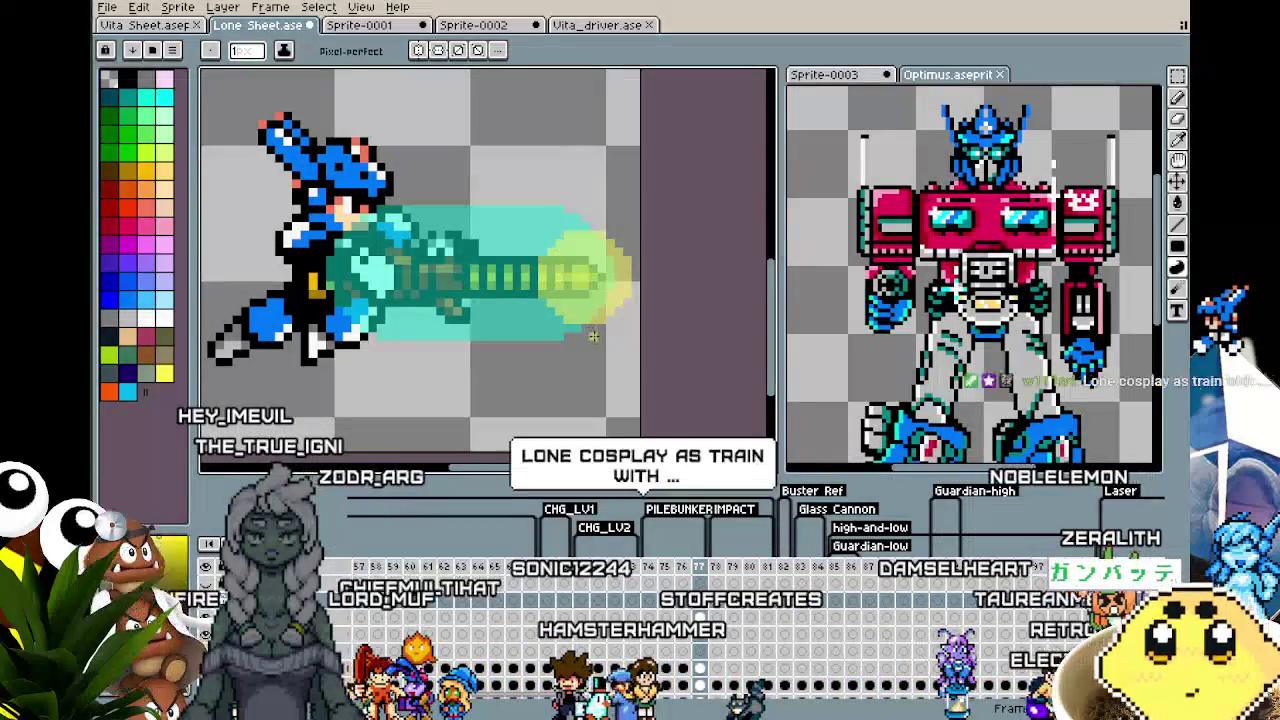
scroll(565, 290, up, 1)
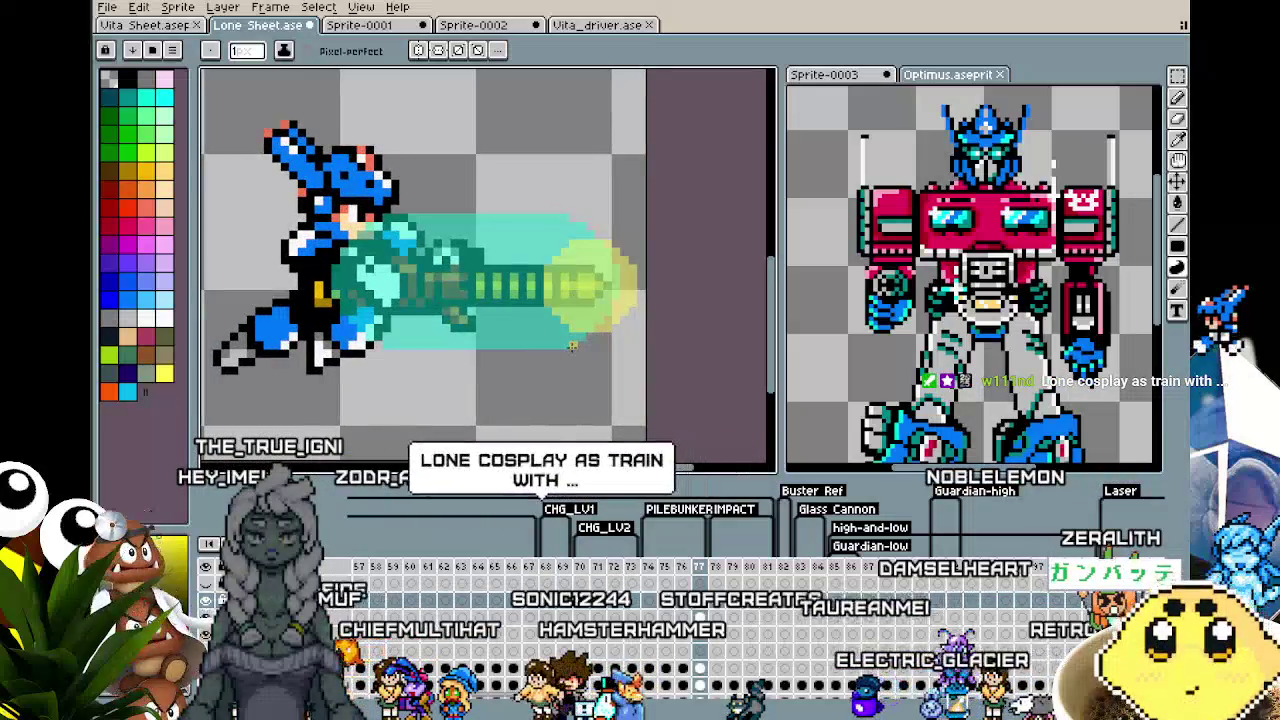
scroll(572, 346, down, 1)
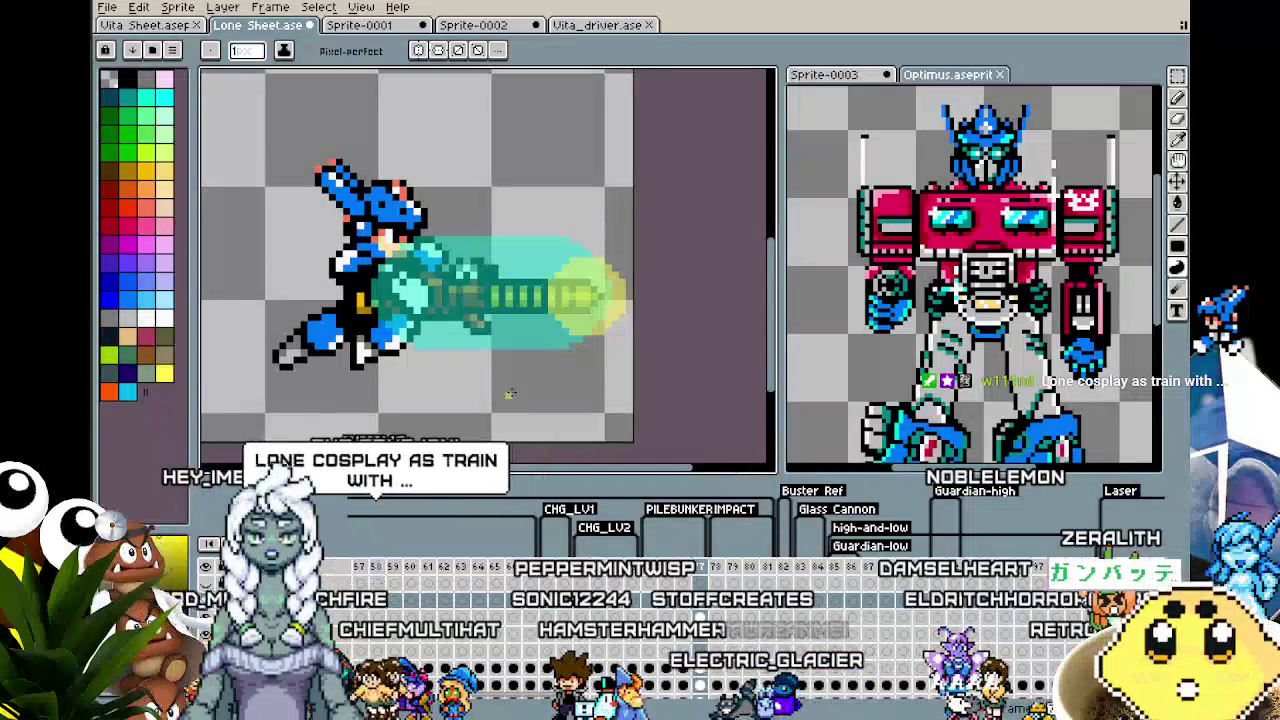
scroll(509, 394, up, 1)
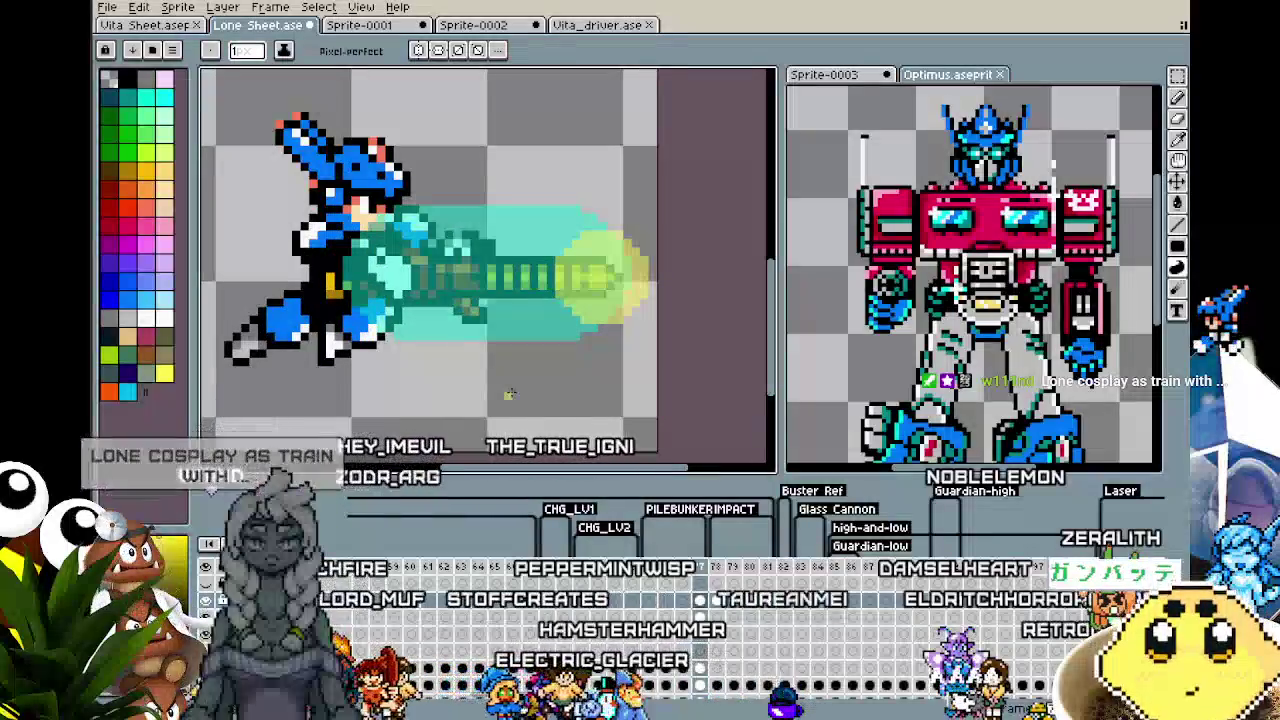
scroll(509, 394, right, 2)
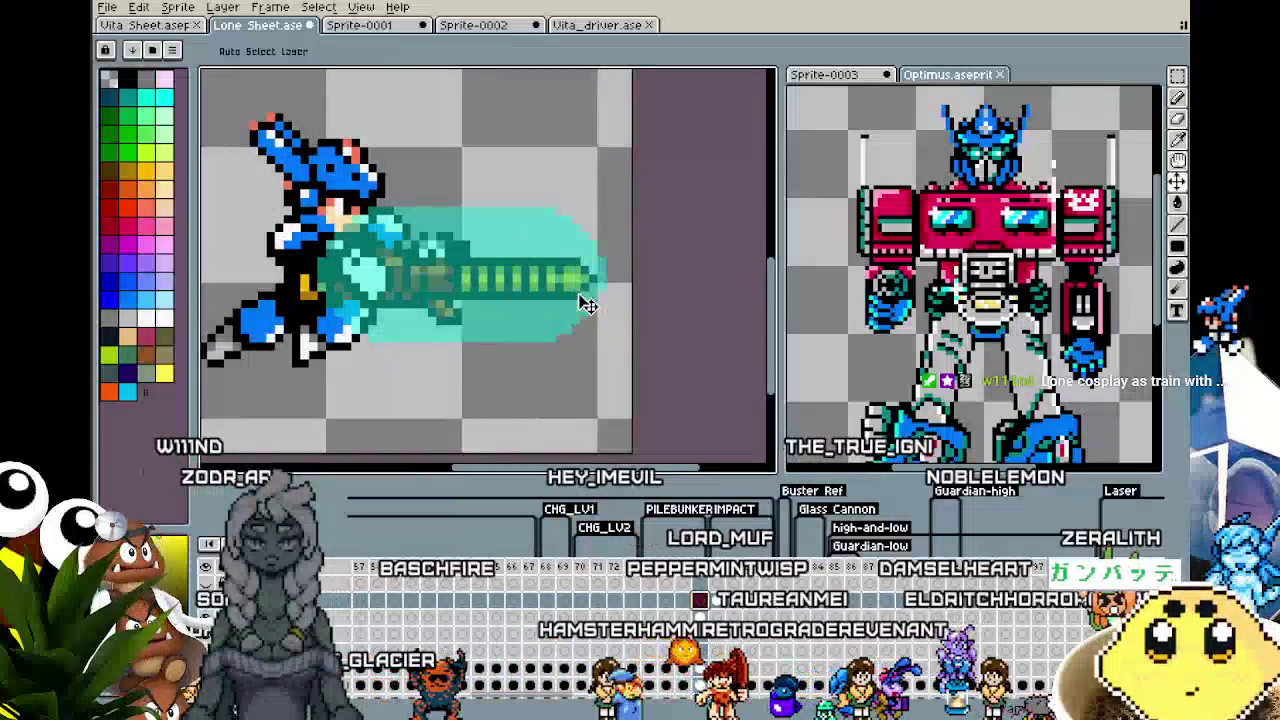
key(b)
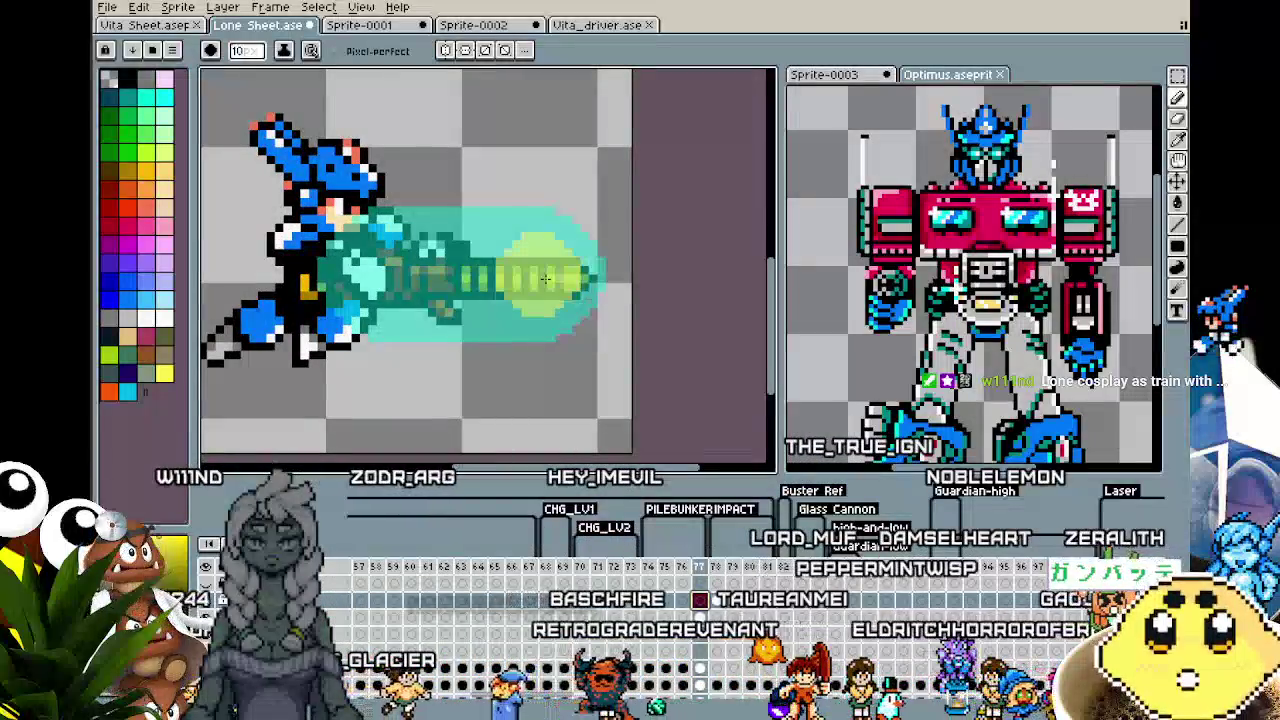
key(minus)
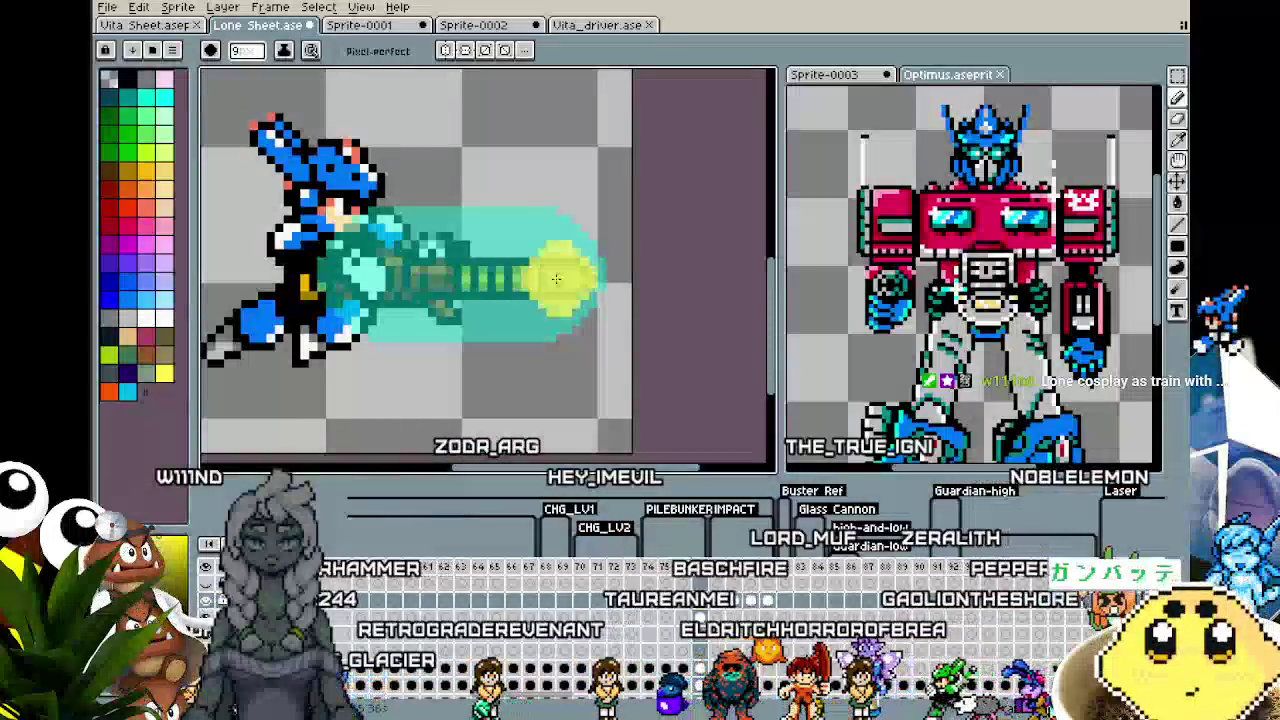
scroll(545, 396, down, 2)
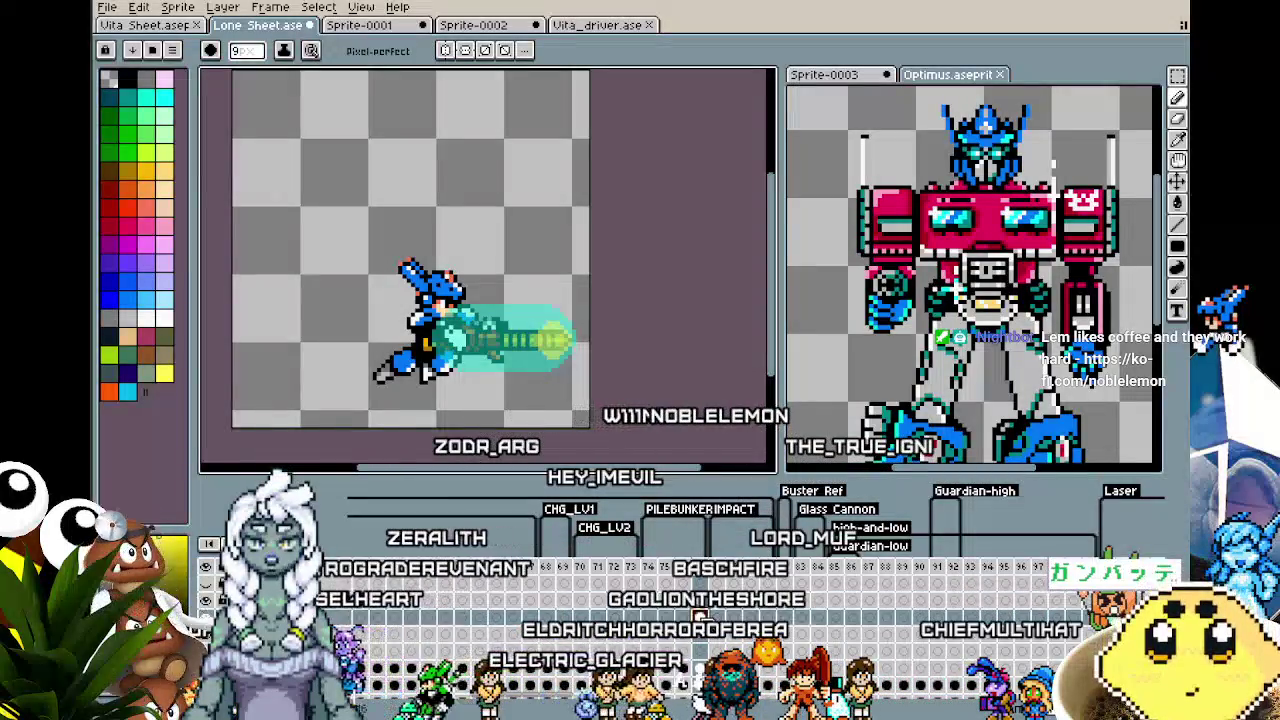
key(m)
drag(490, 382, 600, 428)
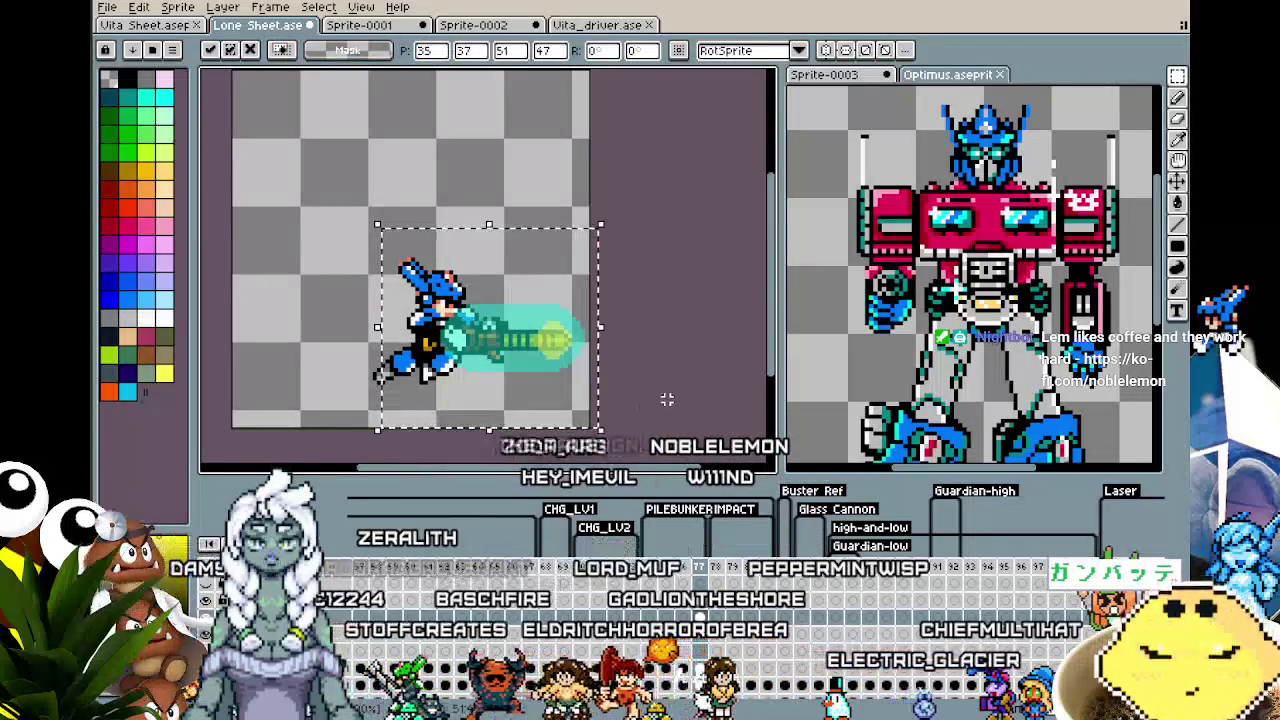
key(ctrl+d)
scroll(625, 400, up, 2)
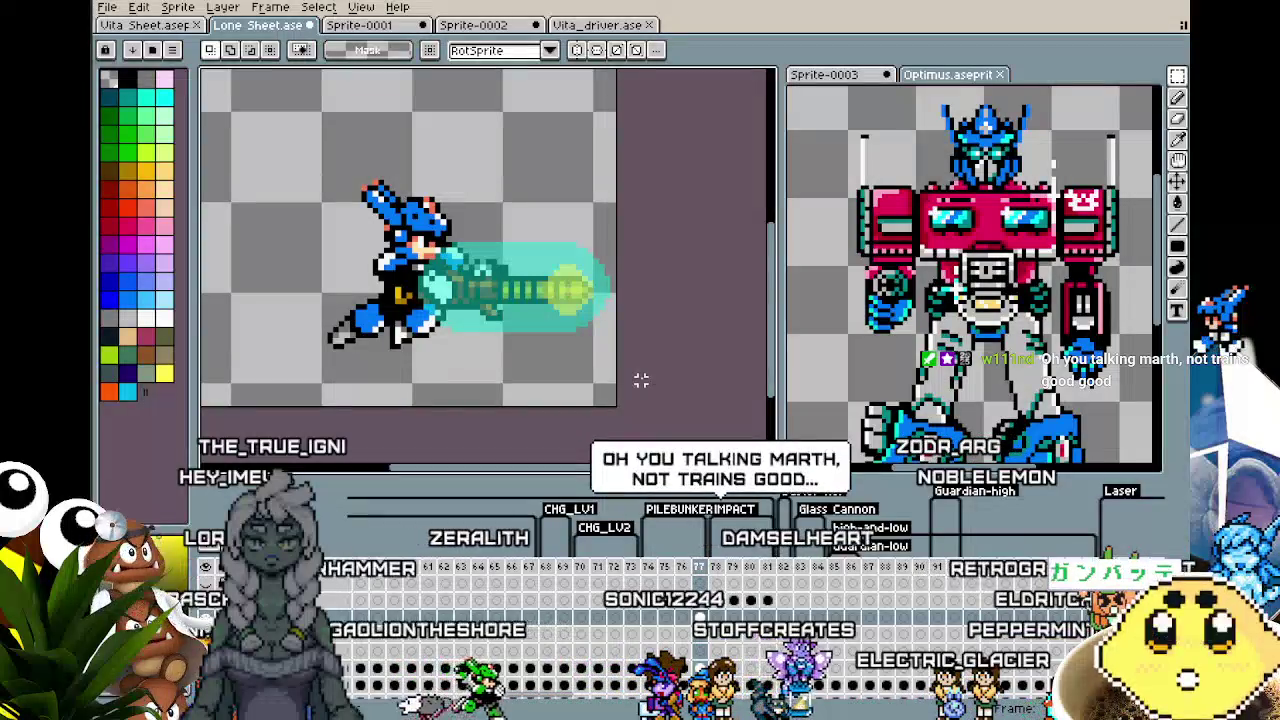
key(b)
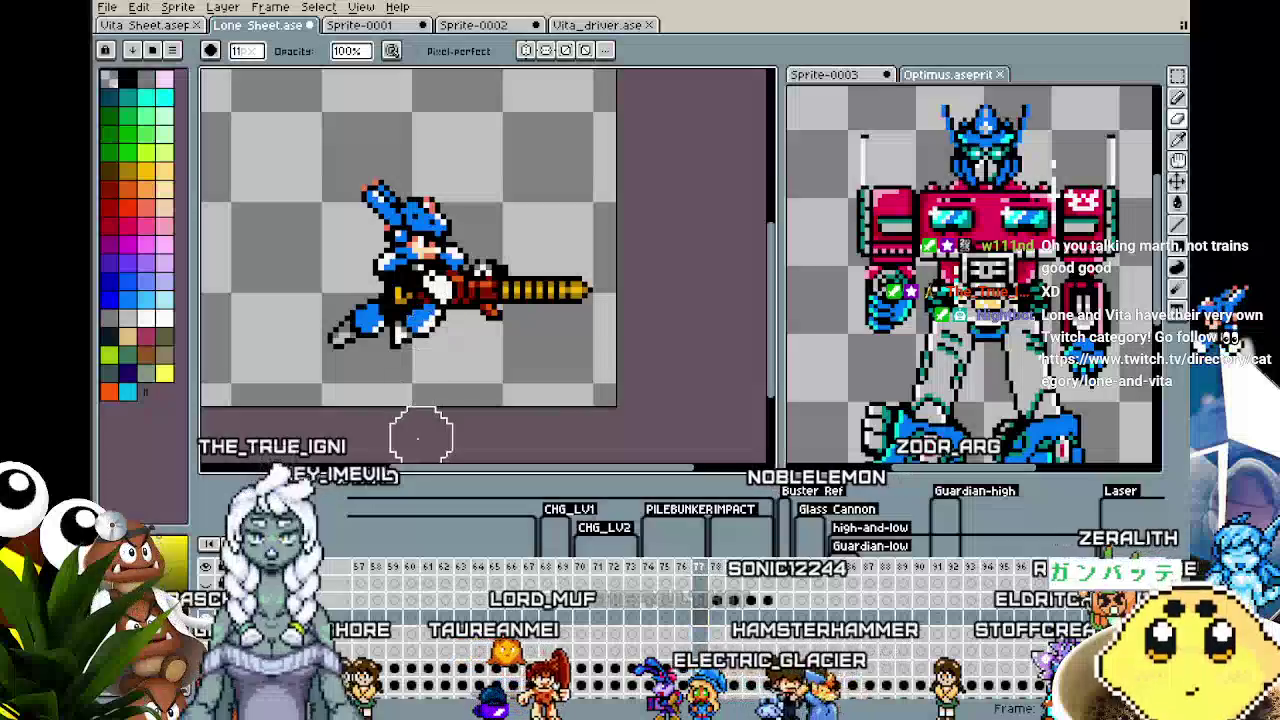
- Paint a small cyan glow at the barrel tip with the 9 px pencil
key(b)
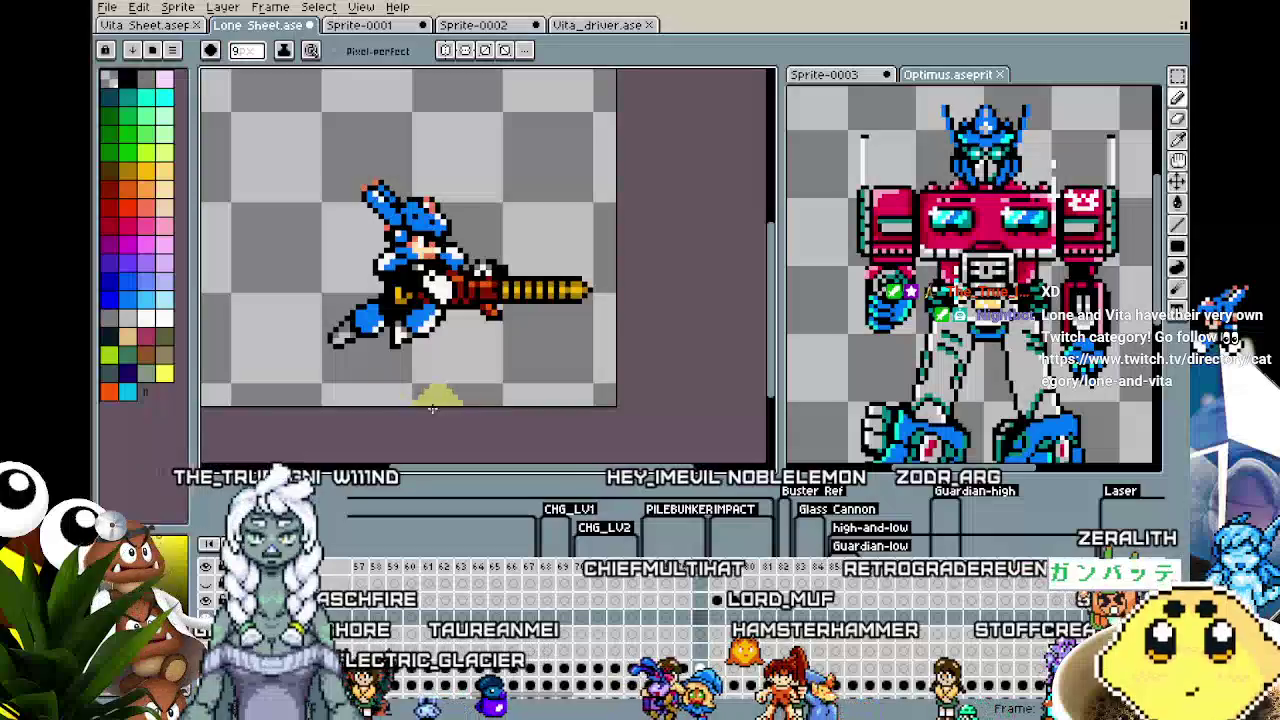
click(134, 395)
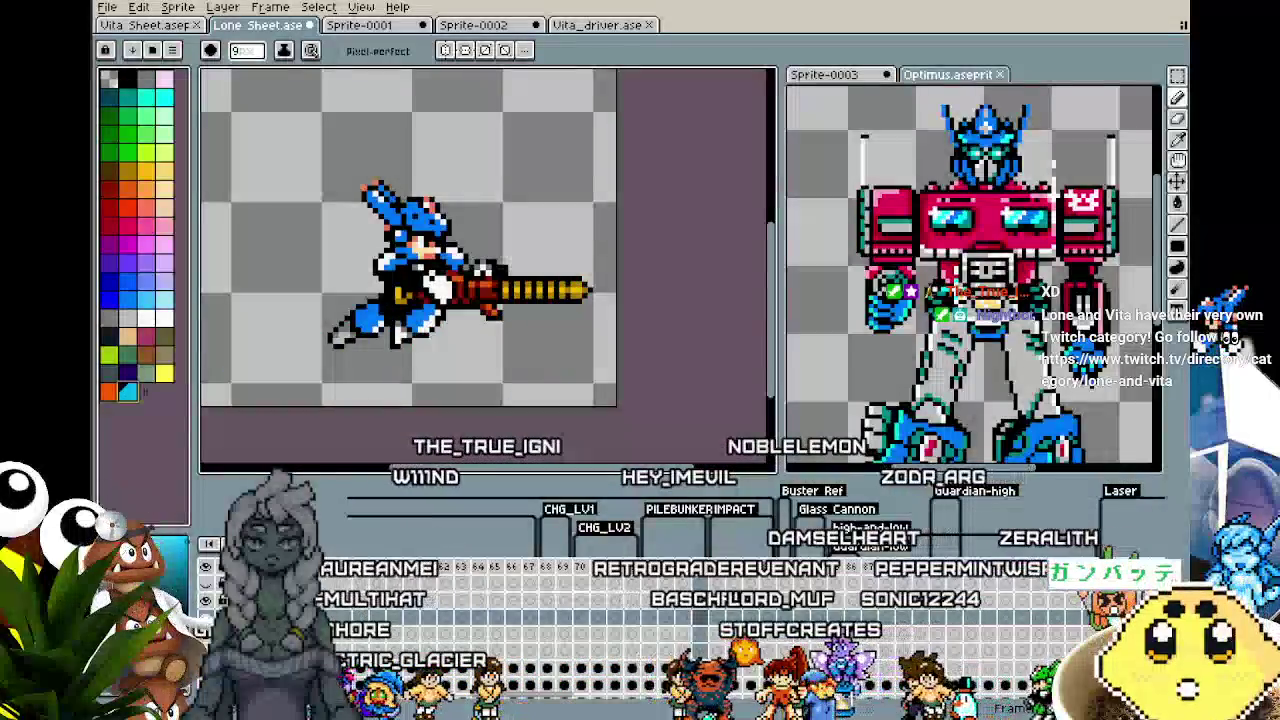
scroll(525, 360, up, 2)
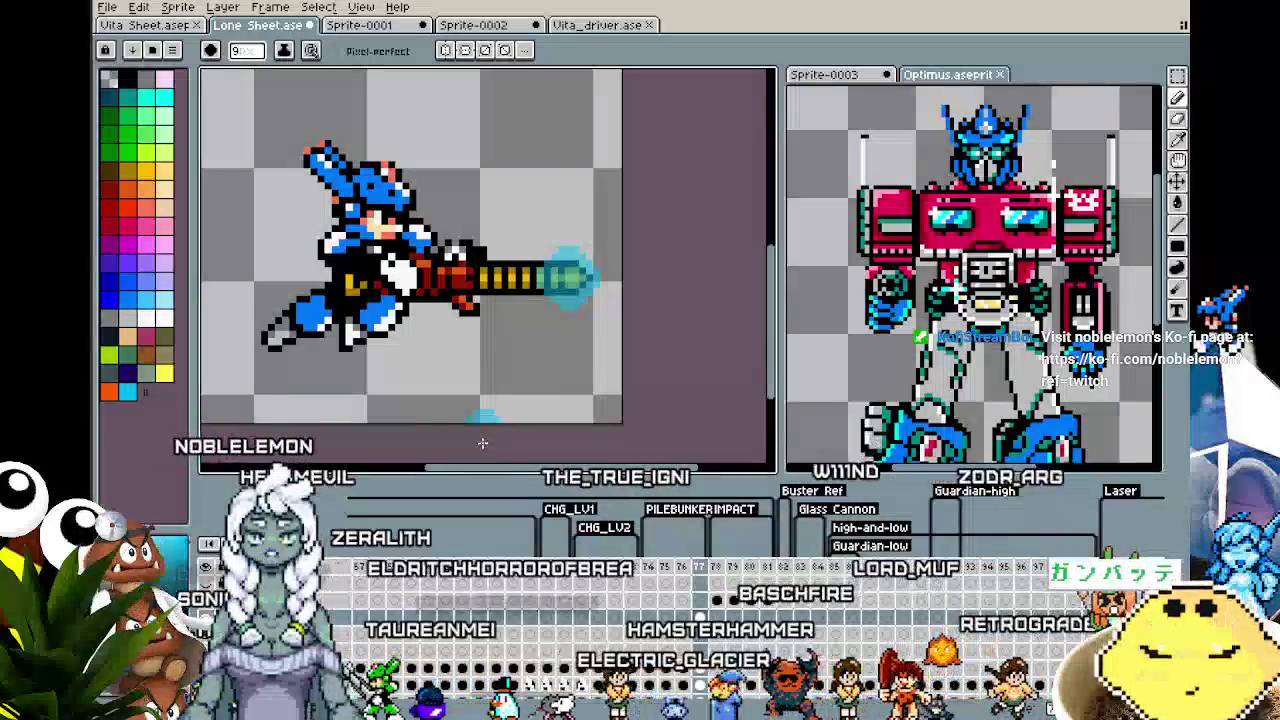
key(b)
key(e)
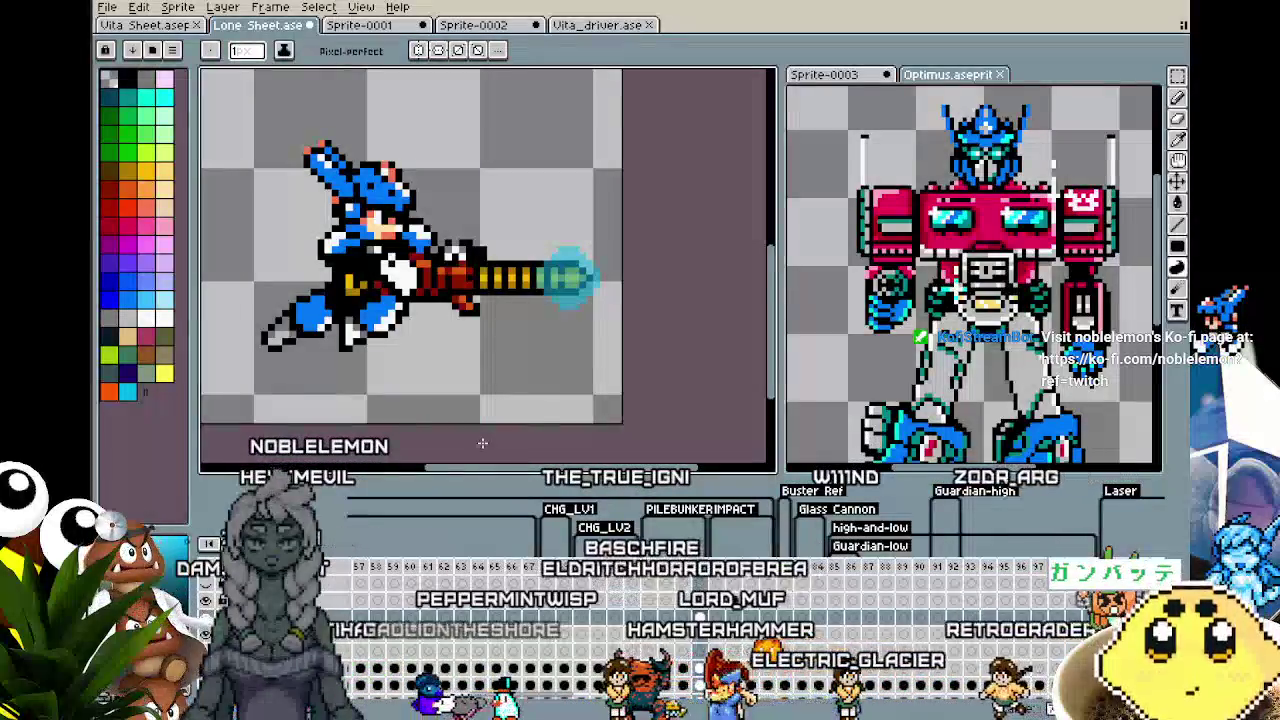
scroll(482, 443, down, 2)
scroll(442, 392, up, 2)
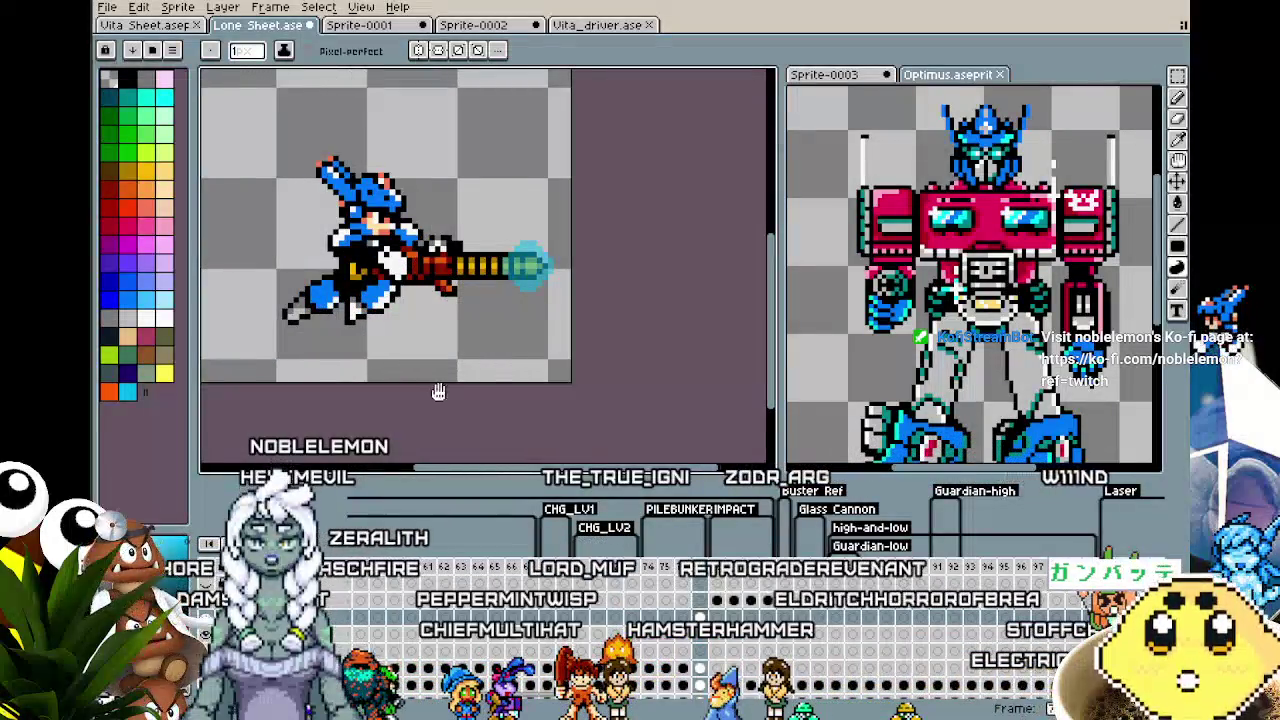
scroll(441, 392, right, 1)
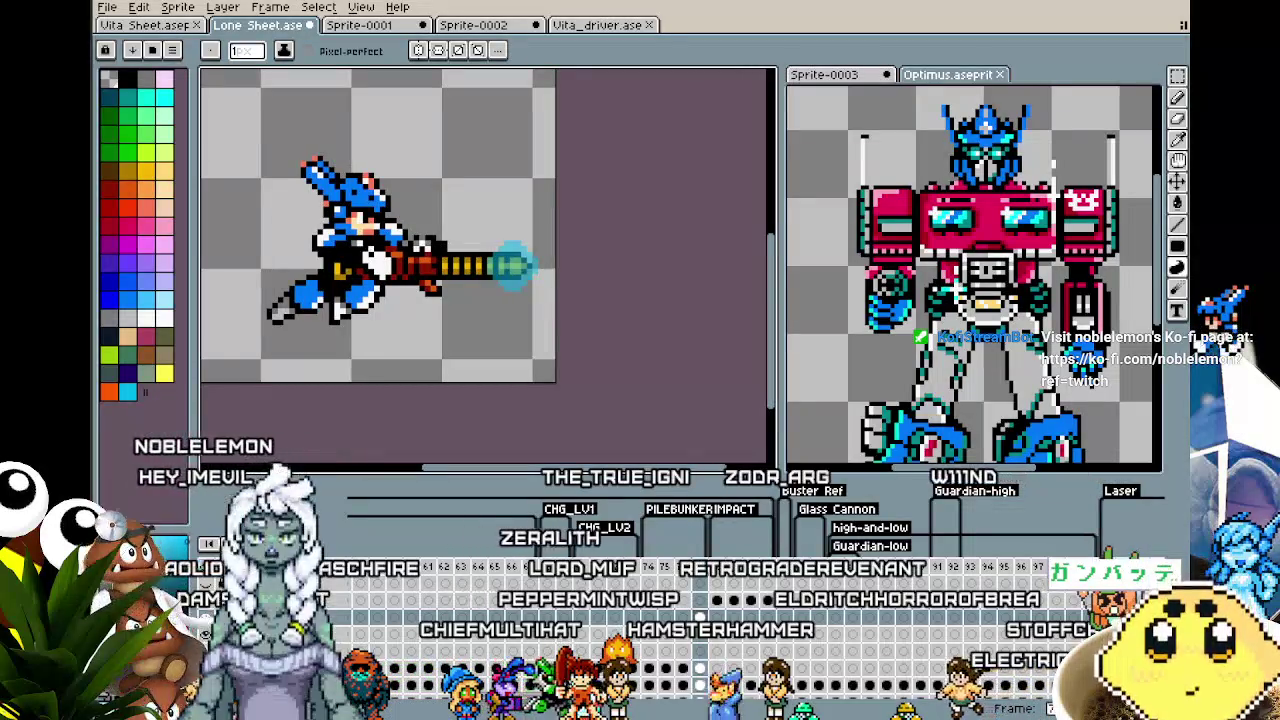
scroll(520, 355, left, 1)
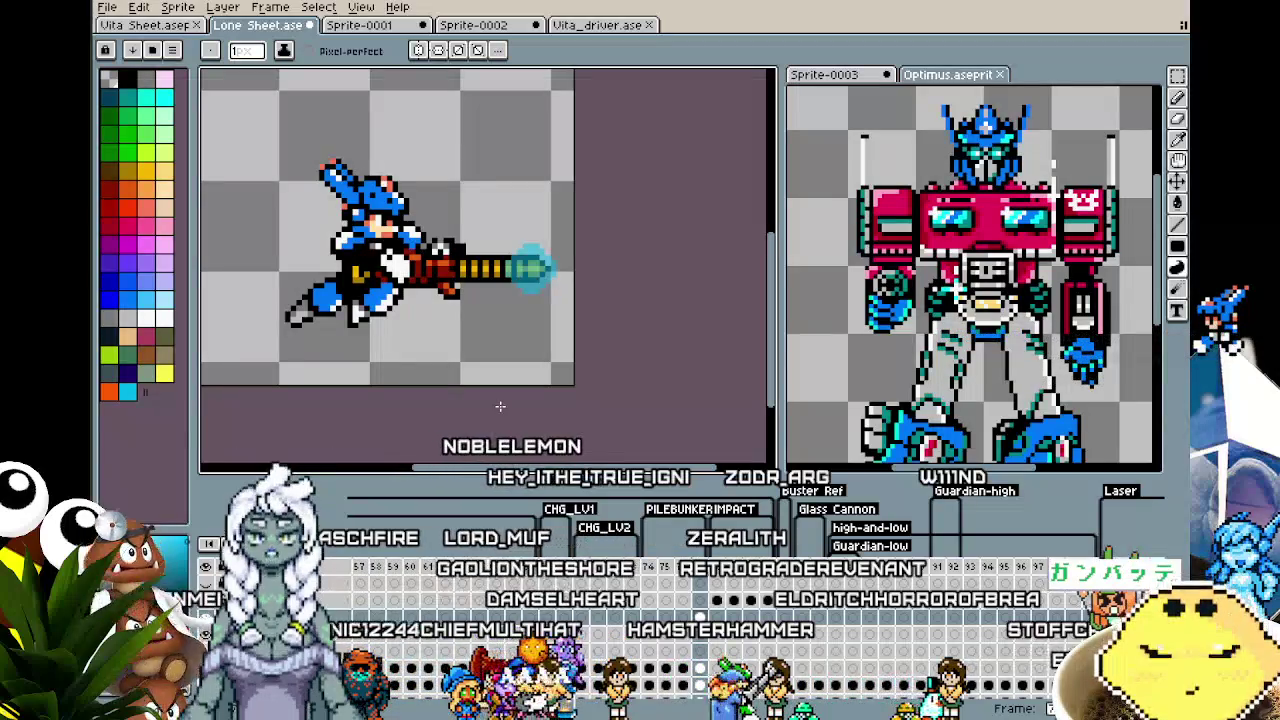
- Undo and redo strokes so the glow stays beyond the tip without spilling over the barrel
key(ctrl+z)
key(v)
key(b)
key(ctrl+y)
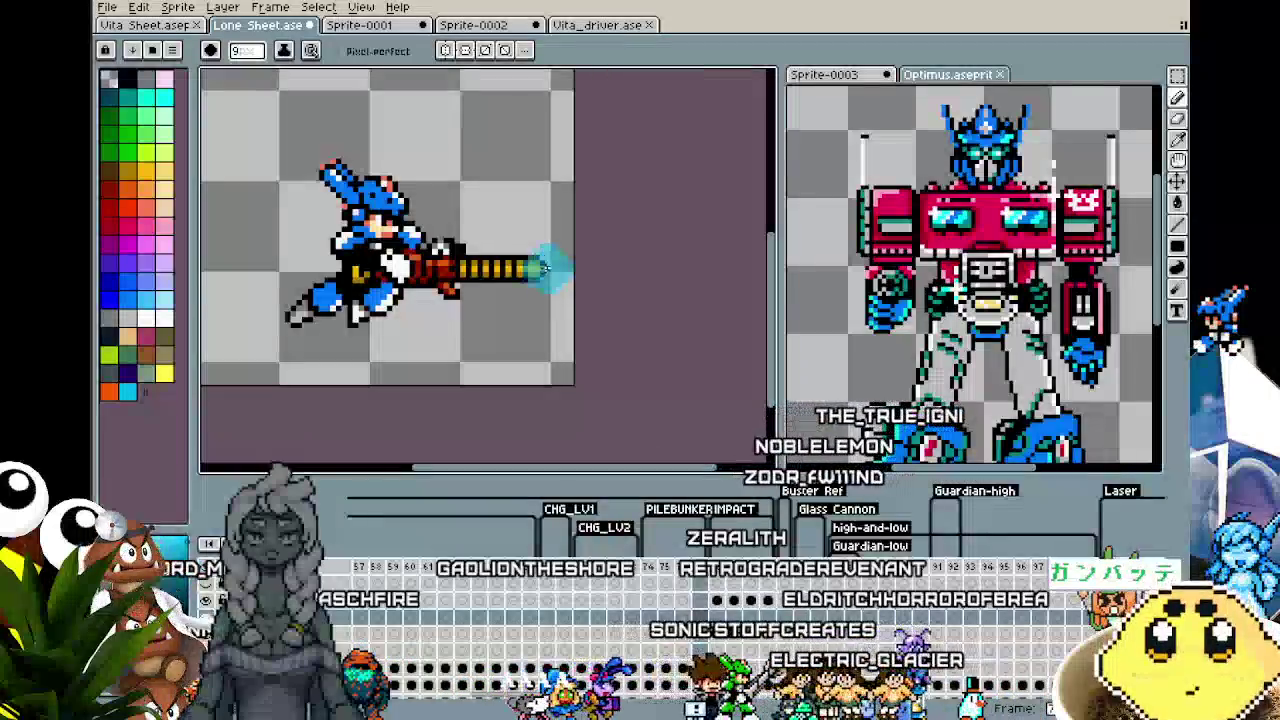
key(ctrl+y)
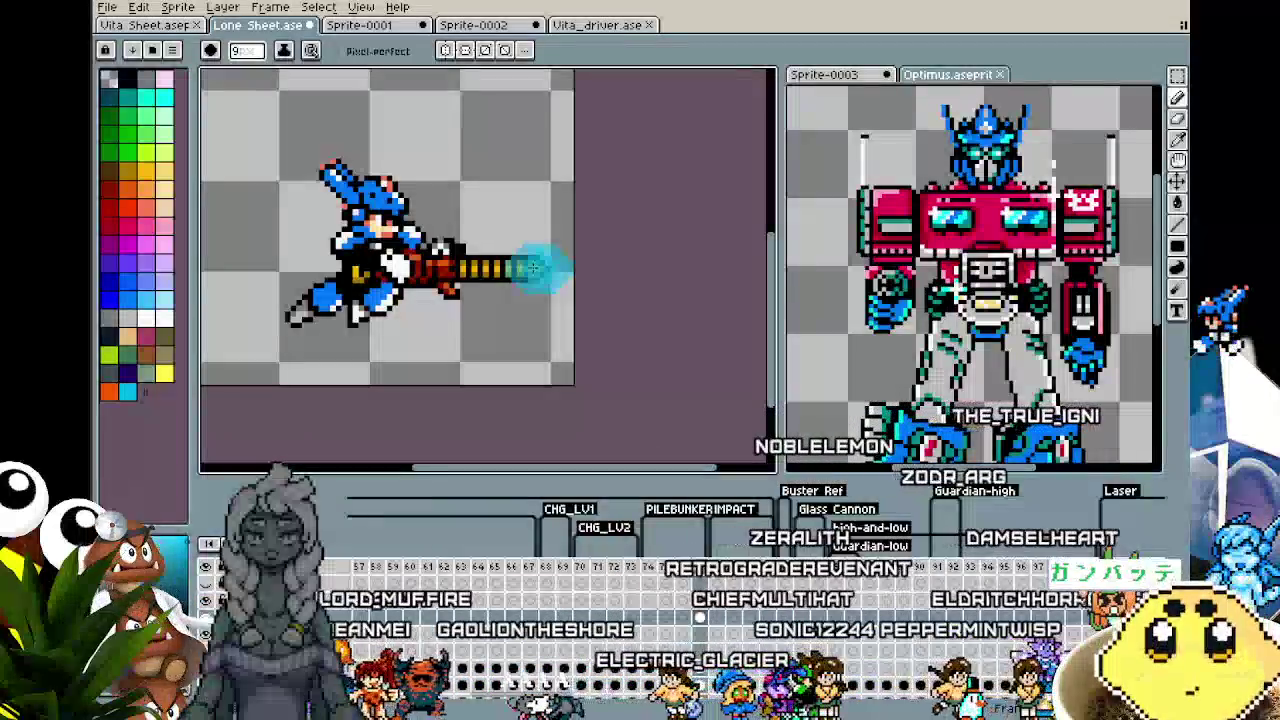
key(ctrl+z)
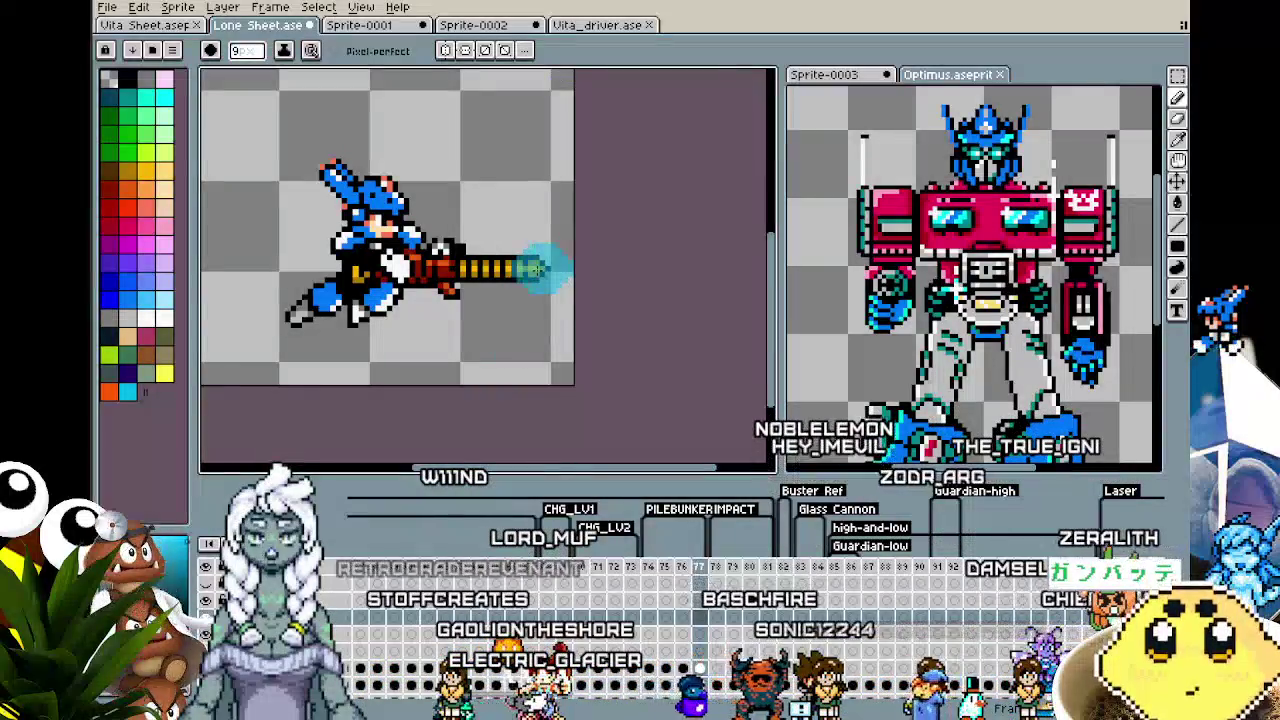
scroll(522, 406, down, 3)
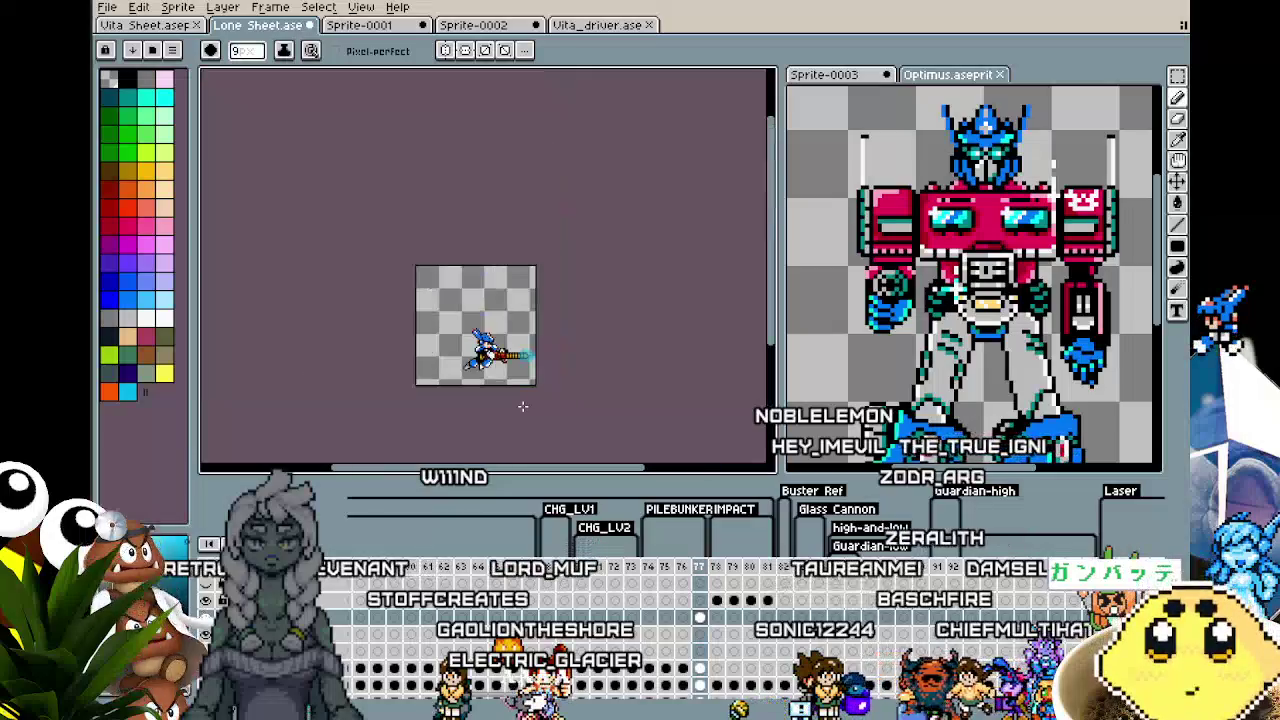
scroll(522, 406, up, 4)
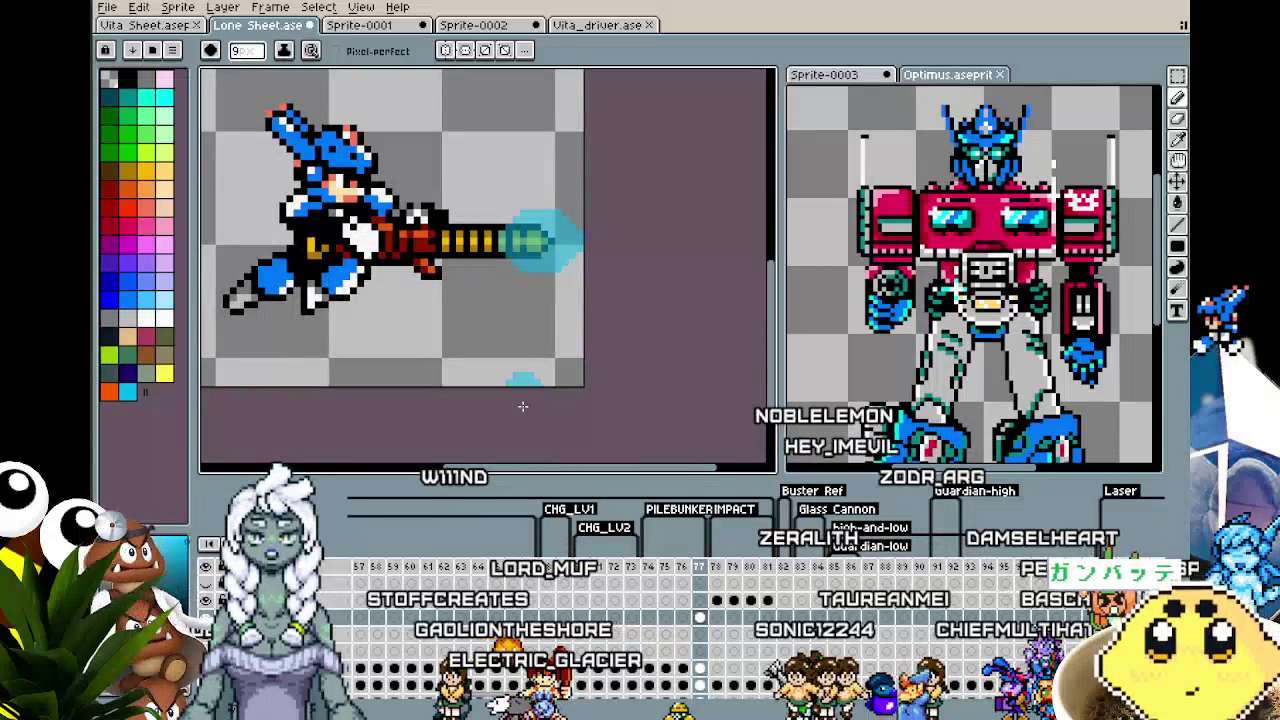
scroll(522, 406, up, 1)
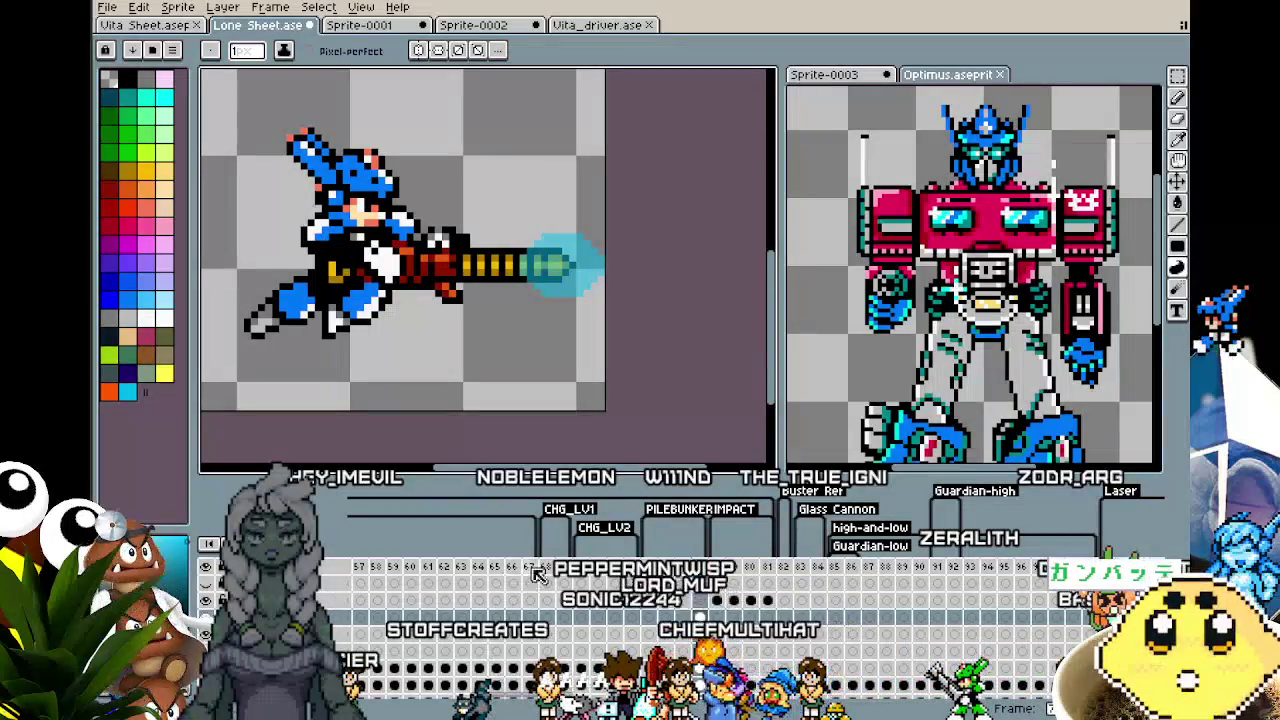
key(Return)
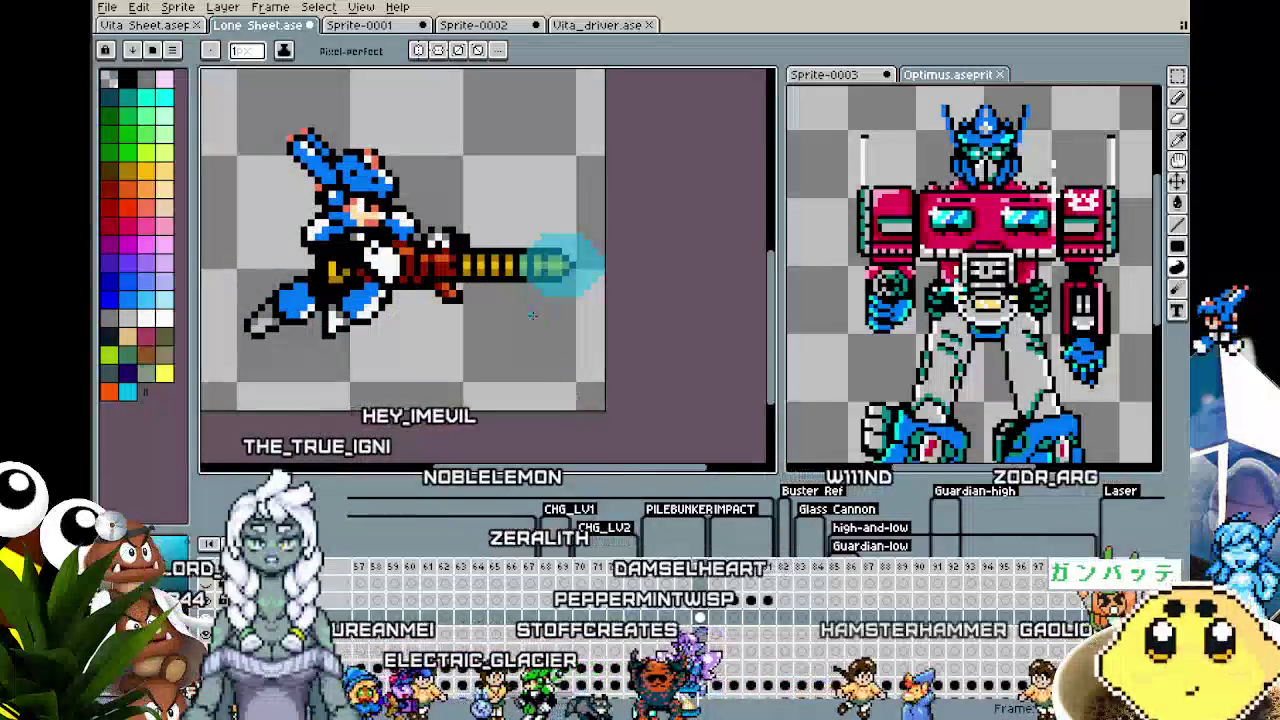
key(m)
- Move the cyan muzzle glow onto frame 74, nudged one pixel left to the barrel tip
drag(509, 203, 620, 321)
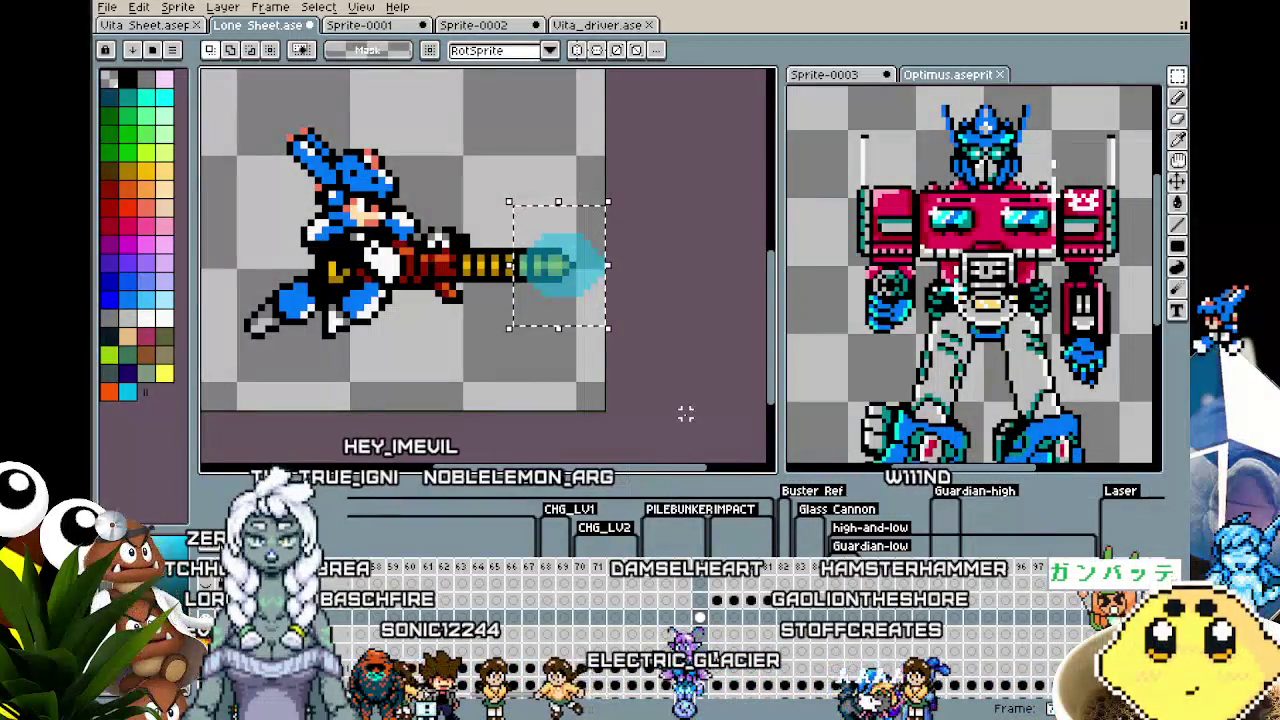
key(Delete)
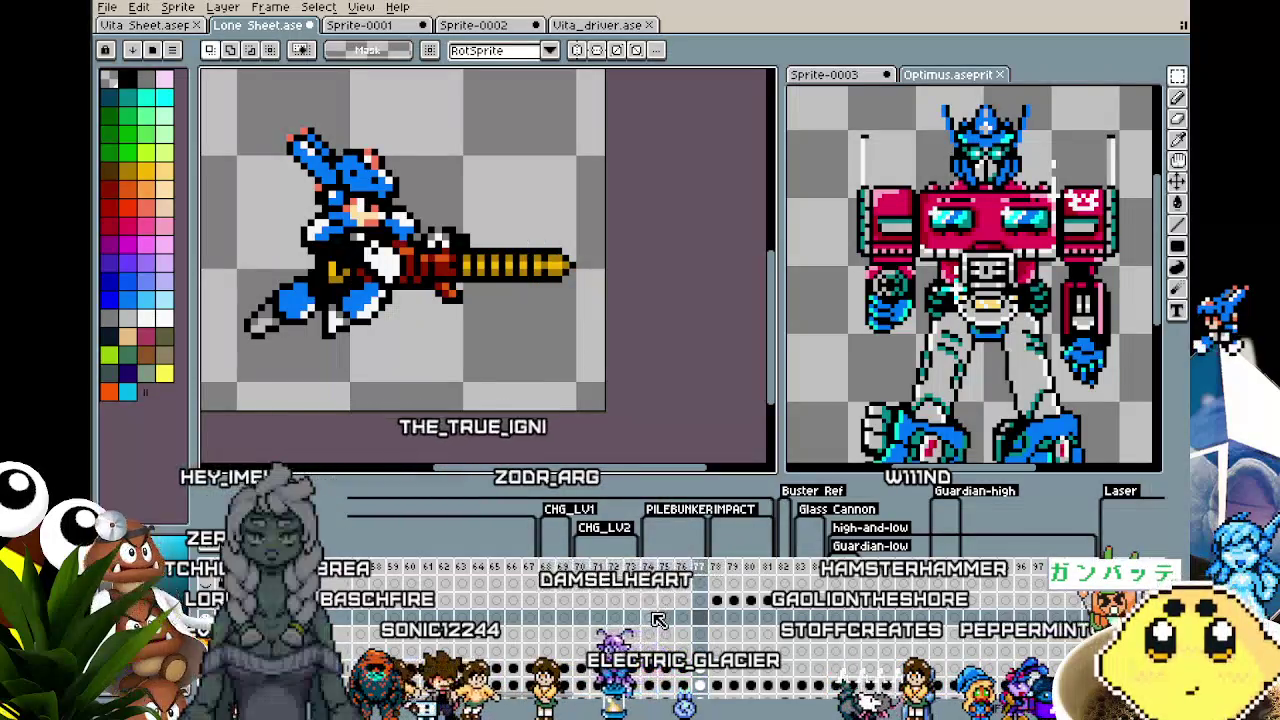
click(652, 617)
key(ctrl+v)
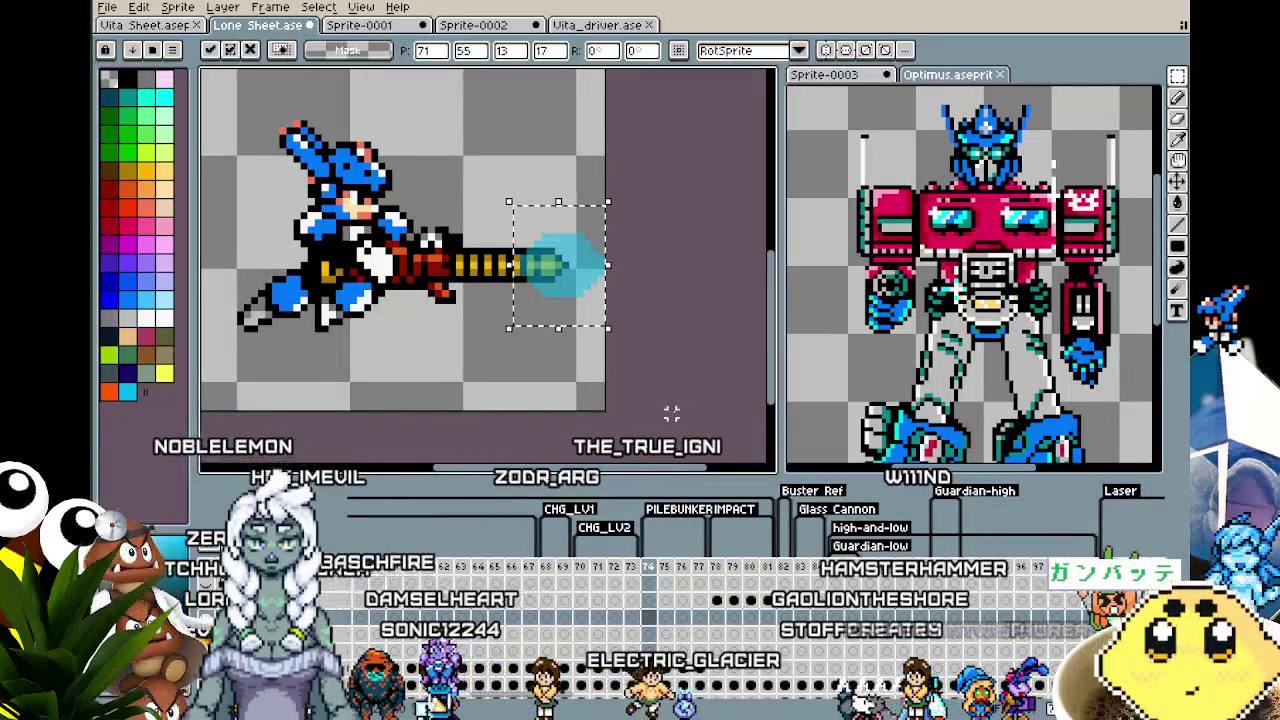
drag(576, 318, 573, 318)
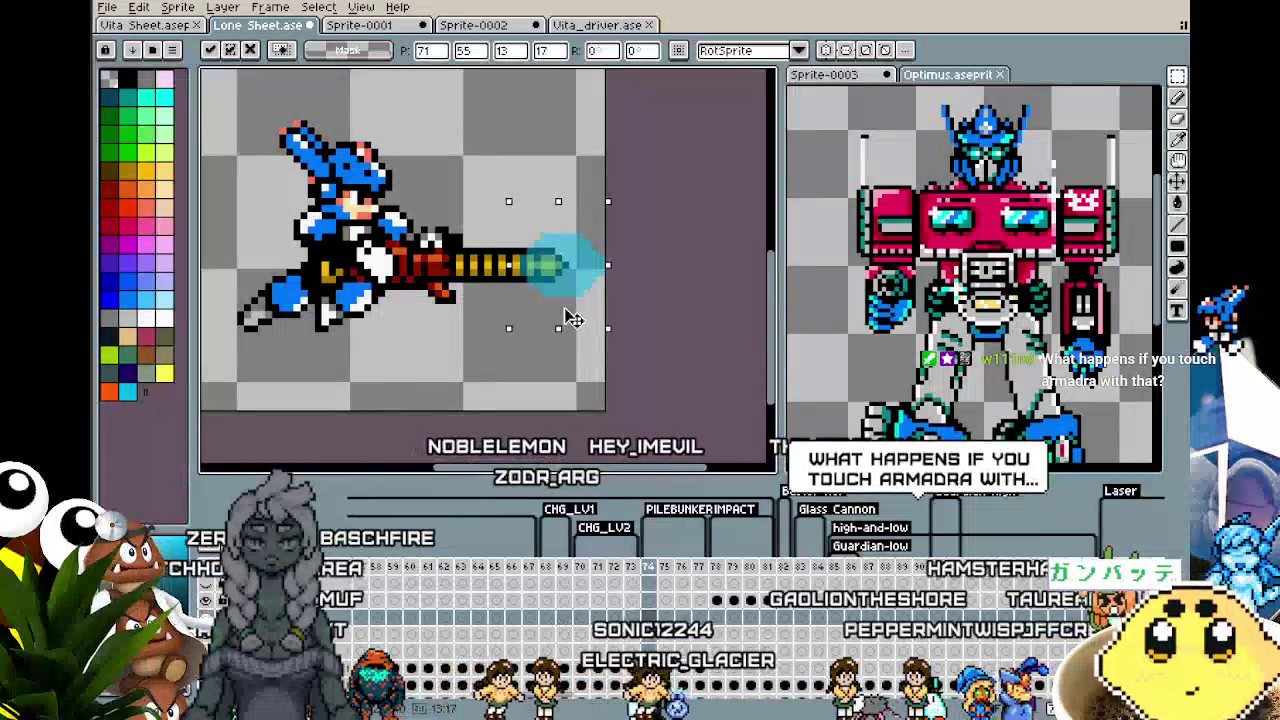
click(410, 368)
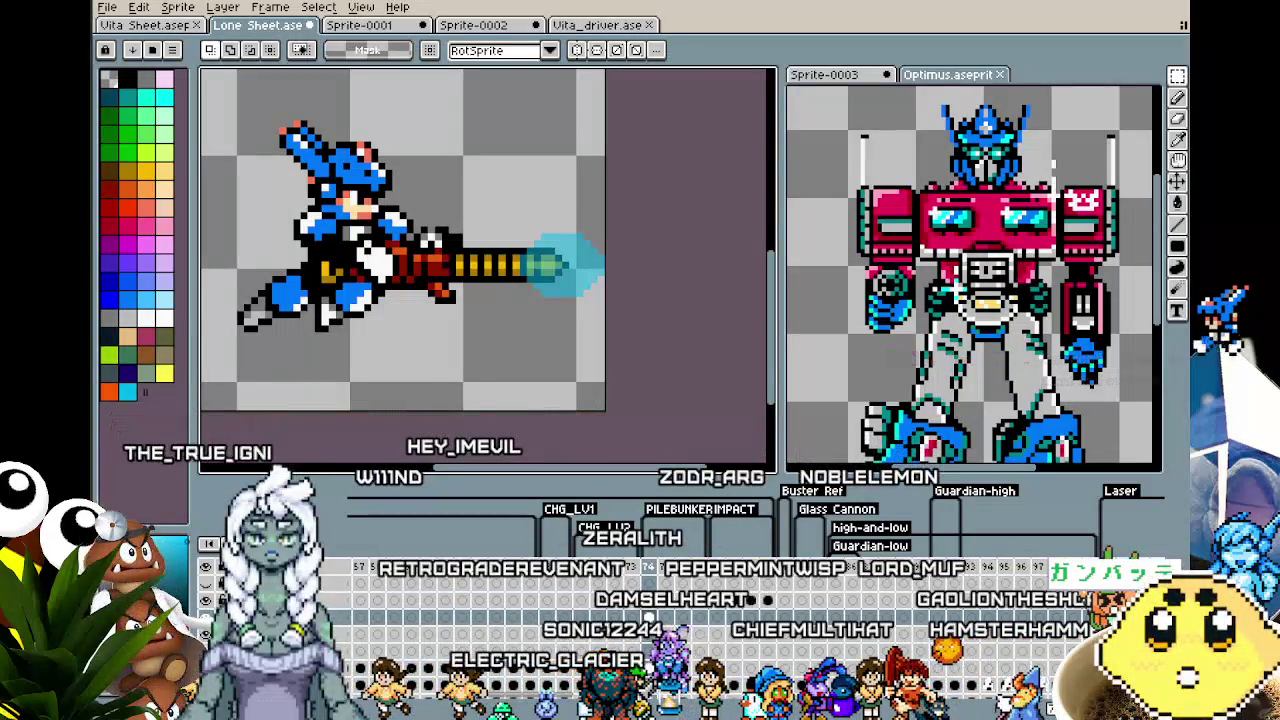
key(alt+Tab)
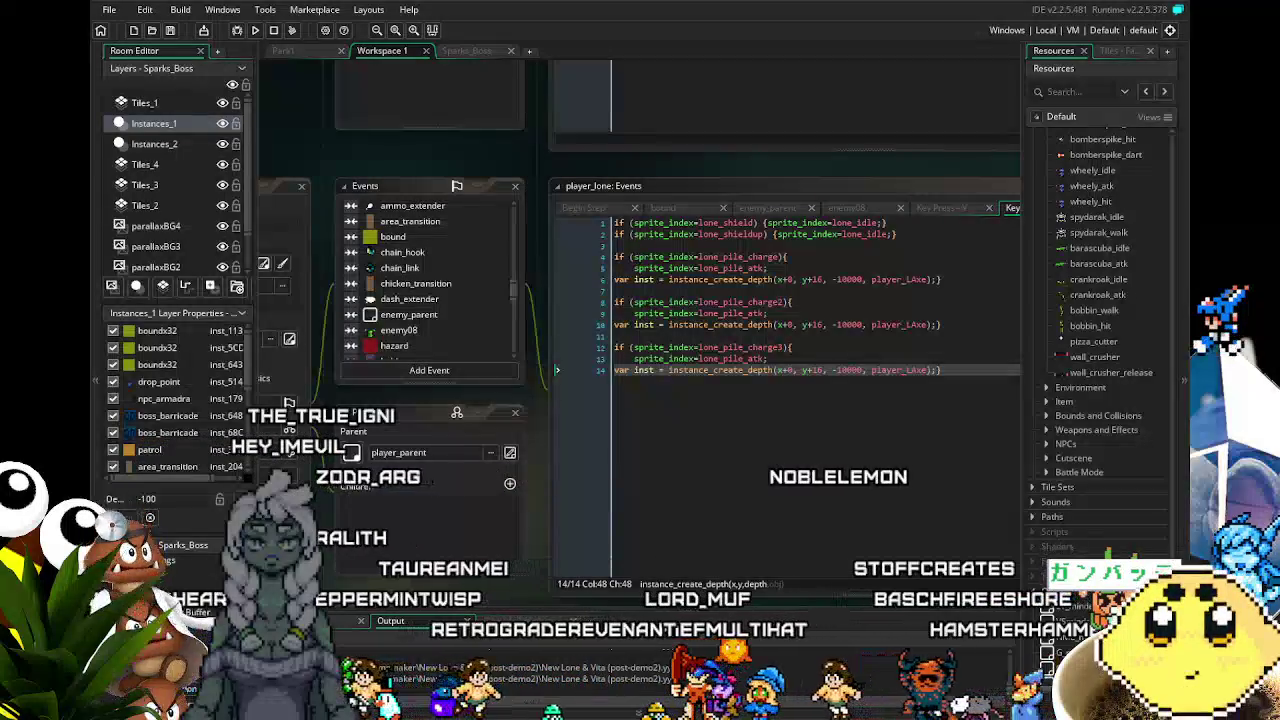
- Open the Sparks_Boss room and scroll around the arena to inspect the serpent boss
click(450, 47)
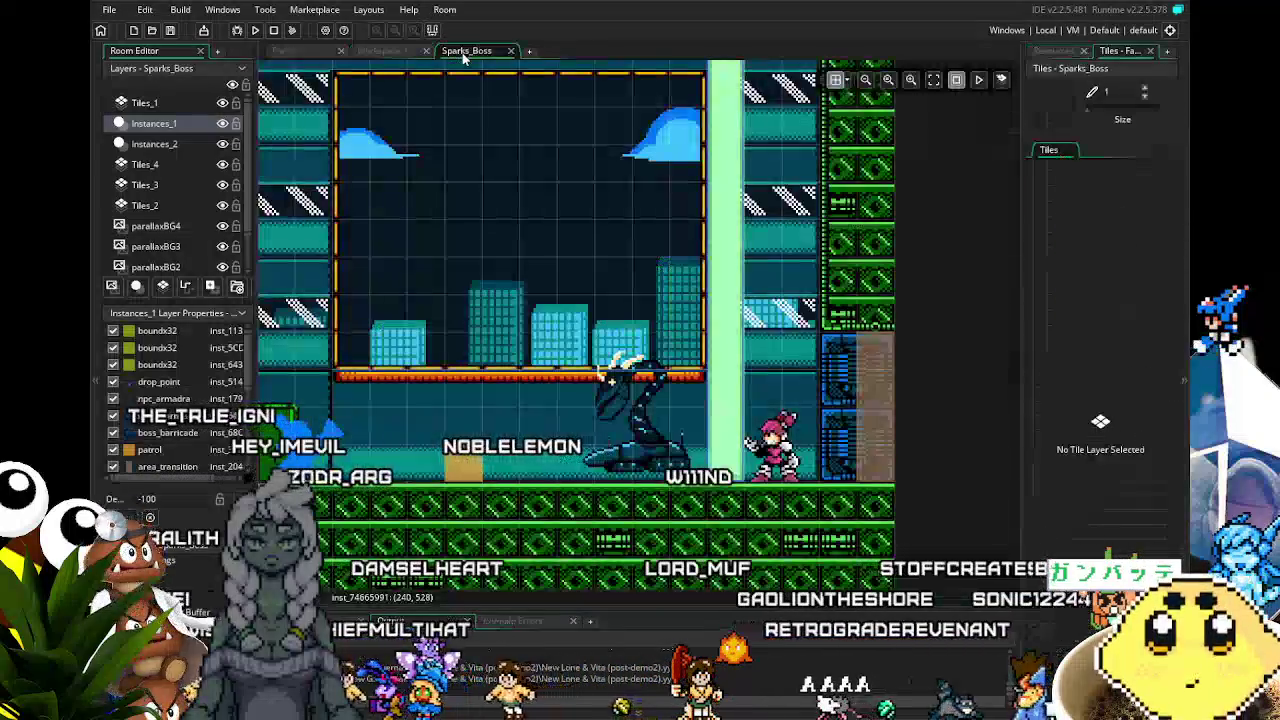
scroll(600, 360, down, 2)
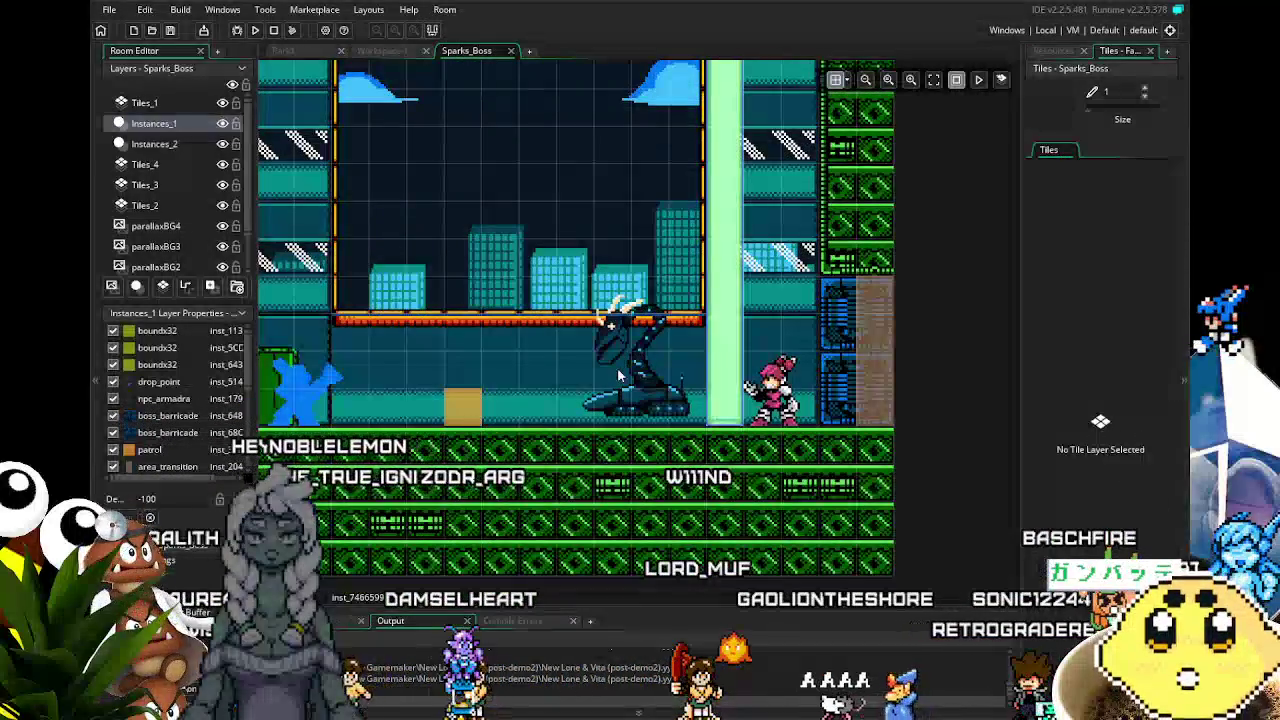
scroll(617, 367, up, 2)
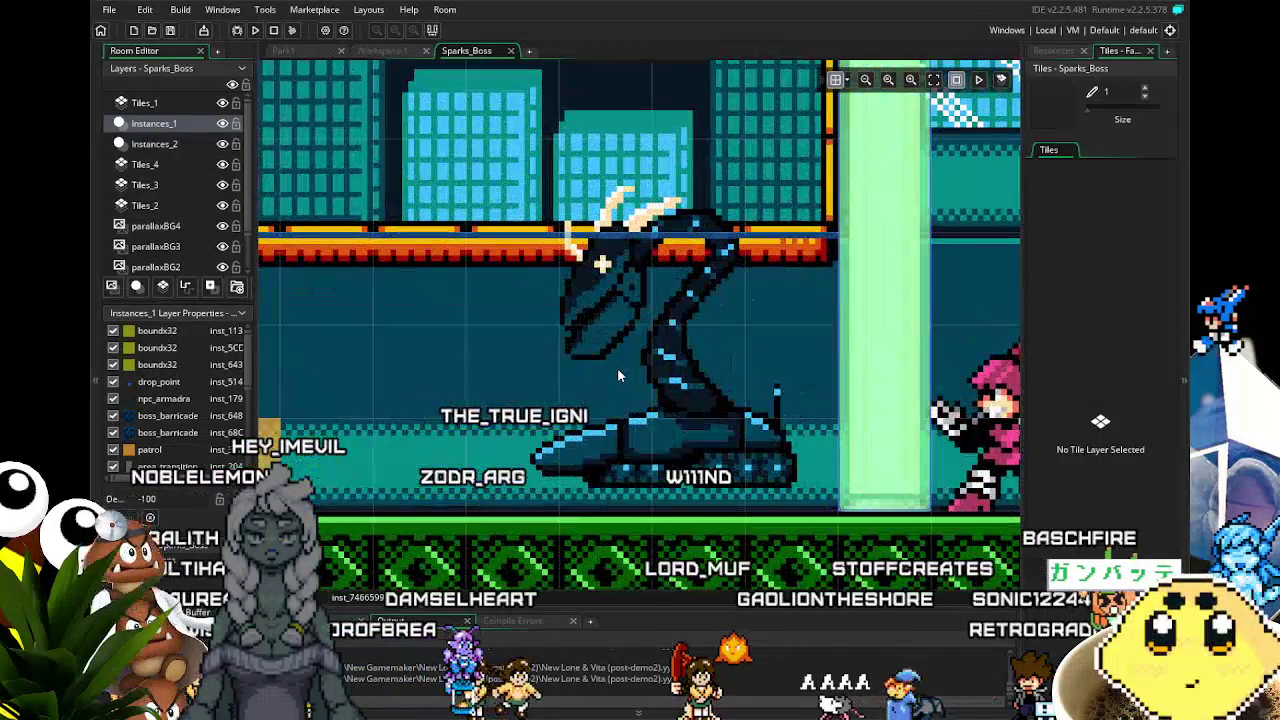
scroll(467, 497, left, 1)
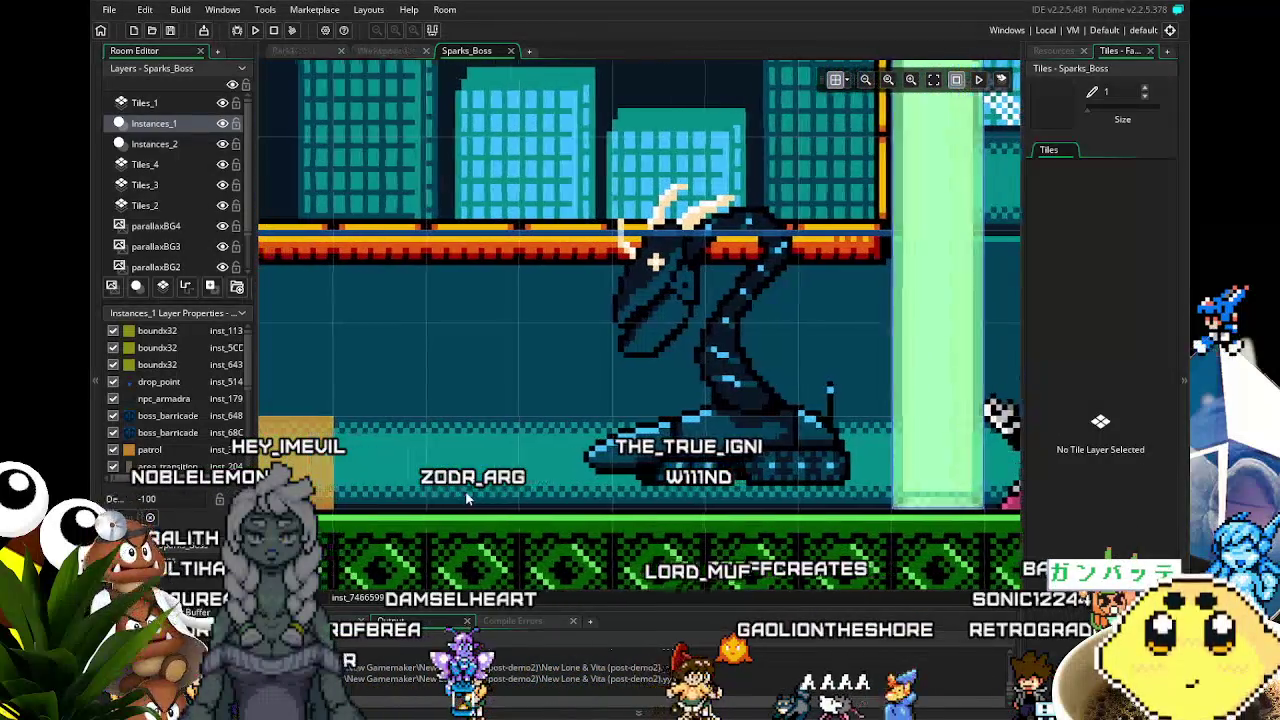
scroll(467, 490, down, 2)
scroll(540, 487, left, 2)
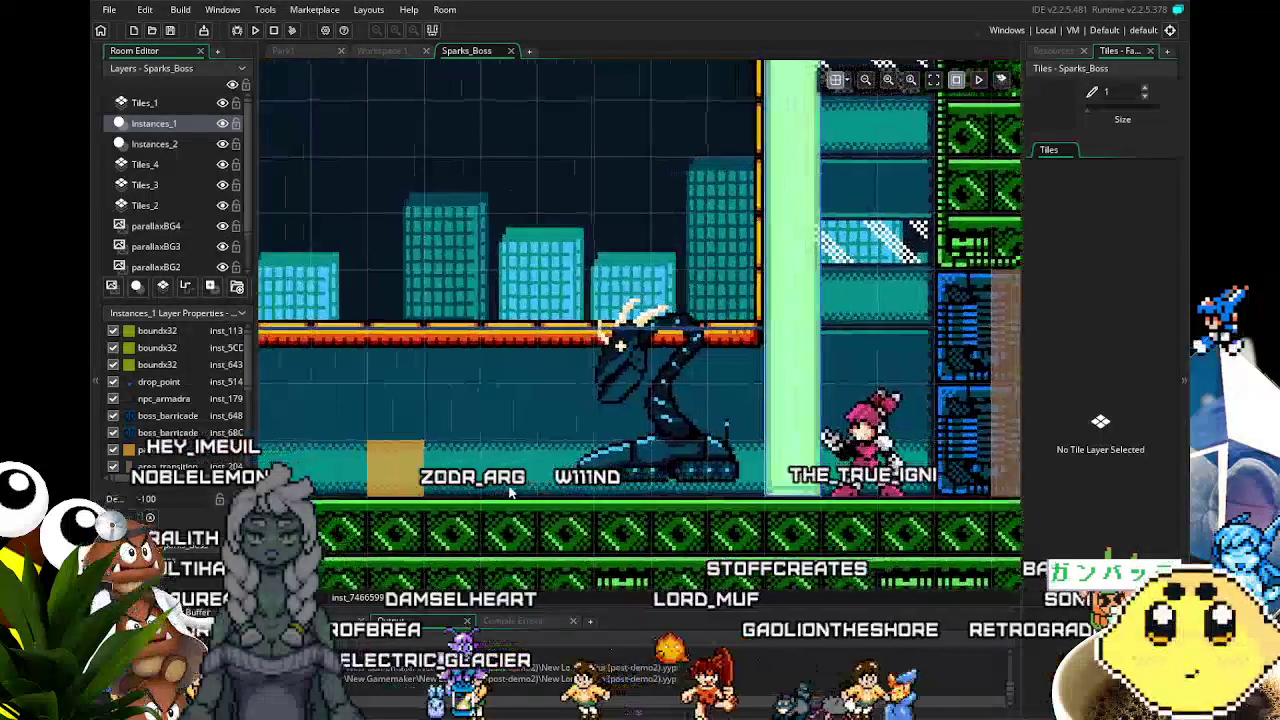
scroll(540, 487, left, 3)
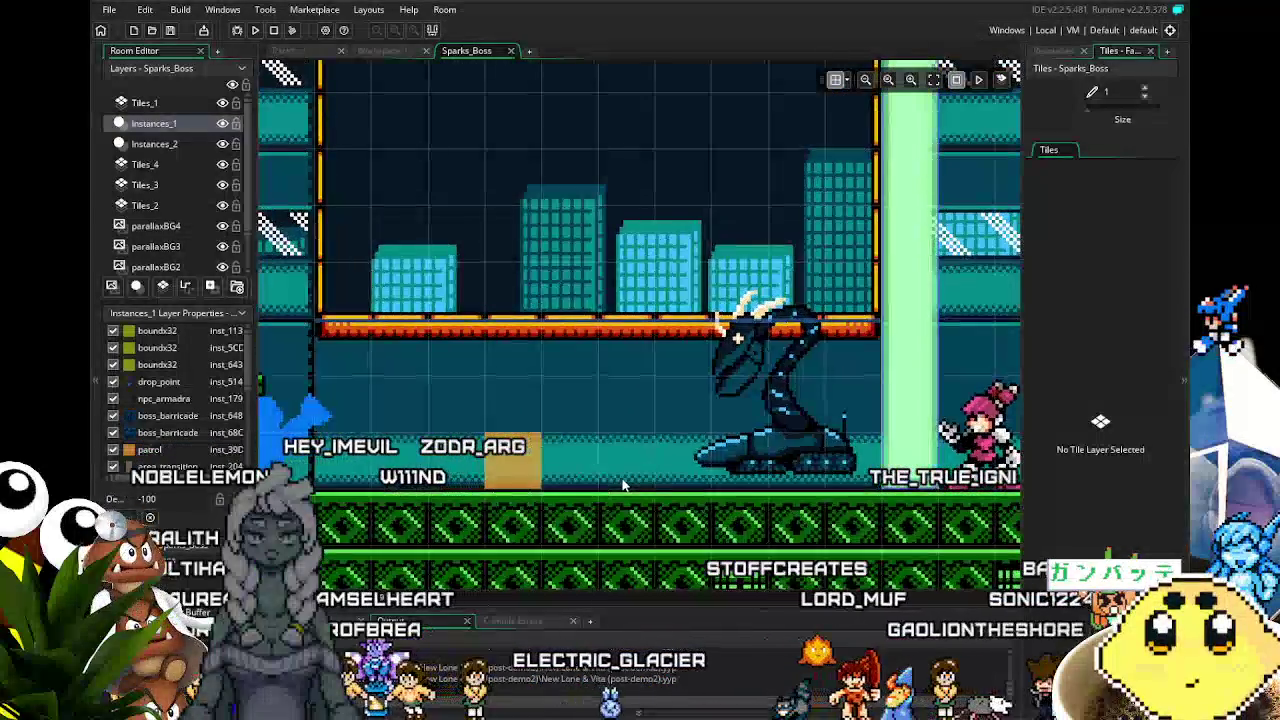
scroll(671, 446, up, 2)
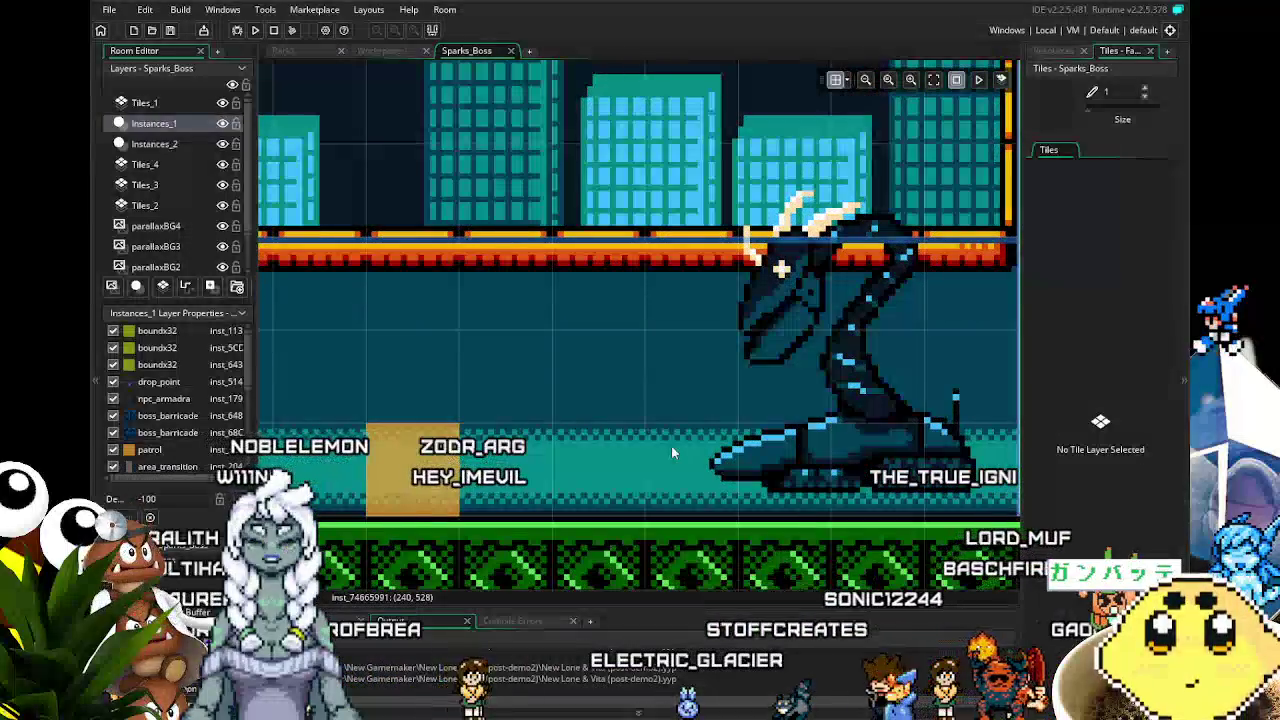
scroll(671, 446, down, 4)
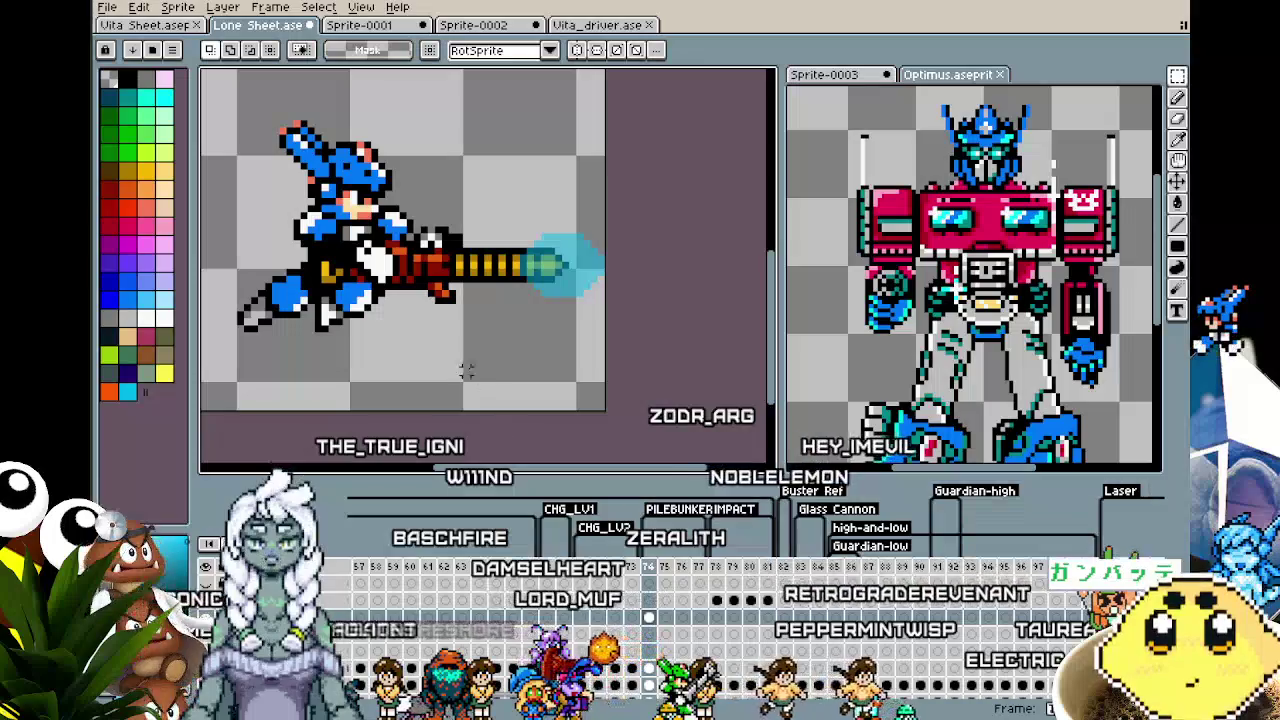
- Recentre the view, return to frame 74 and select the cyan glow at the gun tip
scroll(472, 370, down, 3)
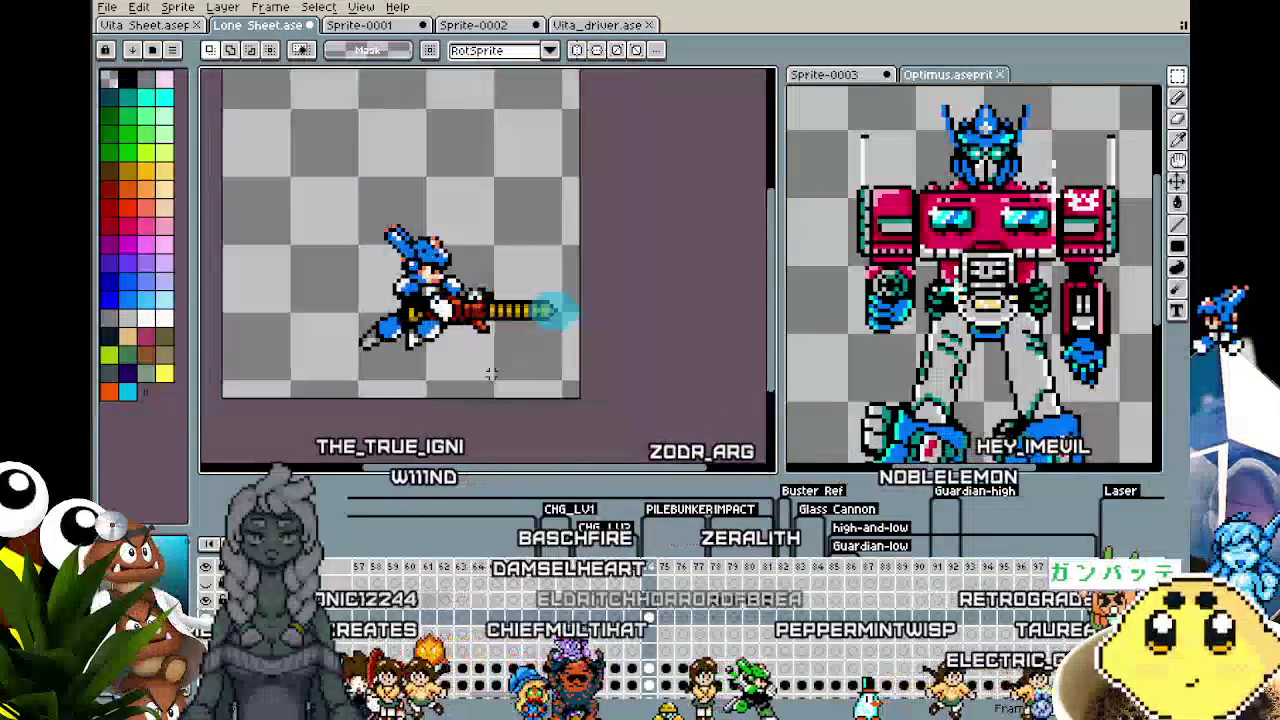
scroll(491, 373, down, 1)
scroll(491, 373, up, 1)
drag(491, 373, 538, 370)
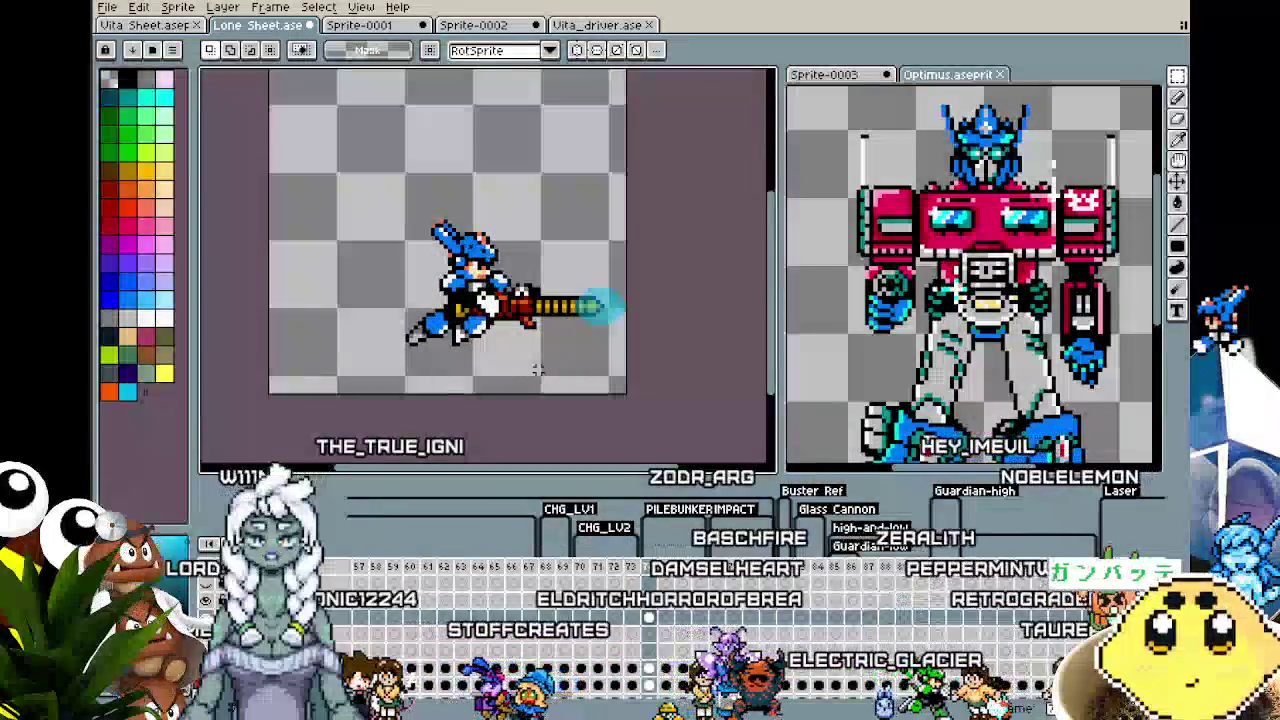
key(period)
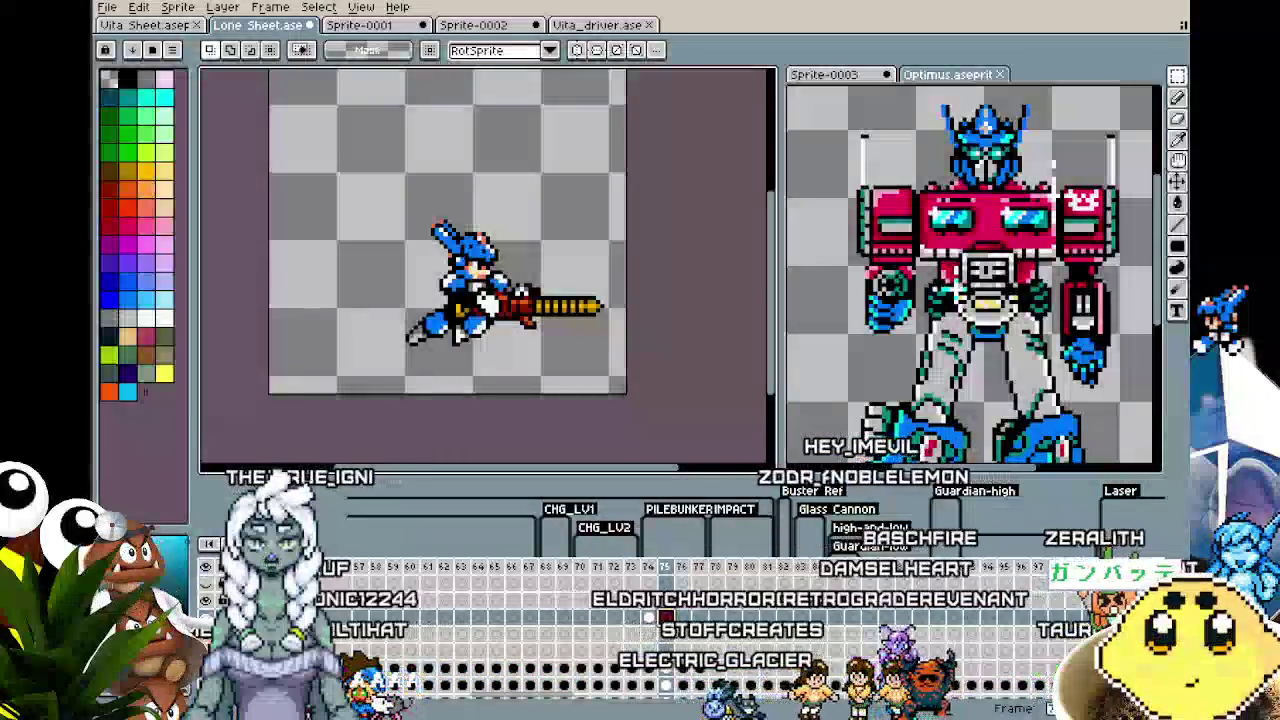
click(648, 620)
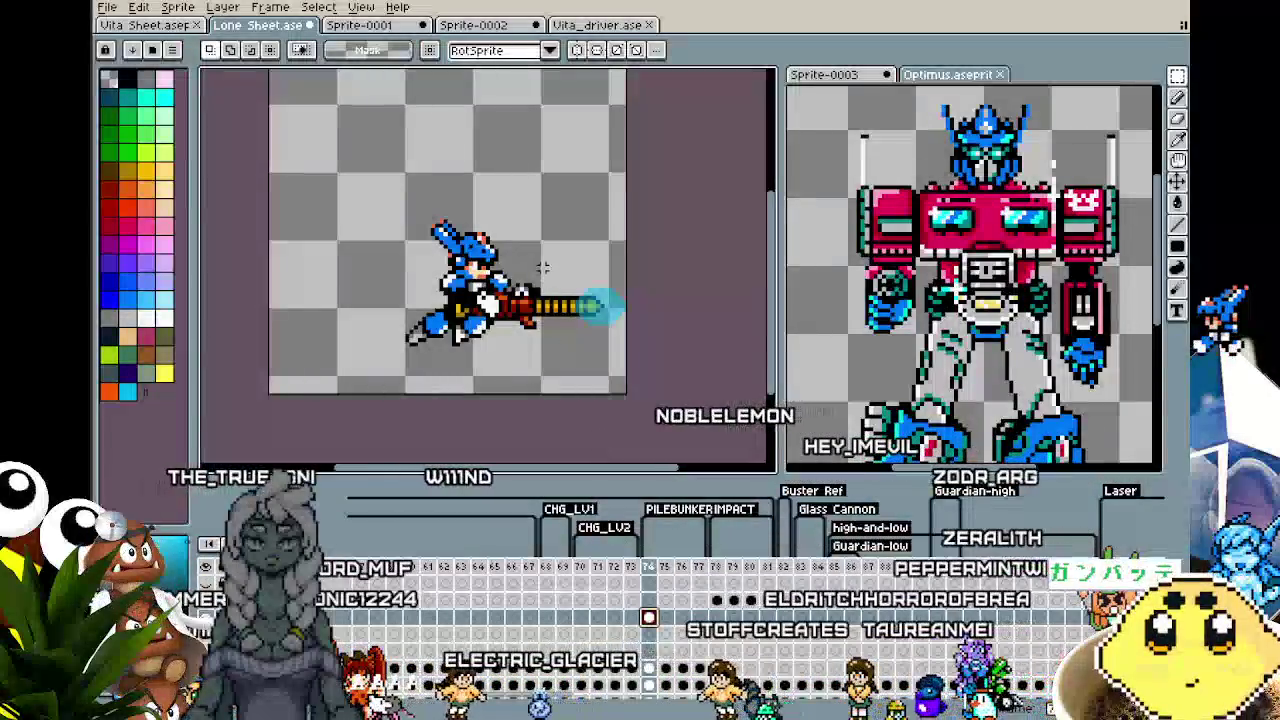
drag(541, 225, 630, 369)
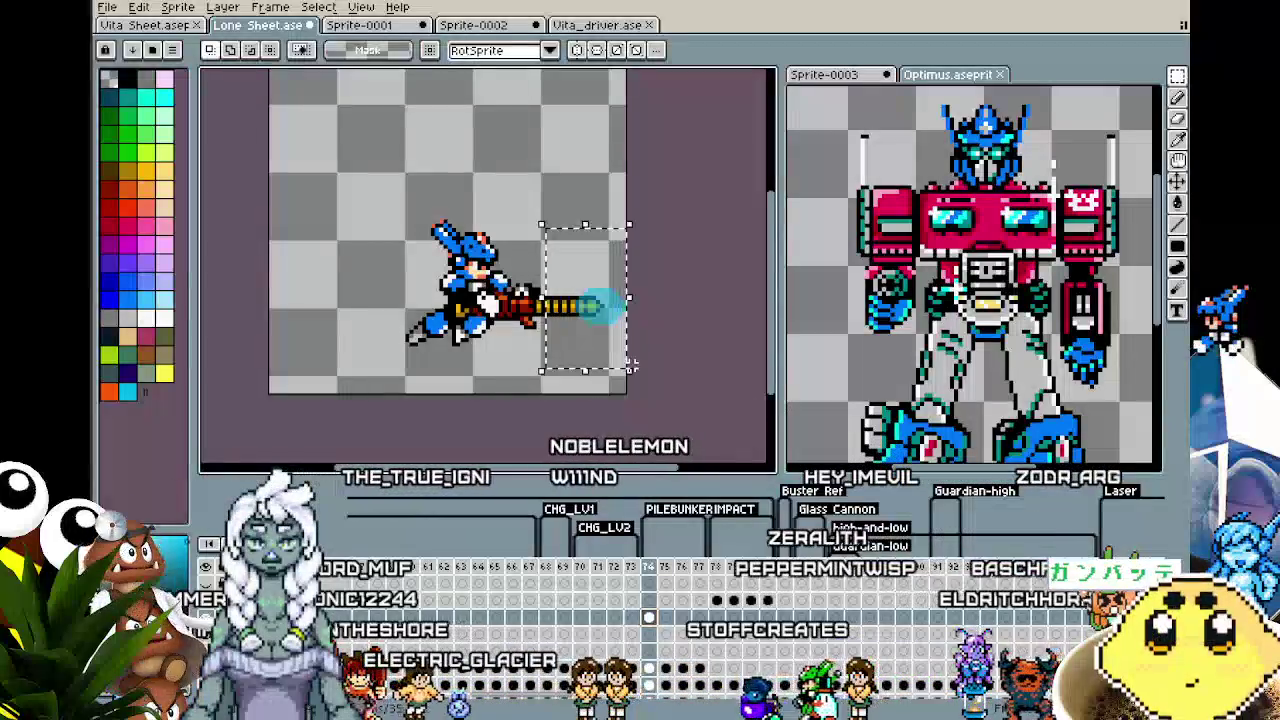
key(Delete)
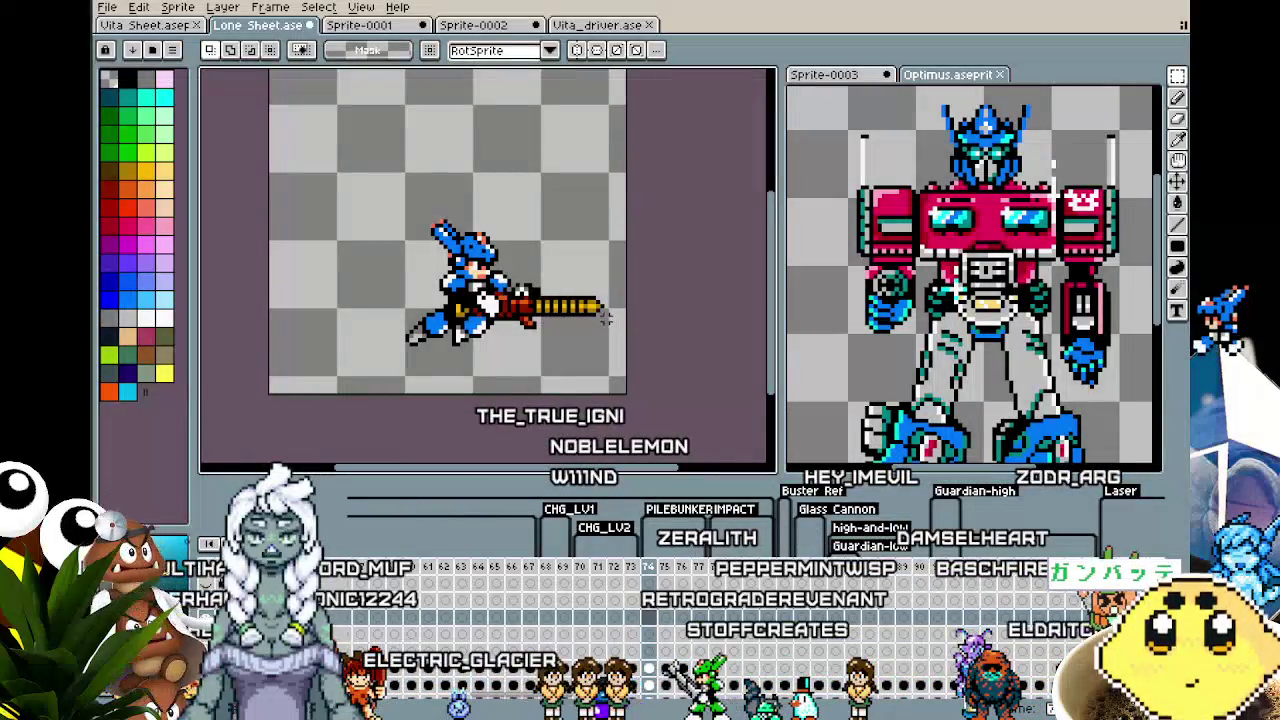
key(ctrl+z)
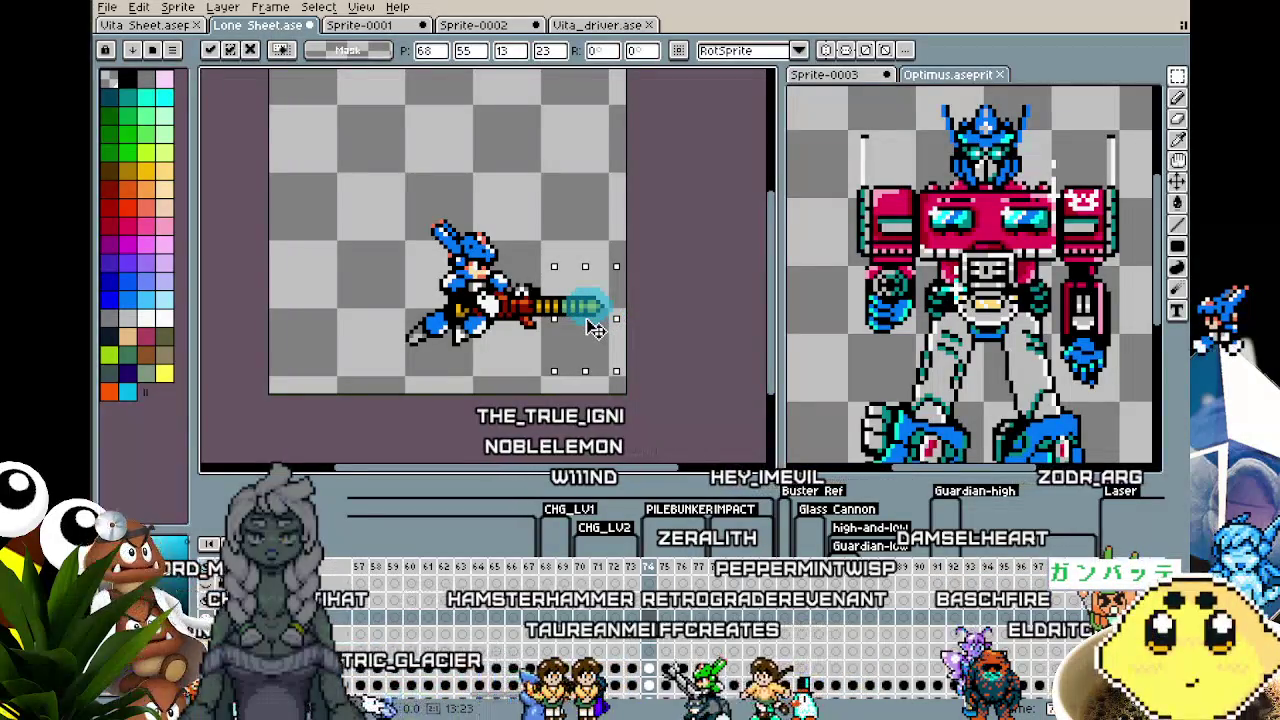
- Paste the glow at the gun tip on frames 75 through 77 and commit it
scroll(593, 328, up, 2)
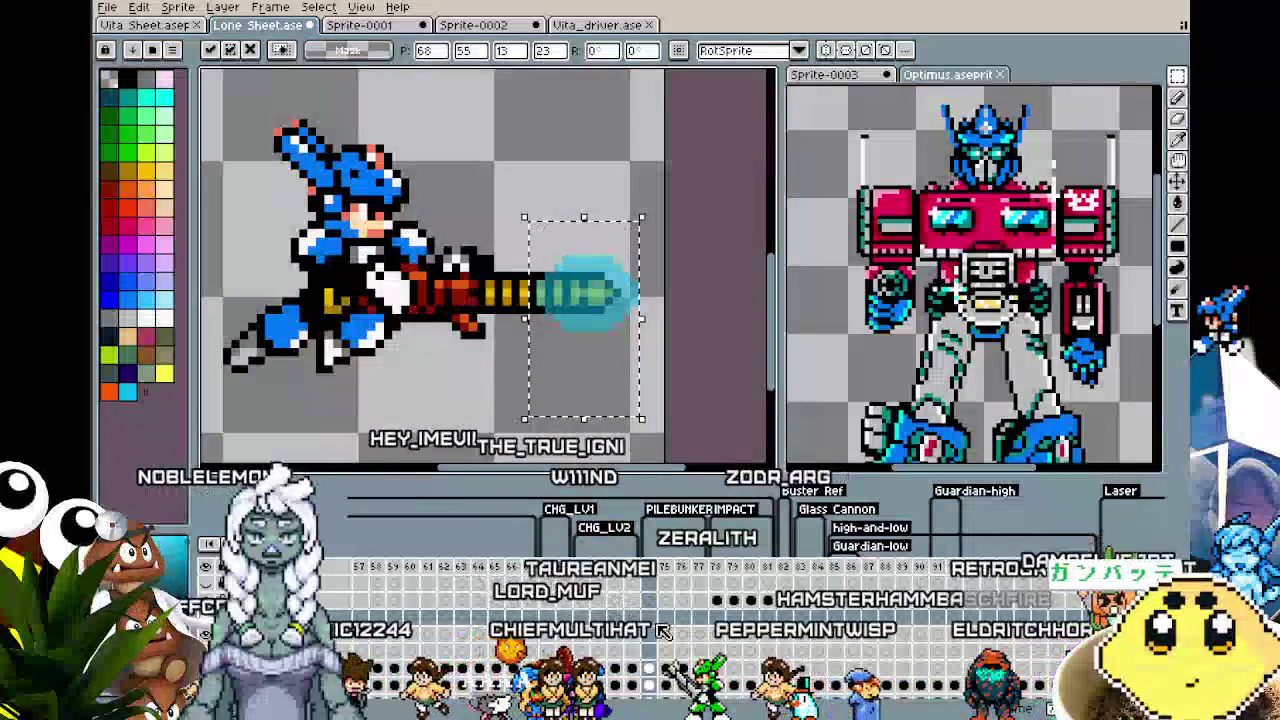
key(Escape)
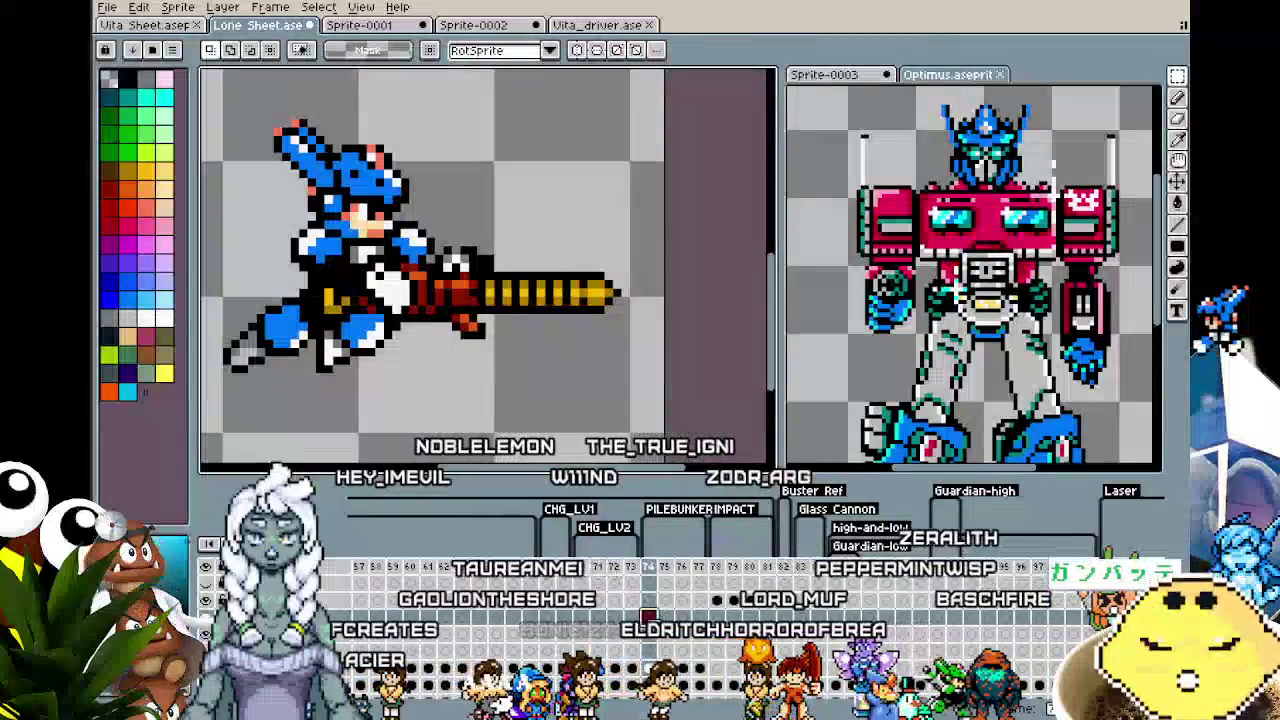
key(ctrl+v)
key(Return)
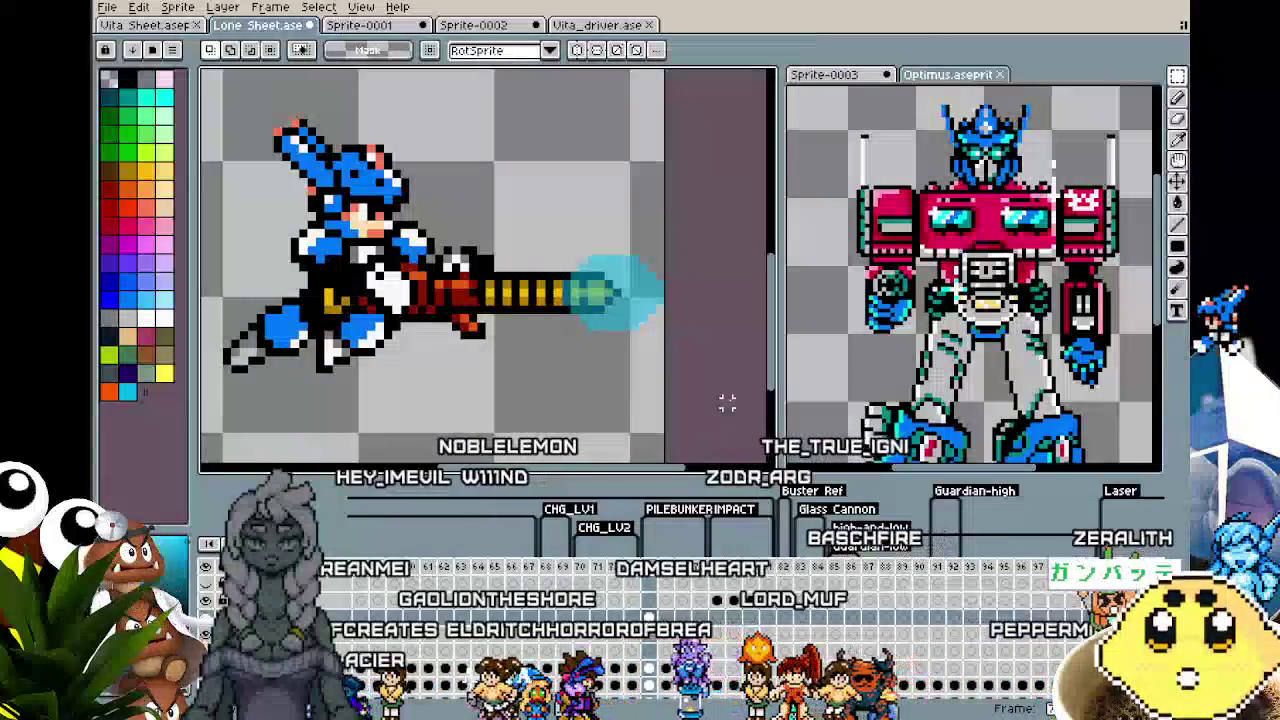
key(ctrl+z)
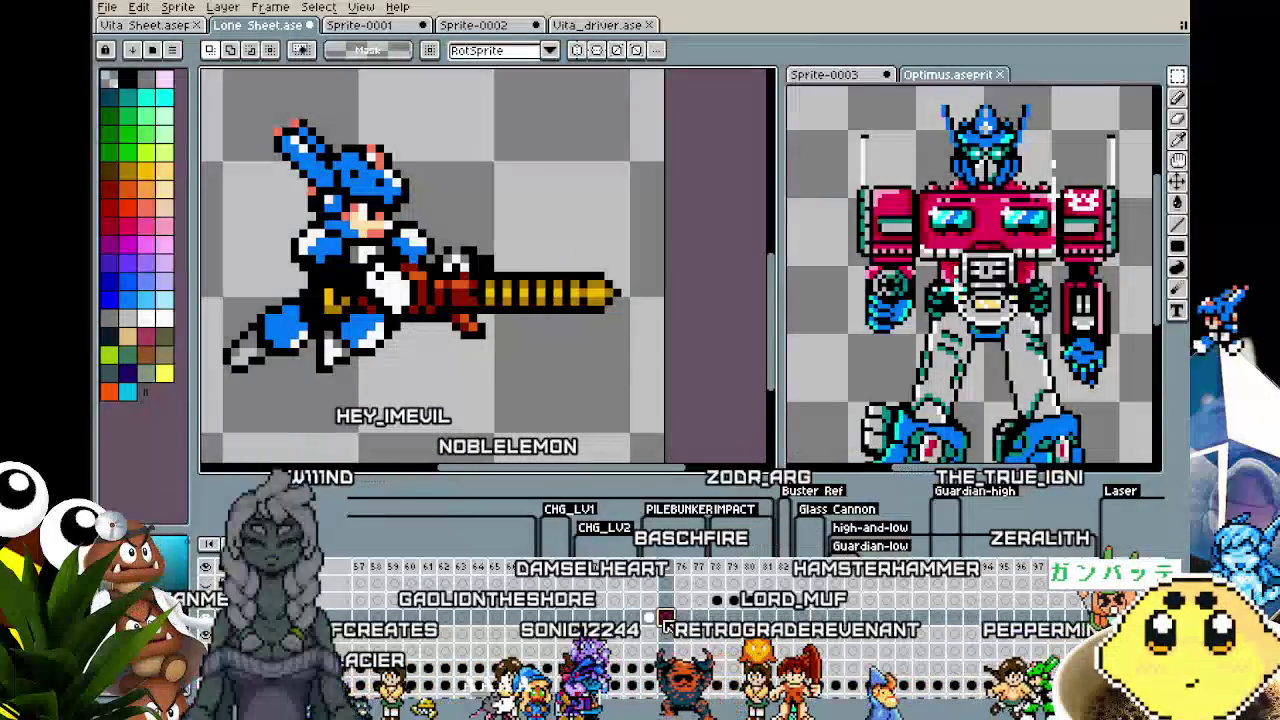
key(ctrl+v)
click(682, 617)
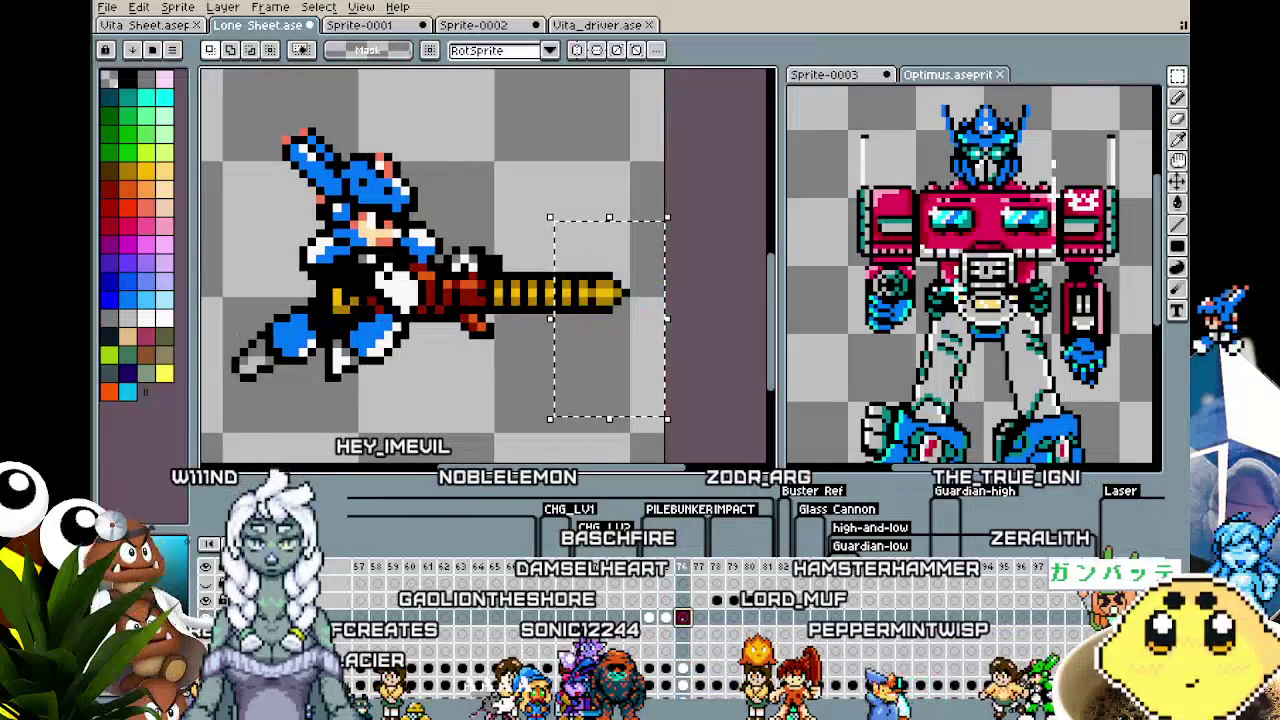
key(ctrl+v)
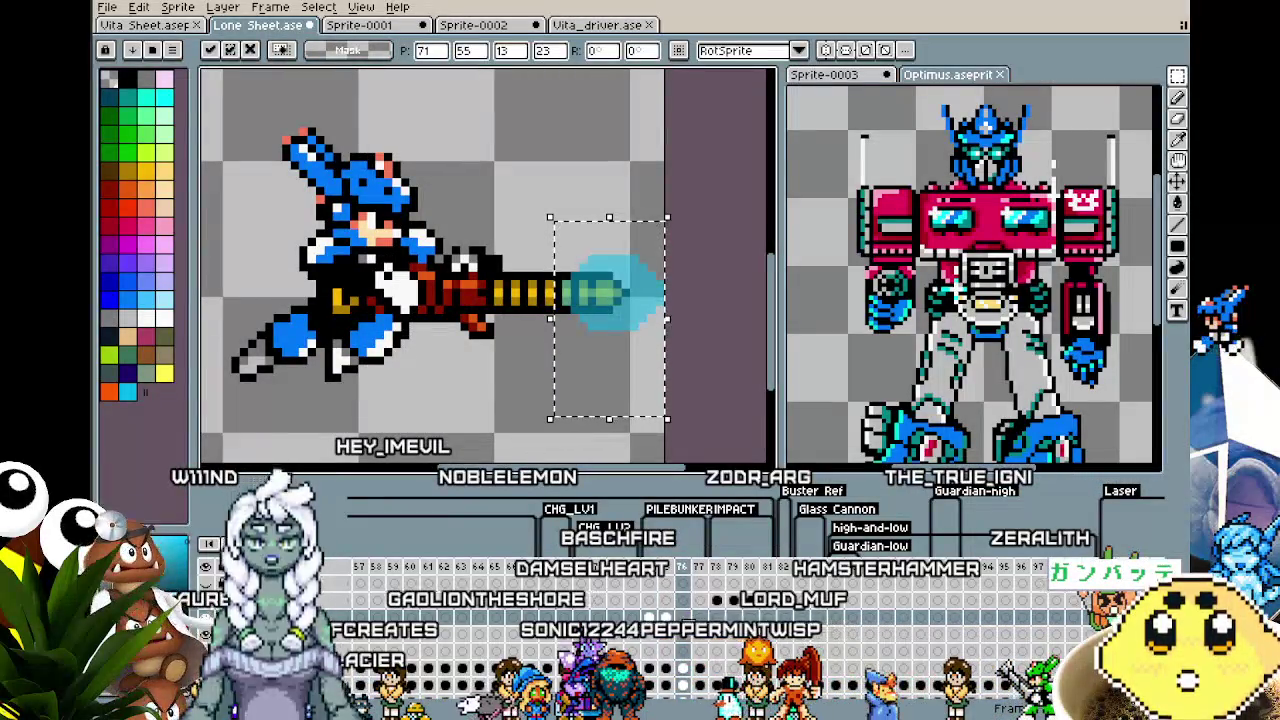
key(.)
key(ctrl+v)
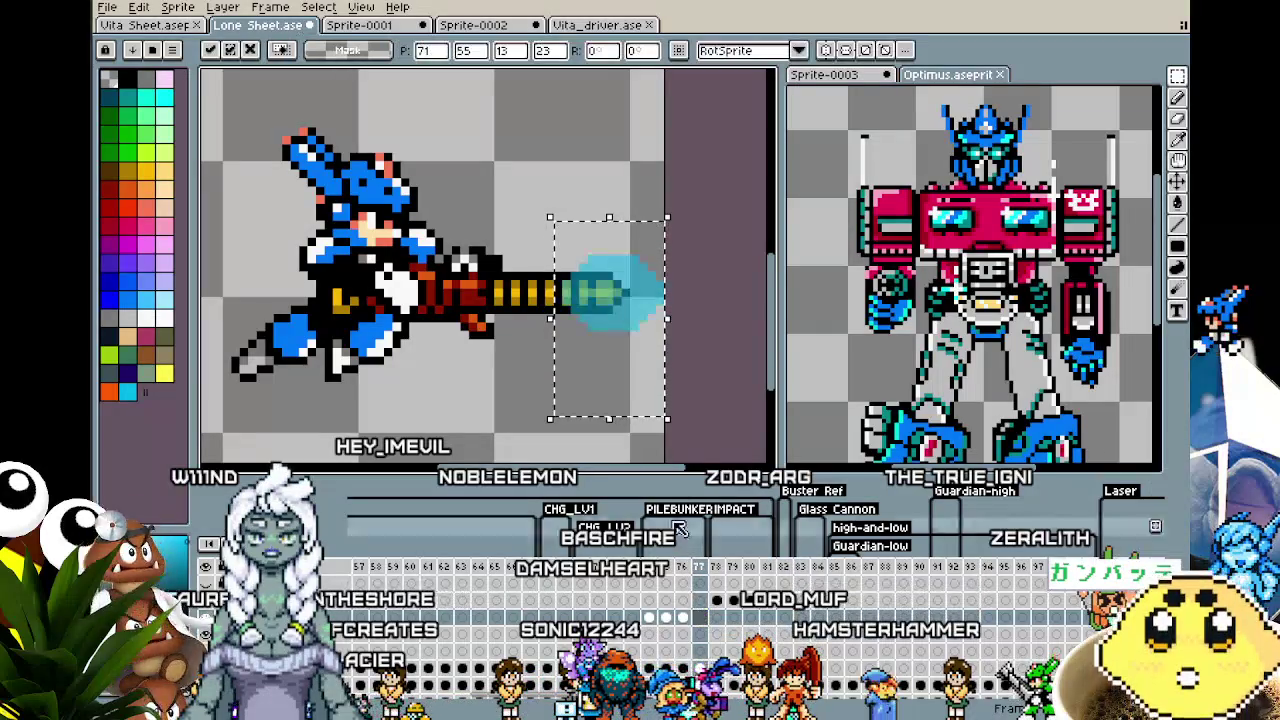
key(Return)
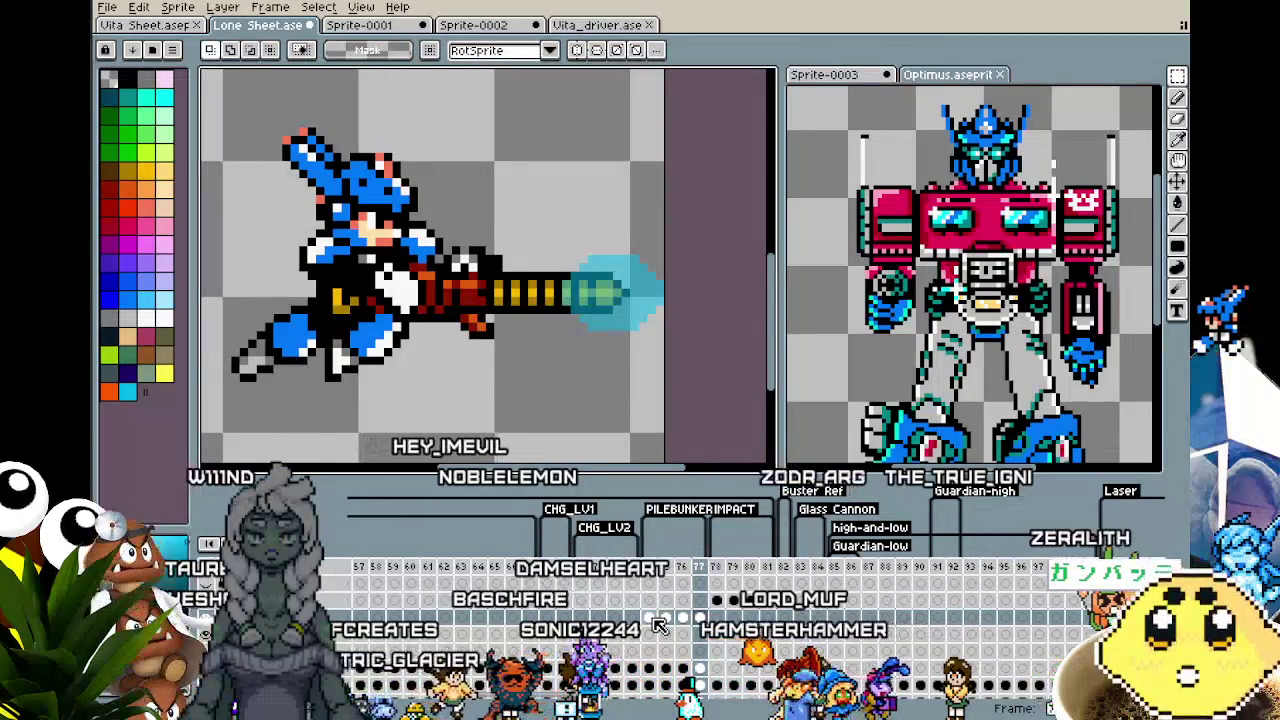
key(comma)
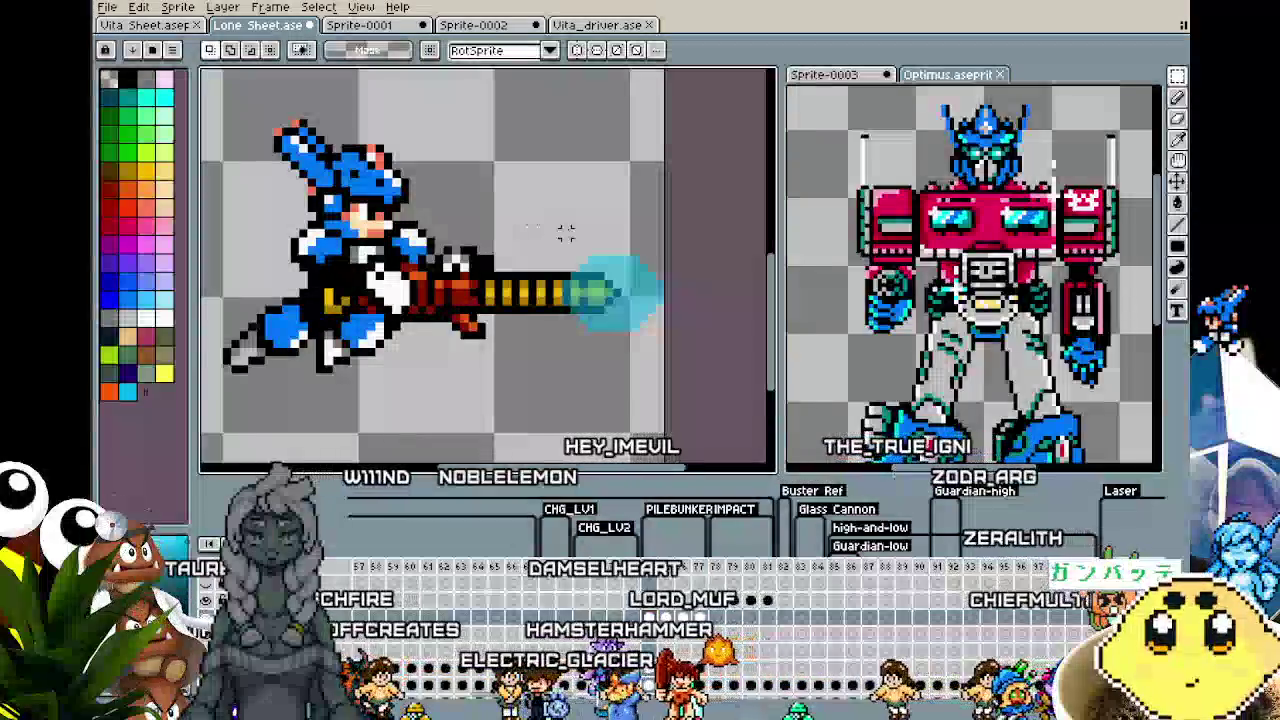
drag(534, 208, 668, 402)
- Reselect the cyan glow at the barrel tip, reposition it and commit it in place
drag(634, 357, 609, 357)
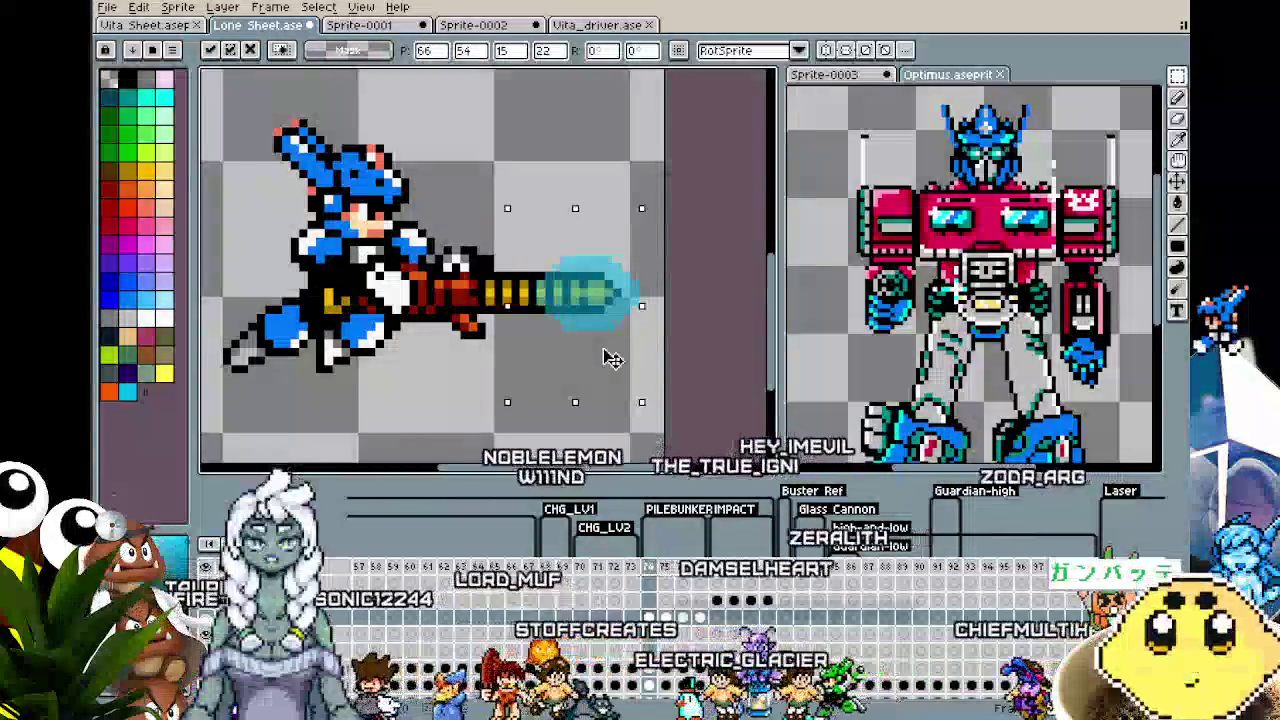
key(Escape)
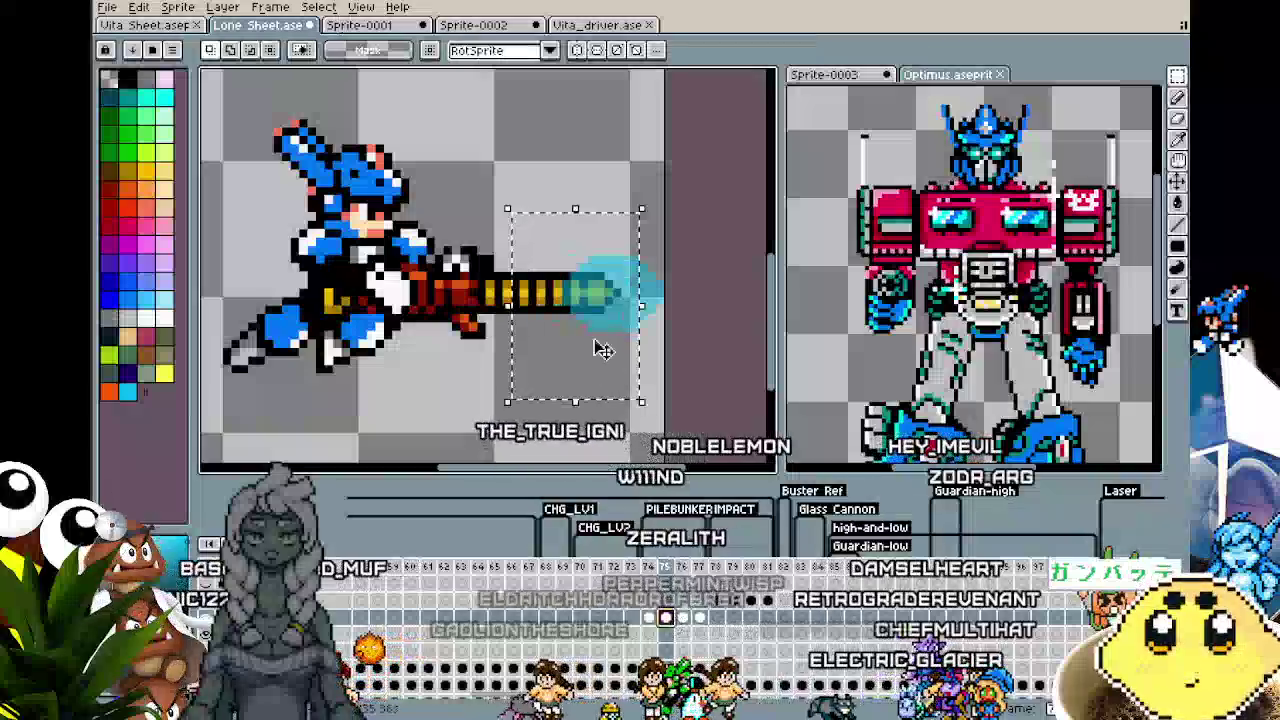
click(700, 360)
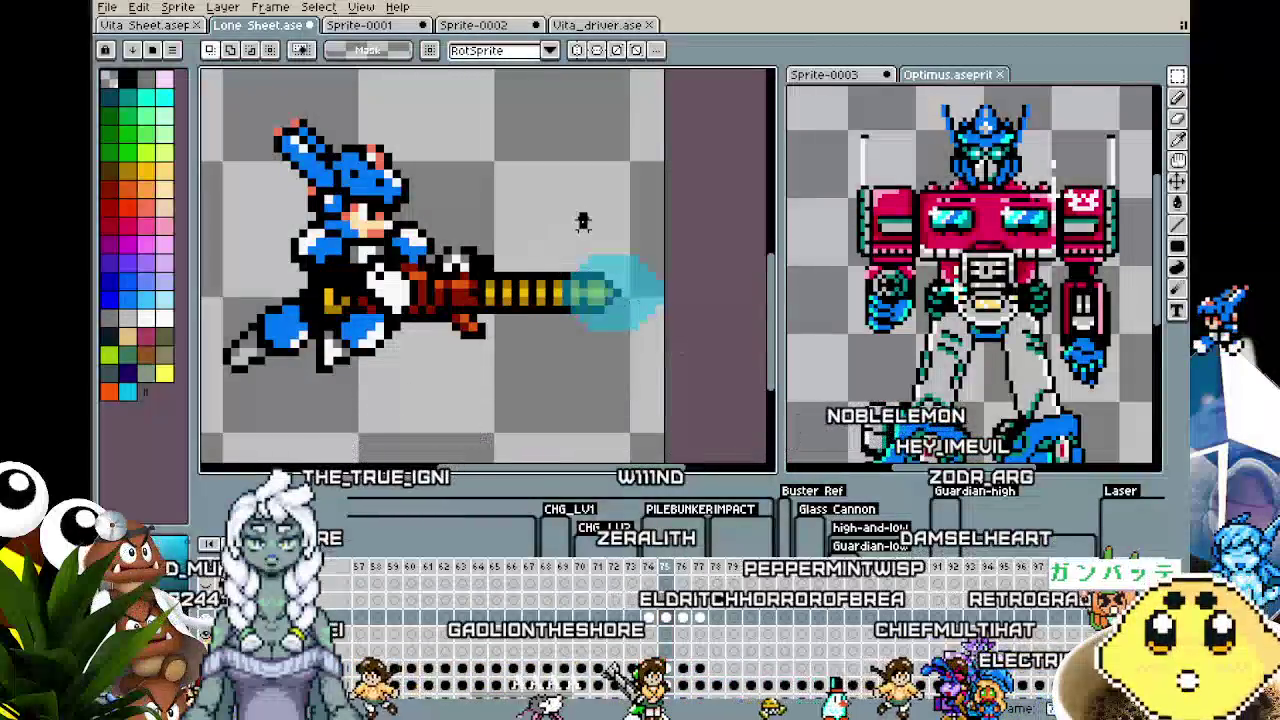
drag(516, 166, 660, 393)
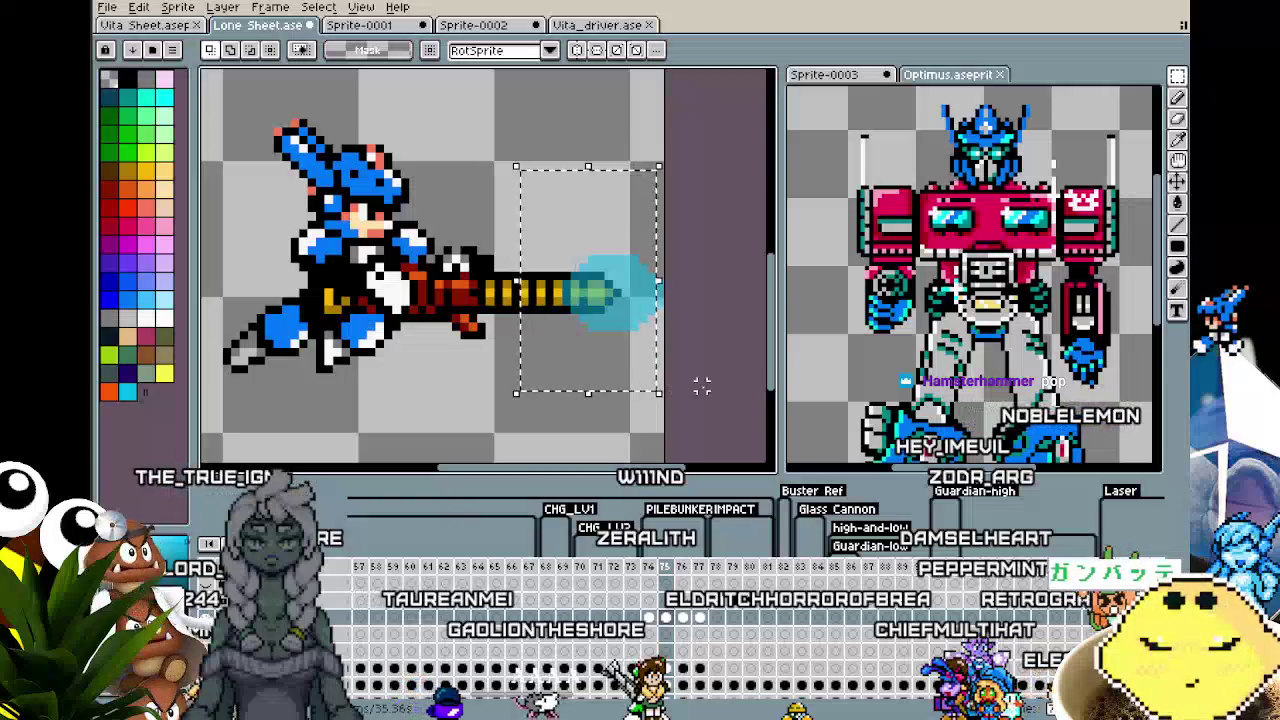
click(643, 352)
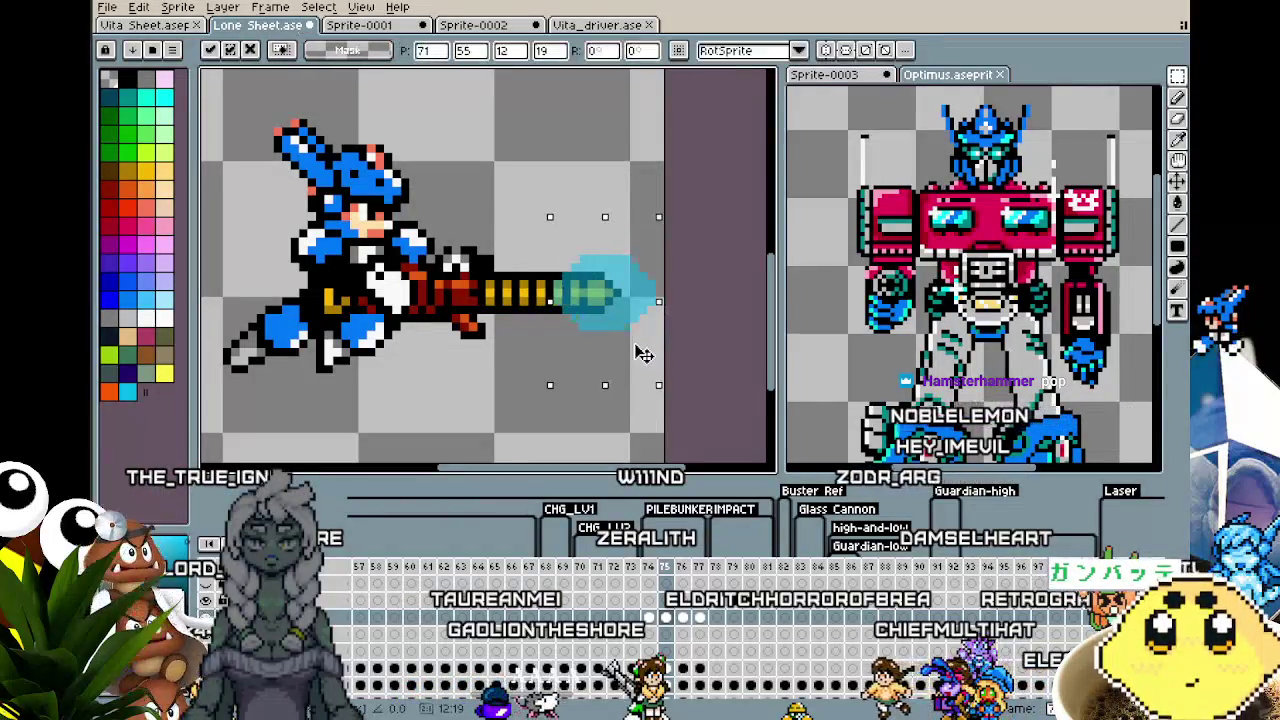
click(706, 410)
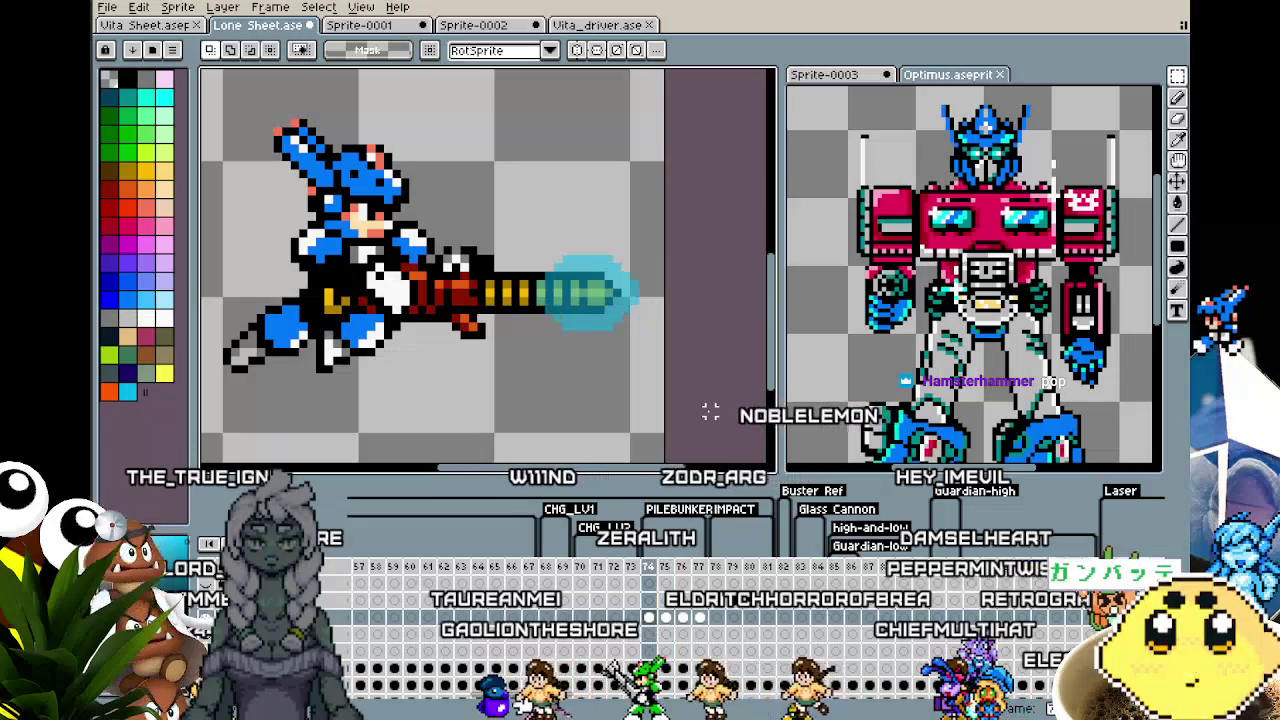
- Step through the neighbouring attack frames to check the glow against them
key(Right)
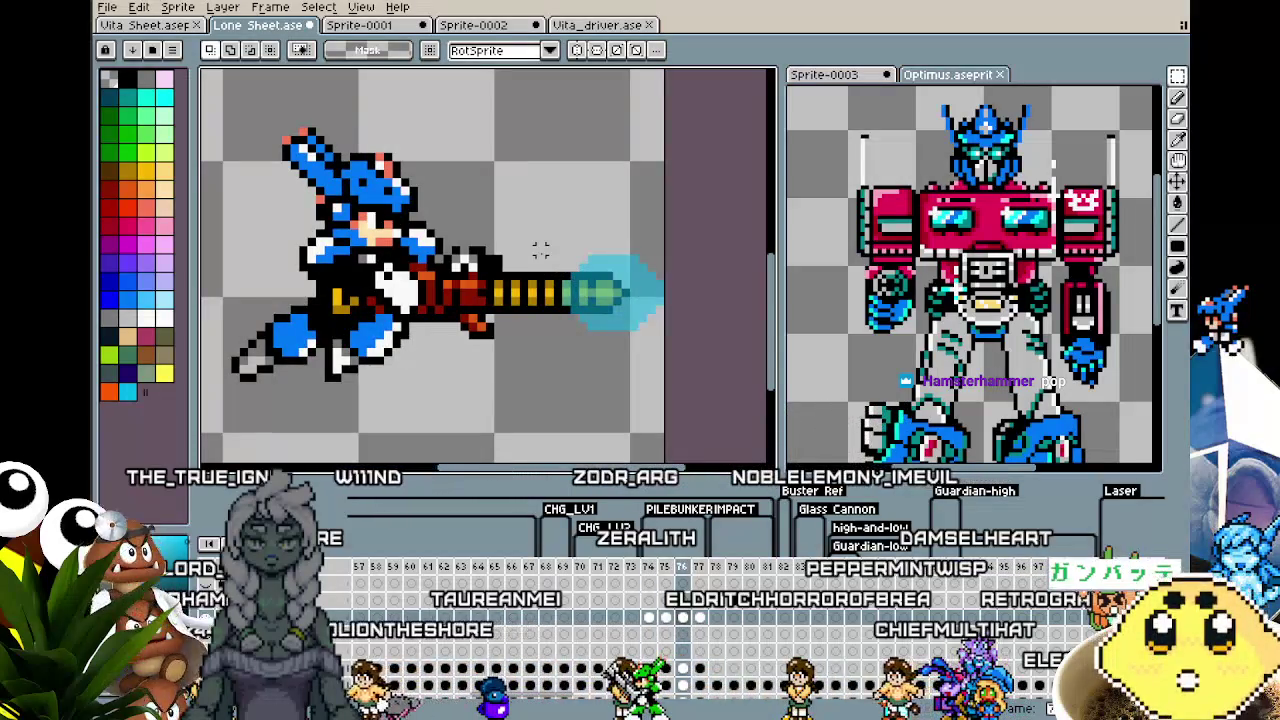
key(Left)
key(Left)
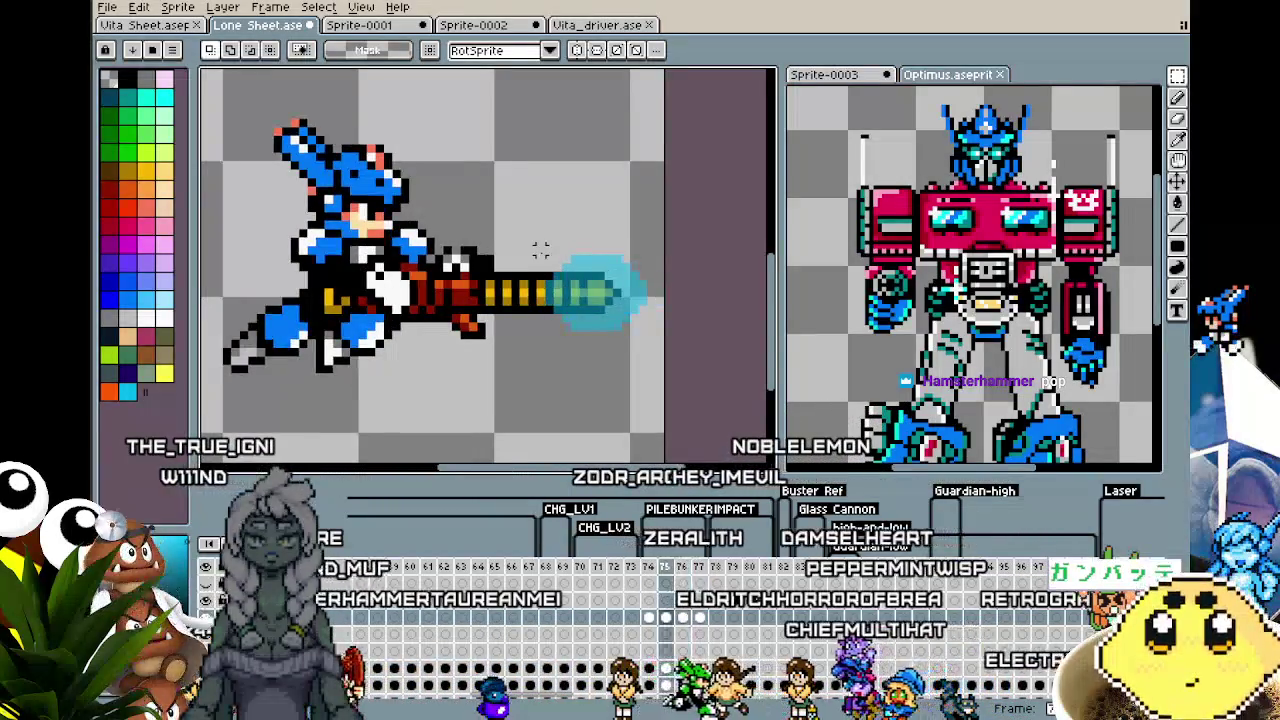
key(Right)
key(Right)
key(Right)
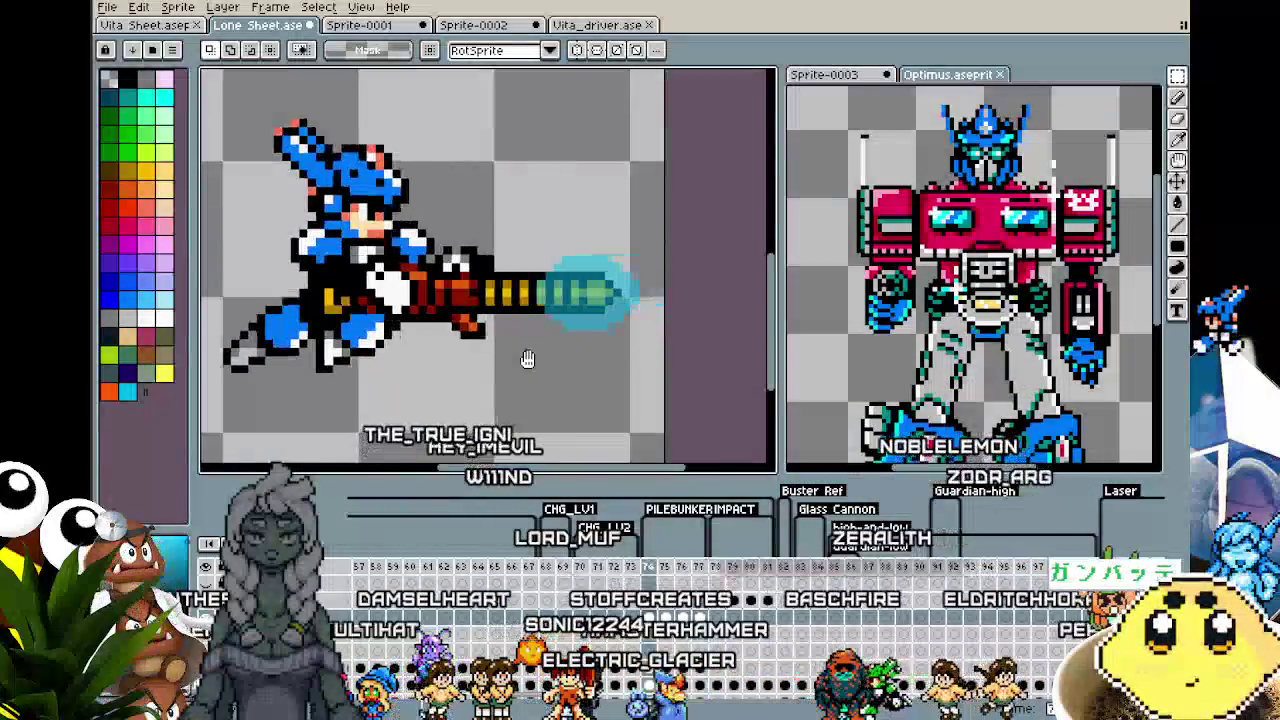
scroll(528, 358, down, 1)
mouse_move(528, 358)
mouse_down()
mouse_move(450, 338)
mouse_move(493, 340)
mouse_up()
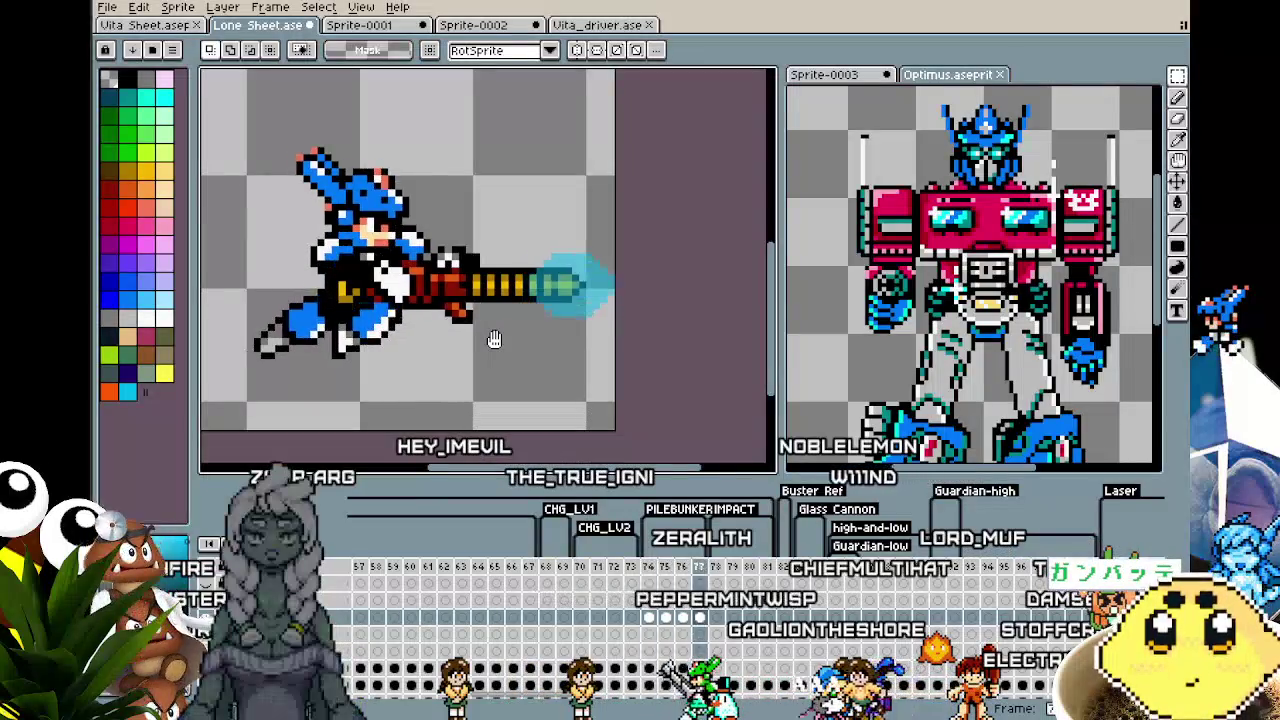
- Move the gun tip and its glow 20 px right to lengthen the barrel
scroll(494, 340, down, 3)
scroll(494, 340, up, 2)
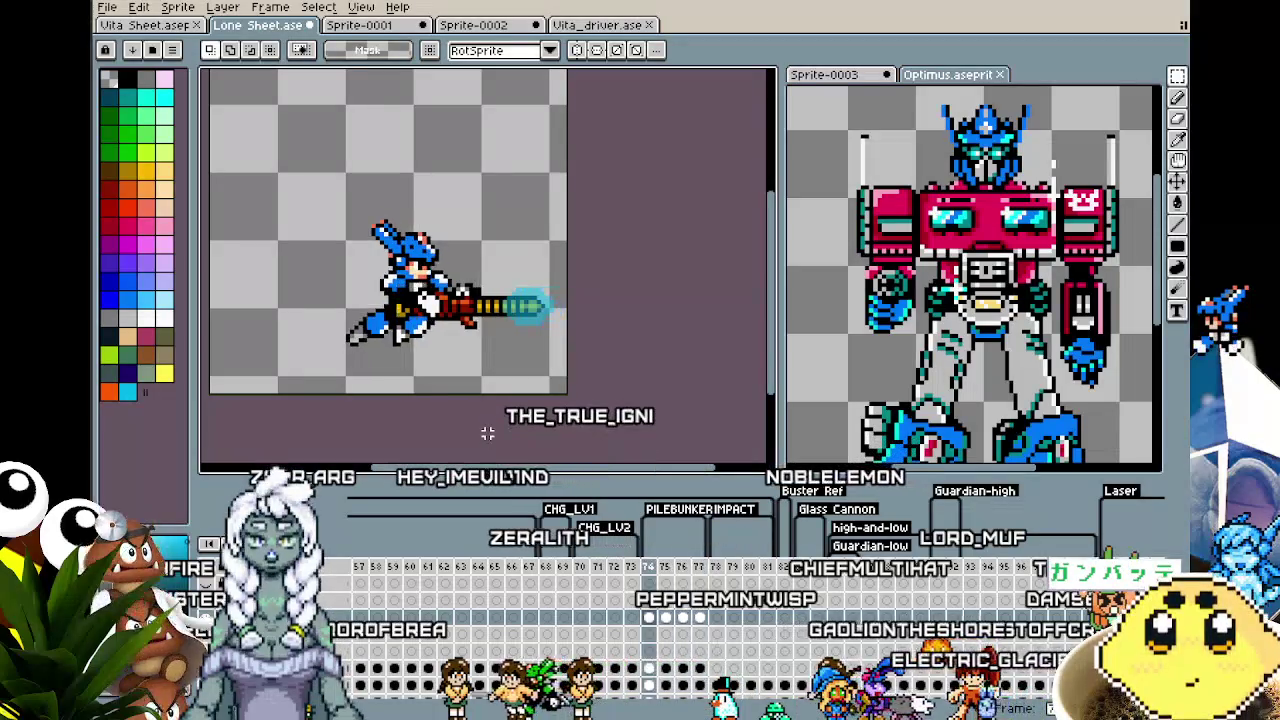
scroll(506, 237, up, 2)
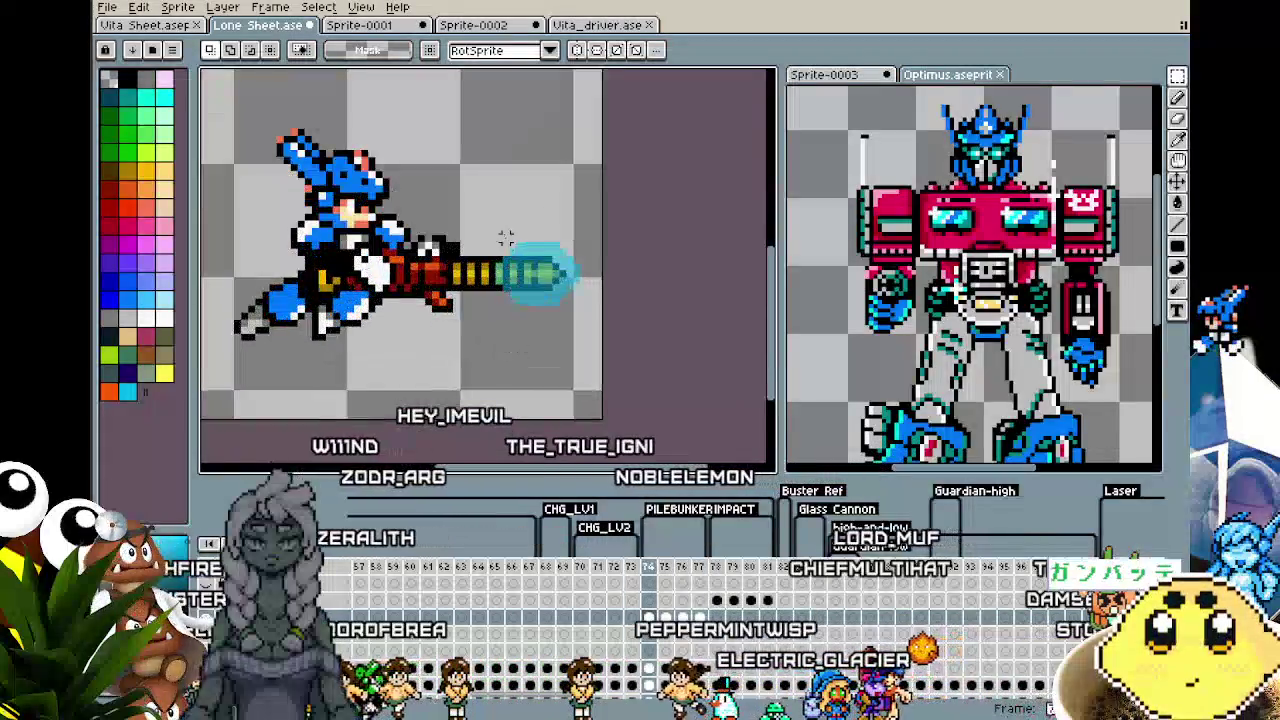
drag(486, 226, 599, 337)
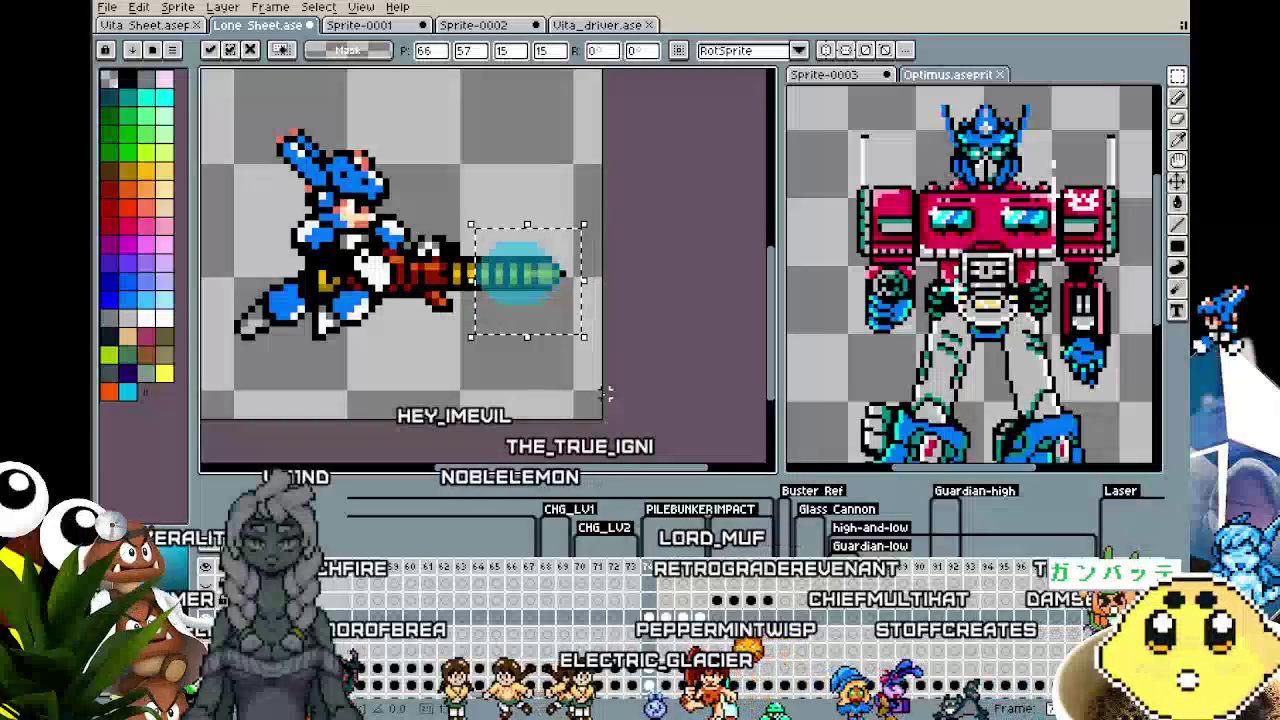
click(568, 408)
mouse_move(480, 213)
mouse_down()
mouse_move(606, 386)
mouse_move(623, 371)
mouse_move(633, 387)
mouse_up()
click(633, 387)
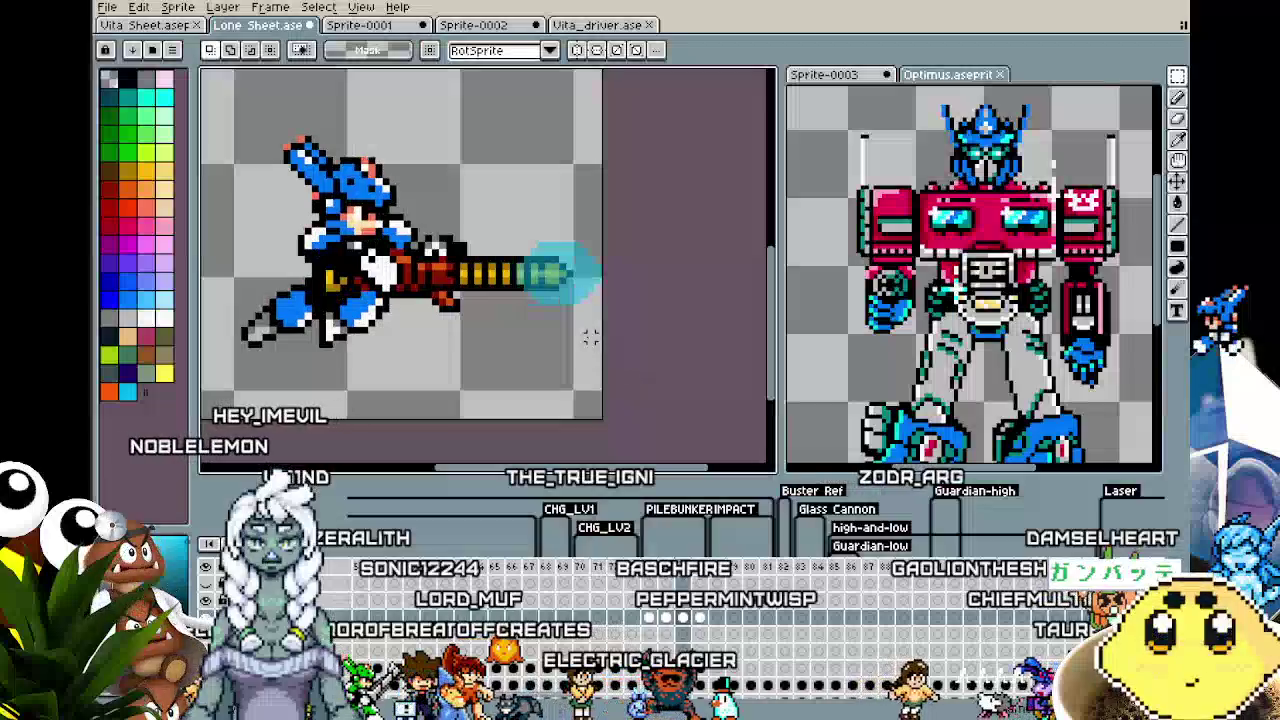
drag(578, 305, 598, 305)
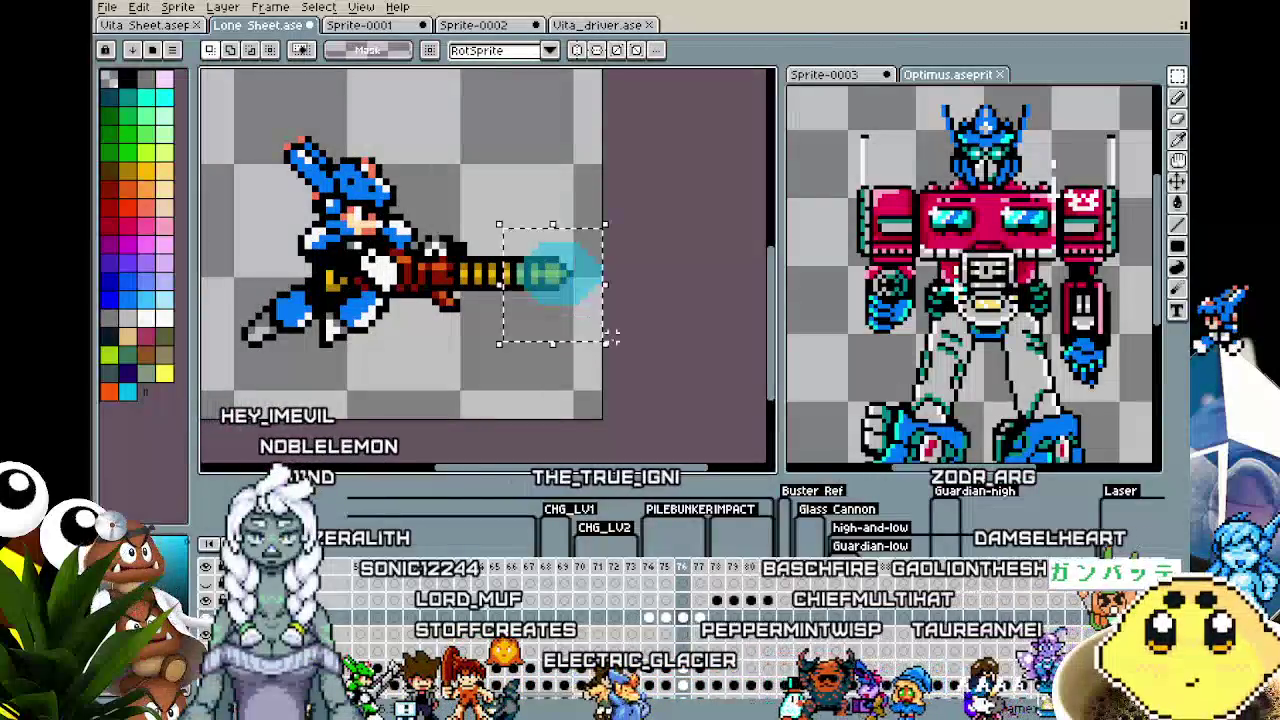
click(614, 371)
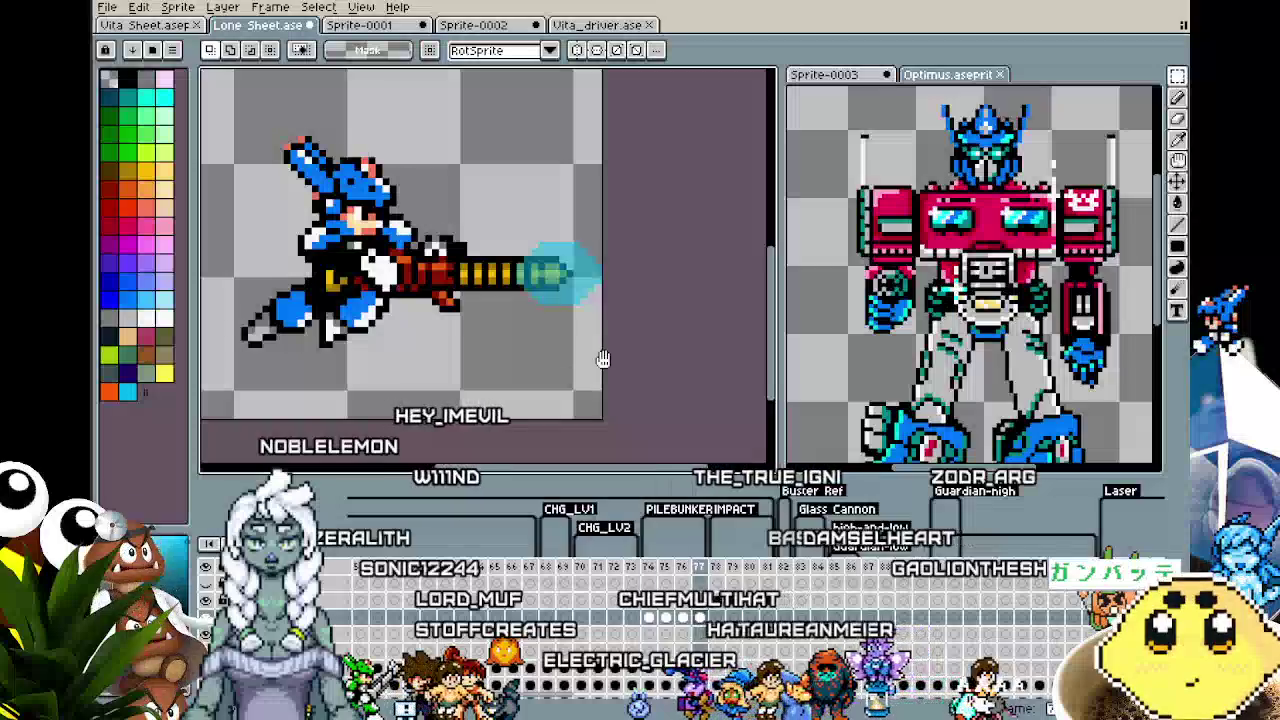
key(Left)
scroll(603, 359, down, 1)
mouse_move(556, 389)
mouse_down()
mouse_move(510, 378)
mouse_move(491, 349)
mouse_move(530, 364)
mouse_move(577, 434)
mouse_up()
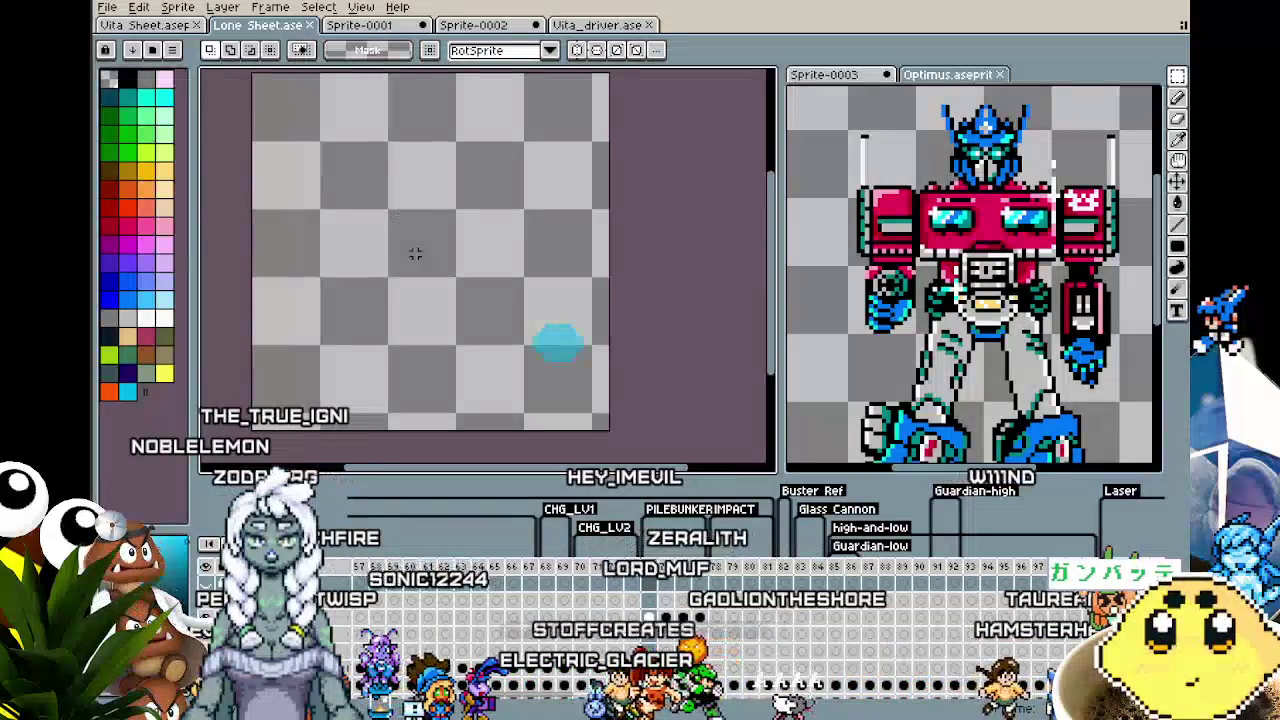
scroll(410, 253, up, 1)
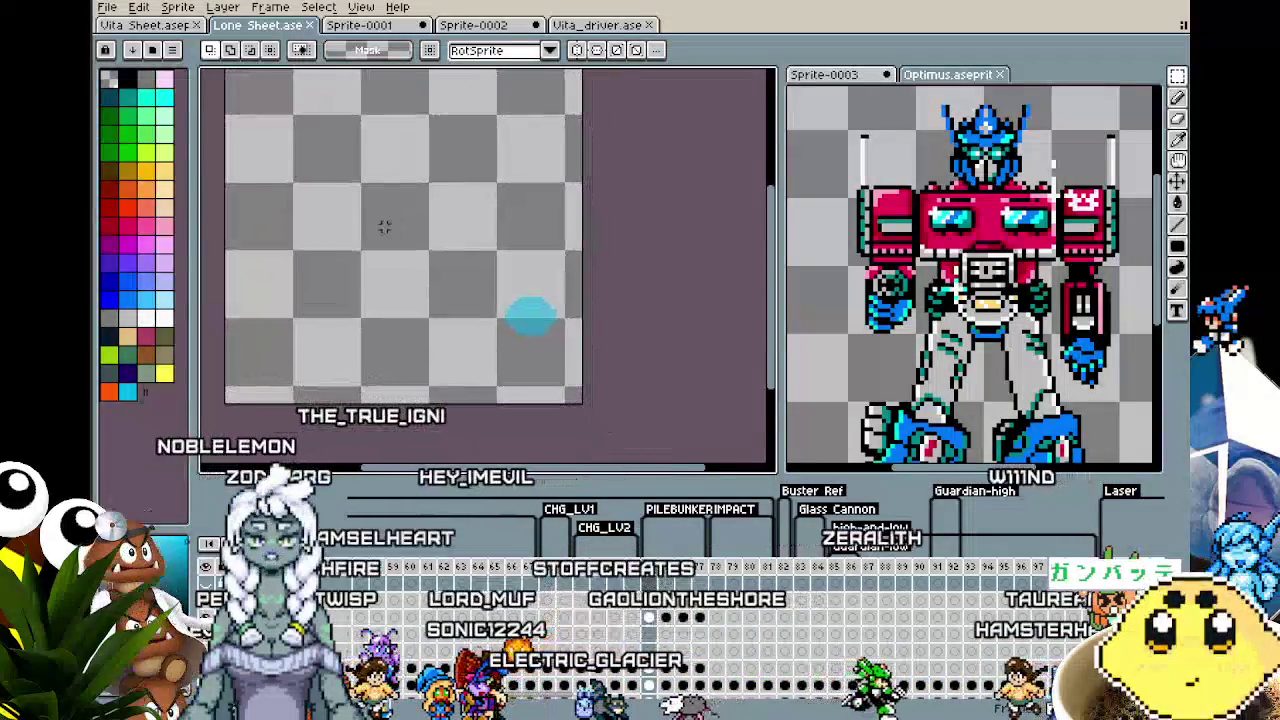
scroll(386, 230, down, 1)
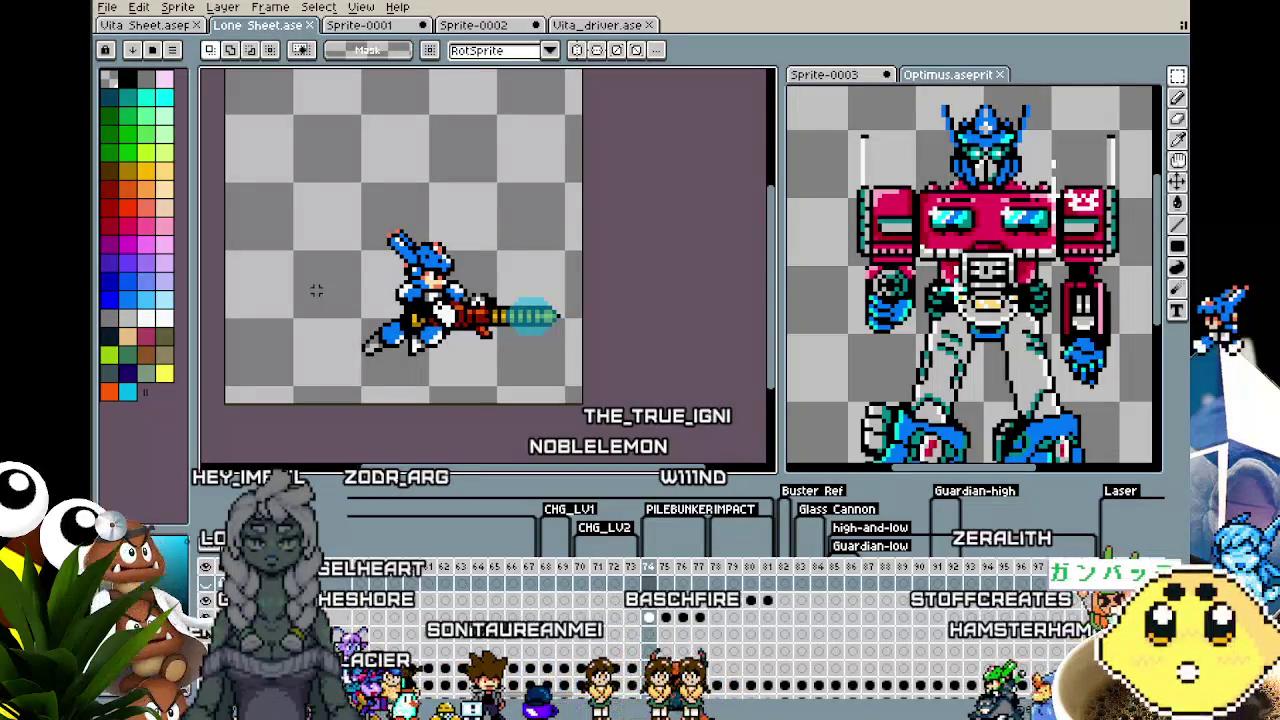
click(597, 27)
click(290, 27)
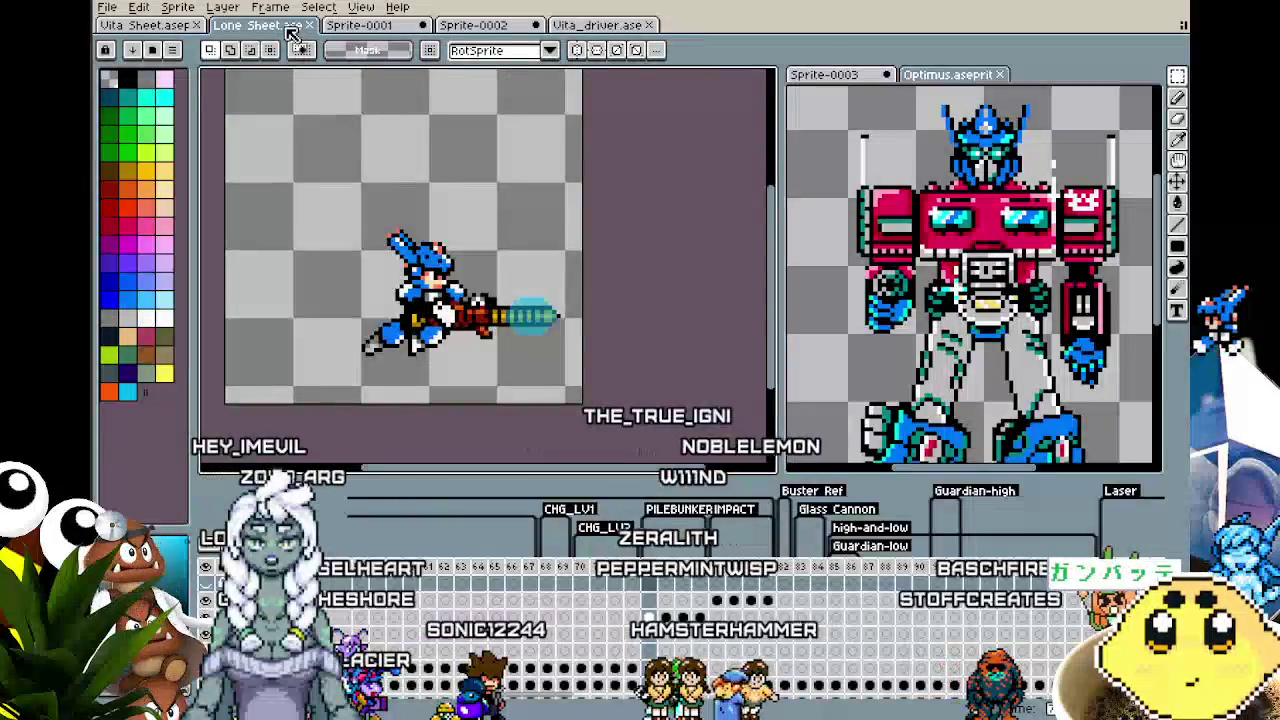
click(595, 25)
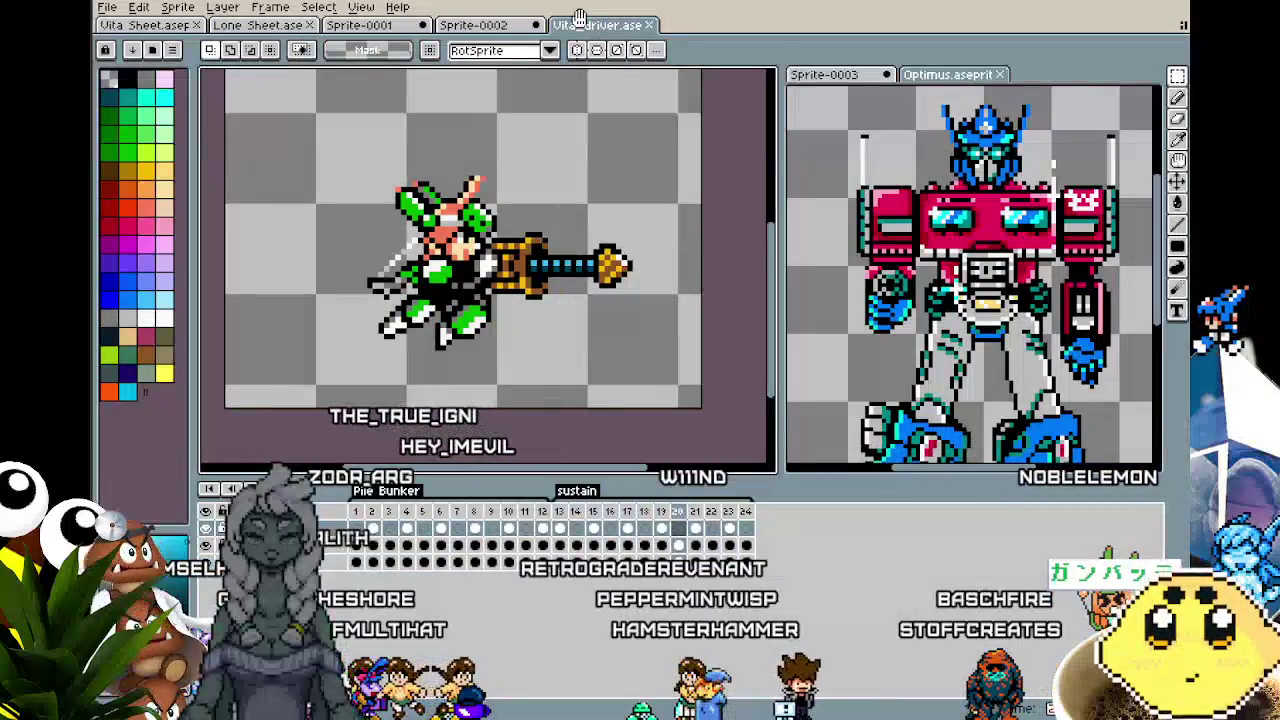
- Review Vita's Pile Bunker animation with the sprite recentred, then return to GameMaker's Sparks_Boss room
scroll(400, 180, up, 1)
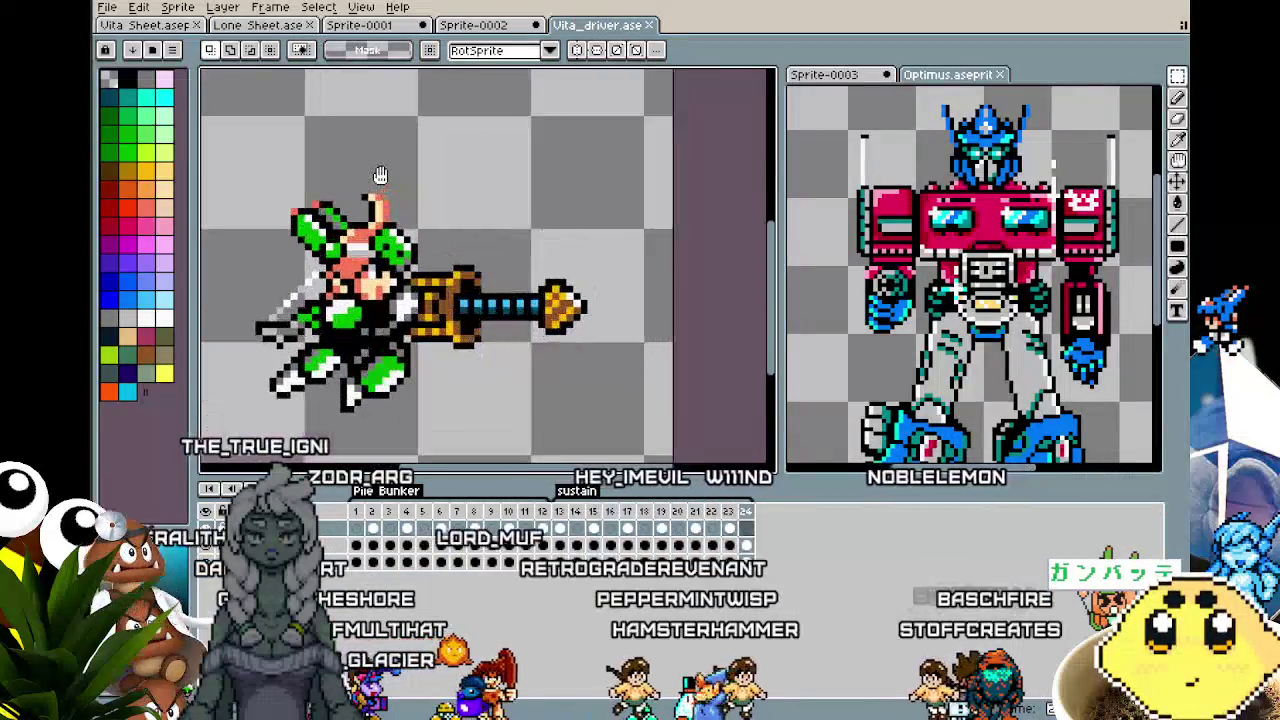
mouse_move(453, 150)
mouse_down()
mouse_move(260, 150)
mouse_move(550, 151)
mouse_move(342, 158)
mouse_move(498, 155)
mouse_up()
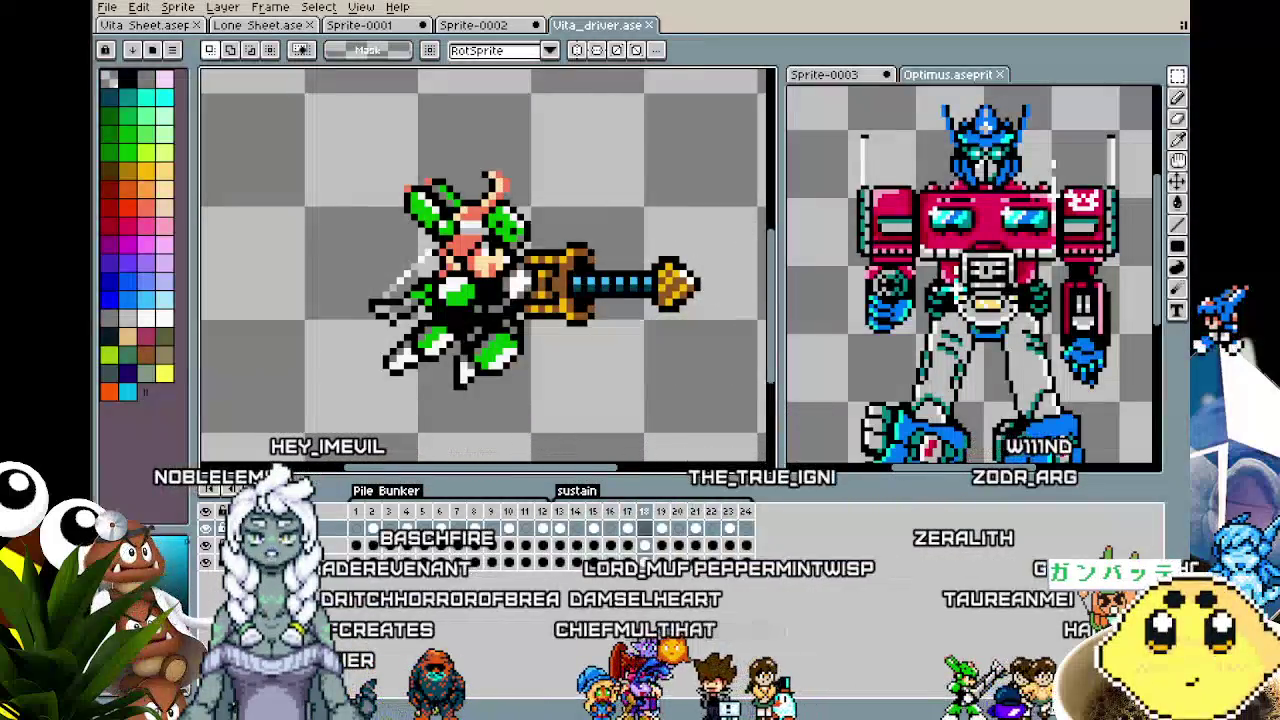
key(alt+Tab)
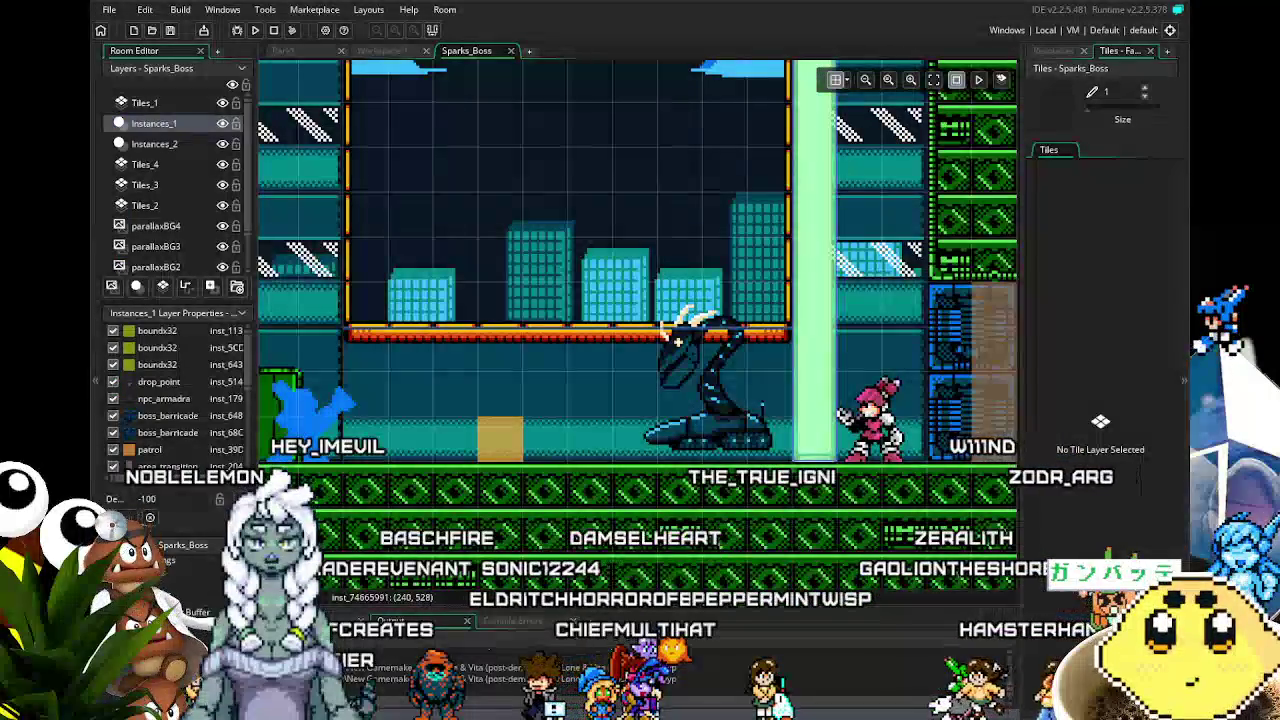
- Show the Resources asset tree beside the Sparks_Boss room, listing sprites like wheely_idle and wall_crusher
mouse_move(507, 460)
mouse_down()
mouse_move(572, 461)
mouse_move(572, 321)
mouse_move(563, 462)
mouse_move(540, 430)
mouse_up()
scroll(563, 462, down, 2)
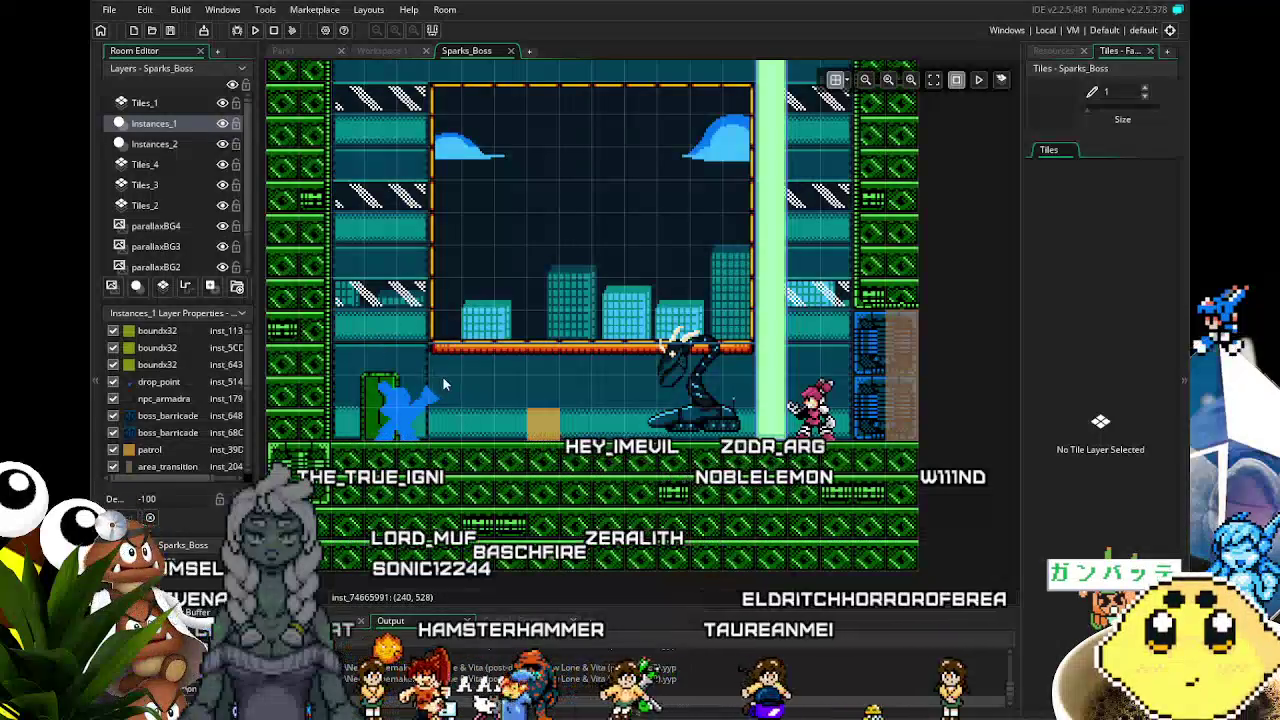
drag(445, 385, 420, 385)
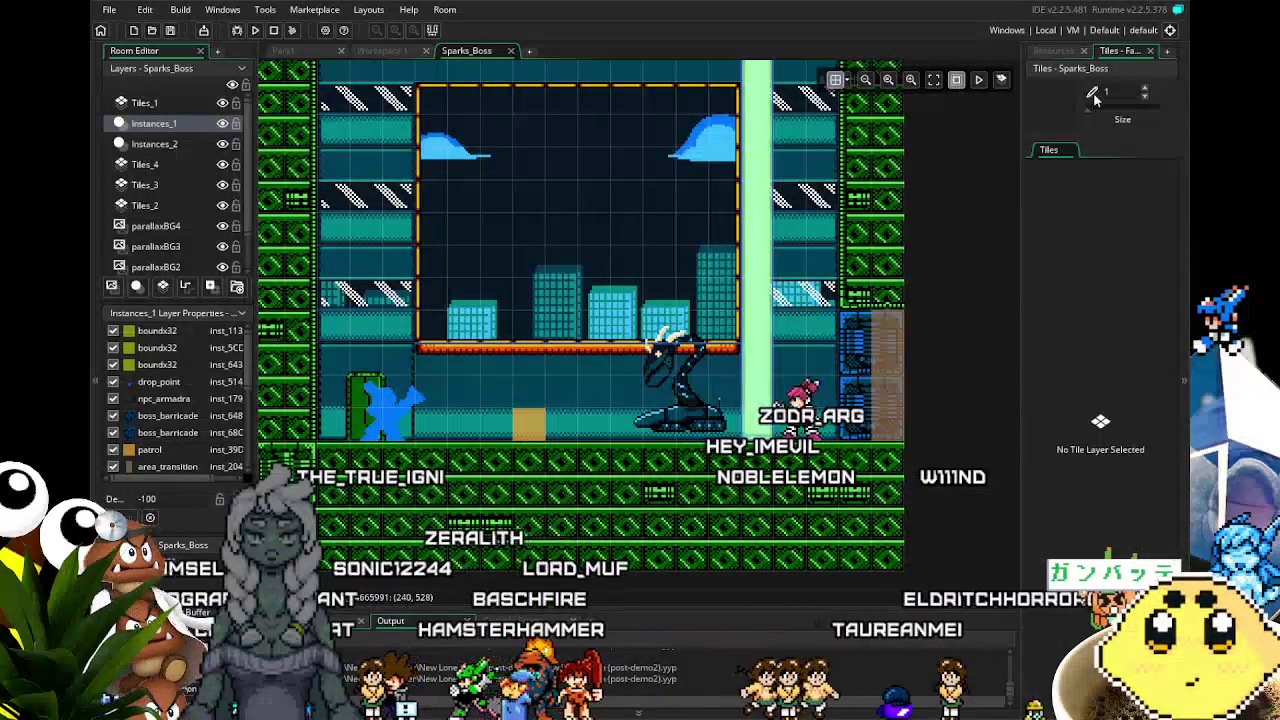
click(1038, 52)
mouse_move(564, 428)
mouse_down()
mouse_move(589, 420)
mouse_move(537, 452)
mouse_up()
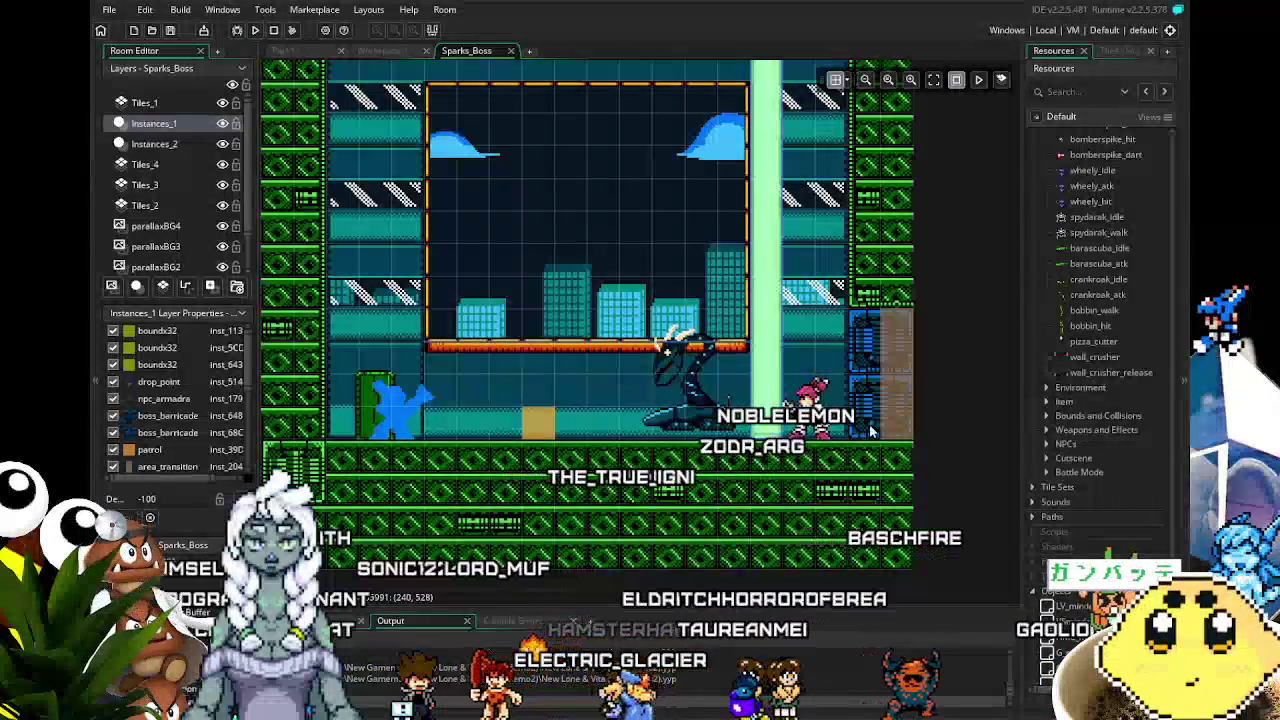
- Scroll the resource tree up to the lone_ sprites and collapse the folder below lone_pile_impact and the Lone folder
mouse_move(691, 513)
mouse_down()
mouse_move(643, 405)
mouse_move(630, 436)
mouse_up()
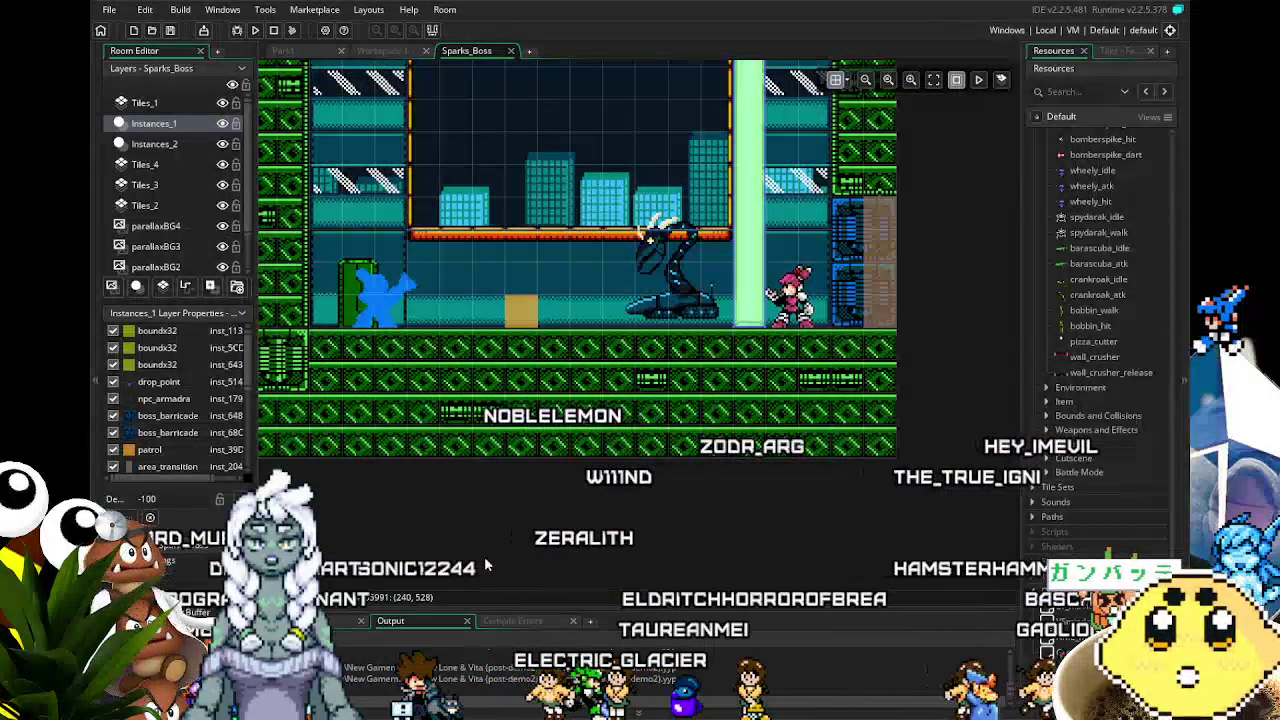
scroll(1058, 427, down, 1)
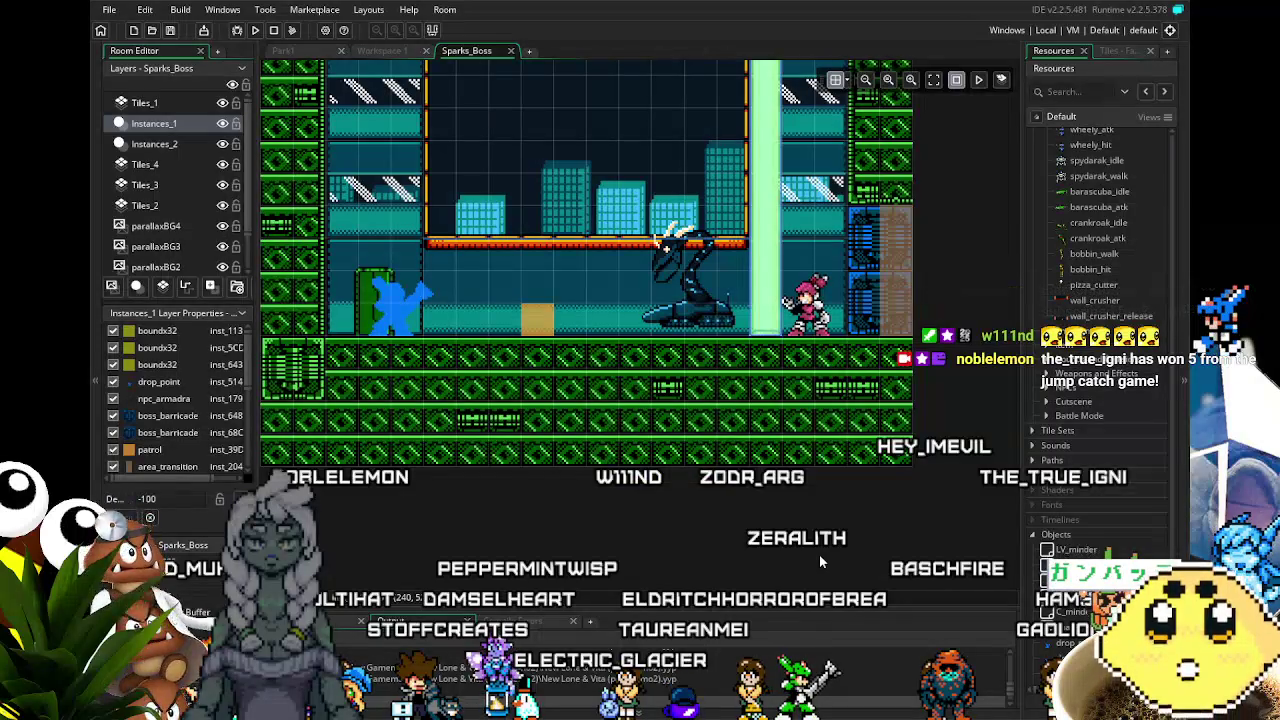
scroll(557, 377, up, 3)
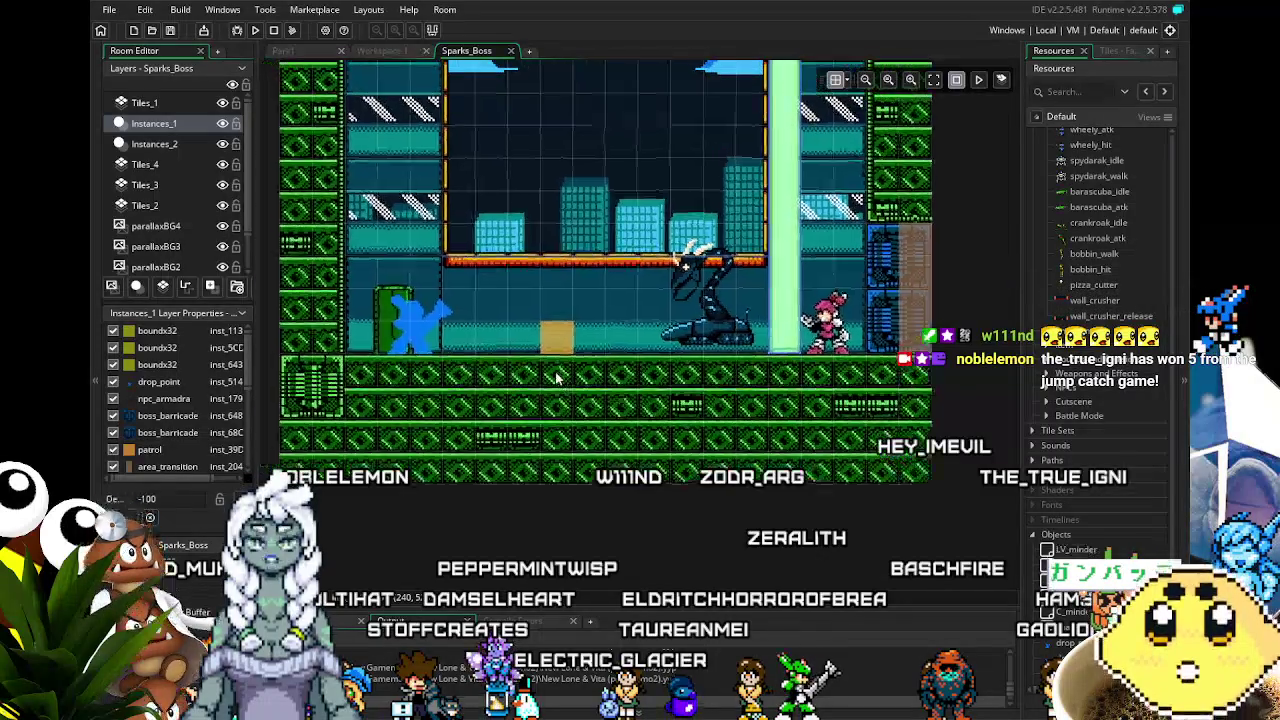
scroll(557, 377, up, 2)
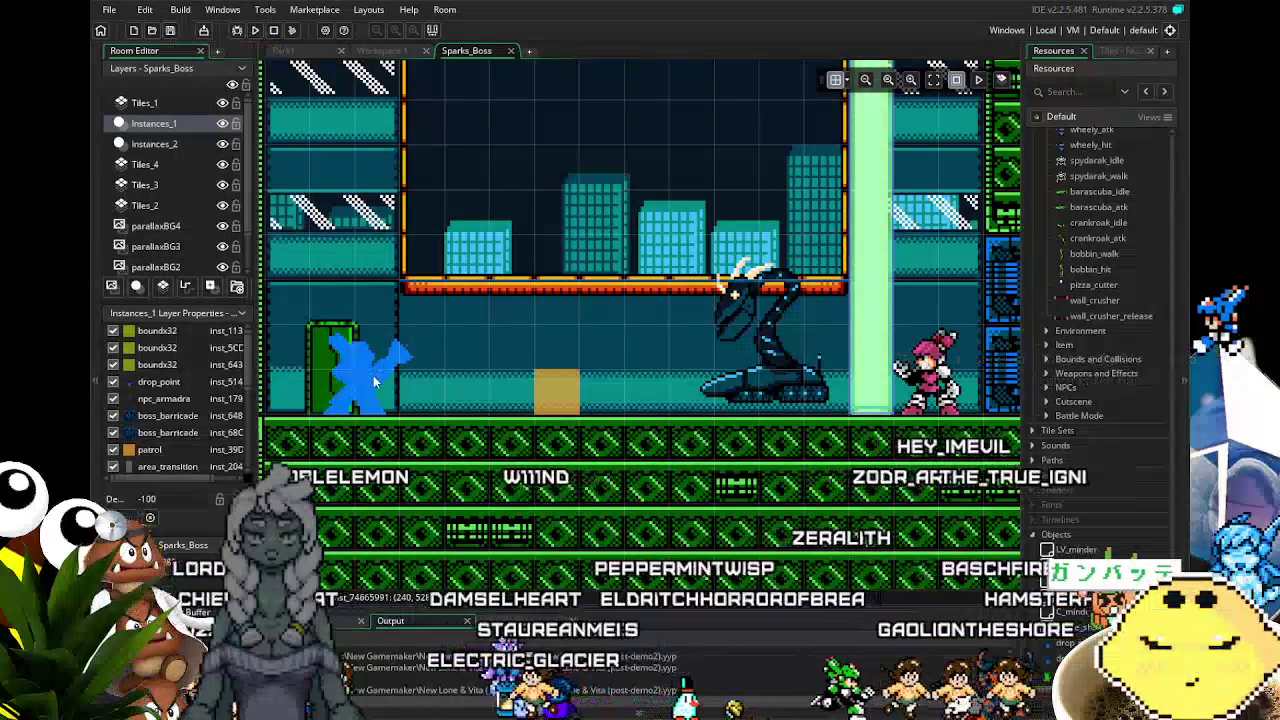
scroll(1100, 270, up, 5)
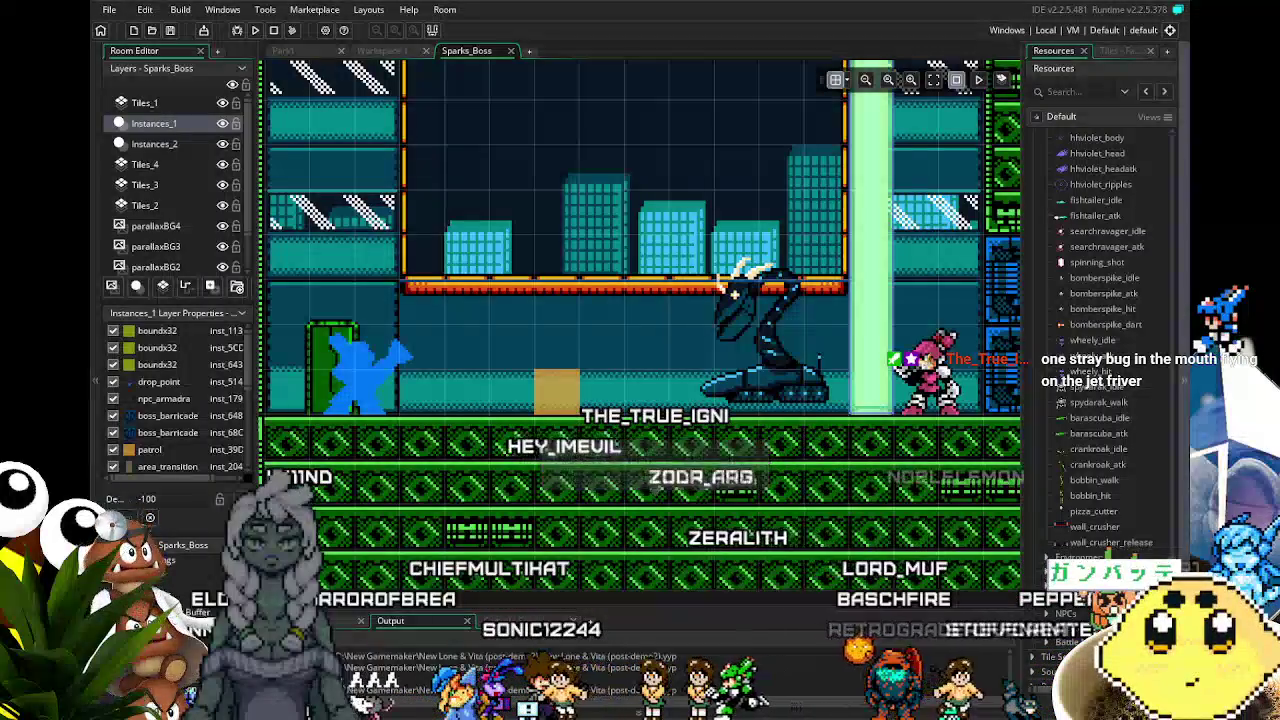
scroll(1068, 527, up, 8)
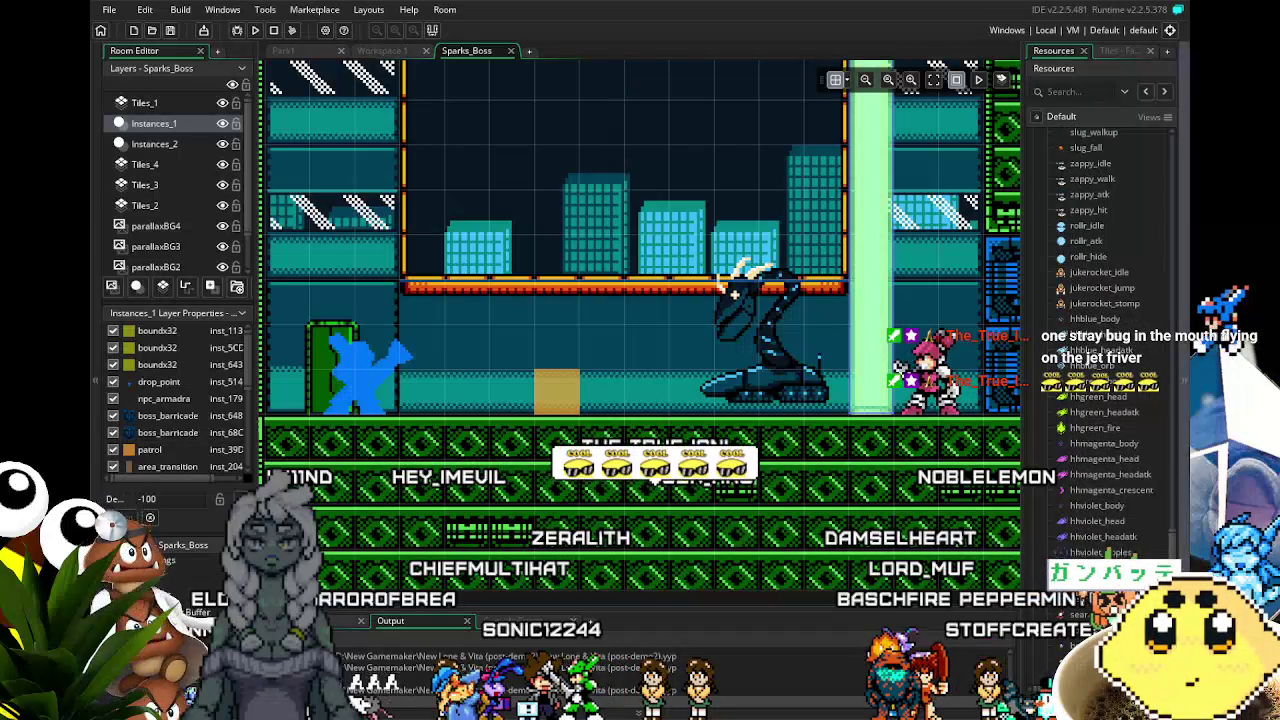
scroll(1178, 425, up, 10)
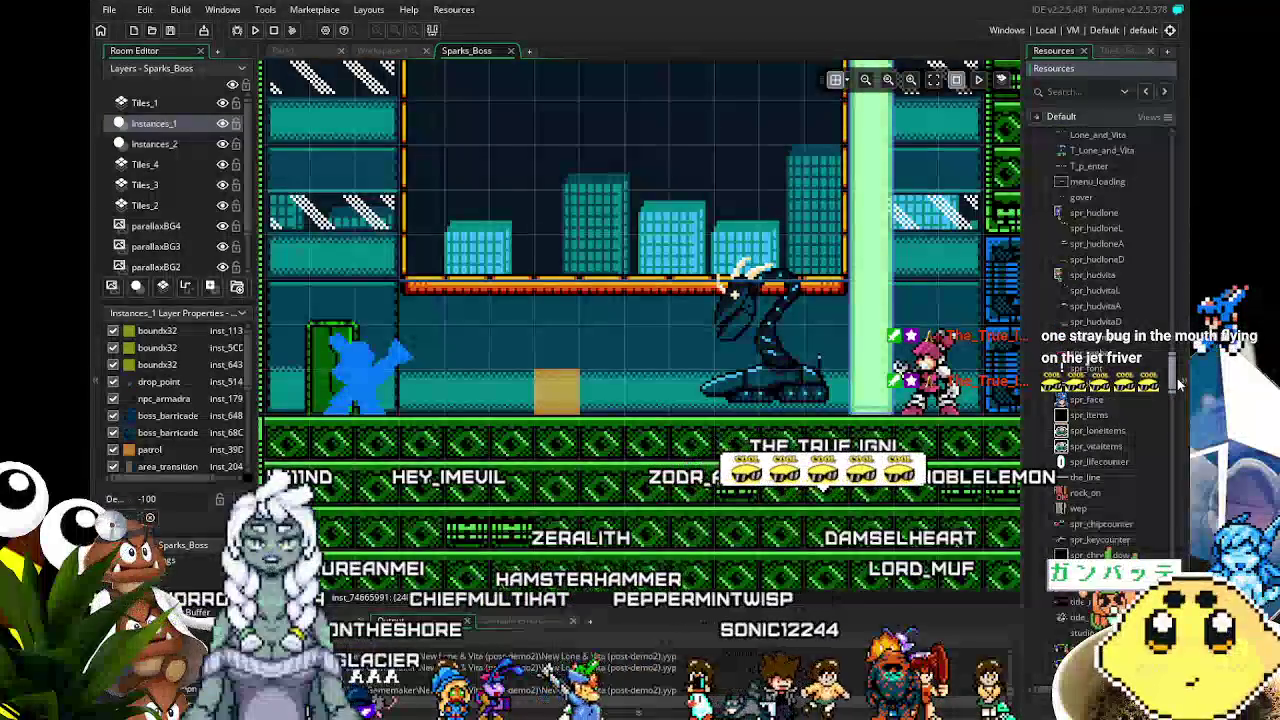
drag(1178, 383, 1175, 233)
click(1042, 371)
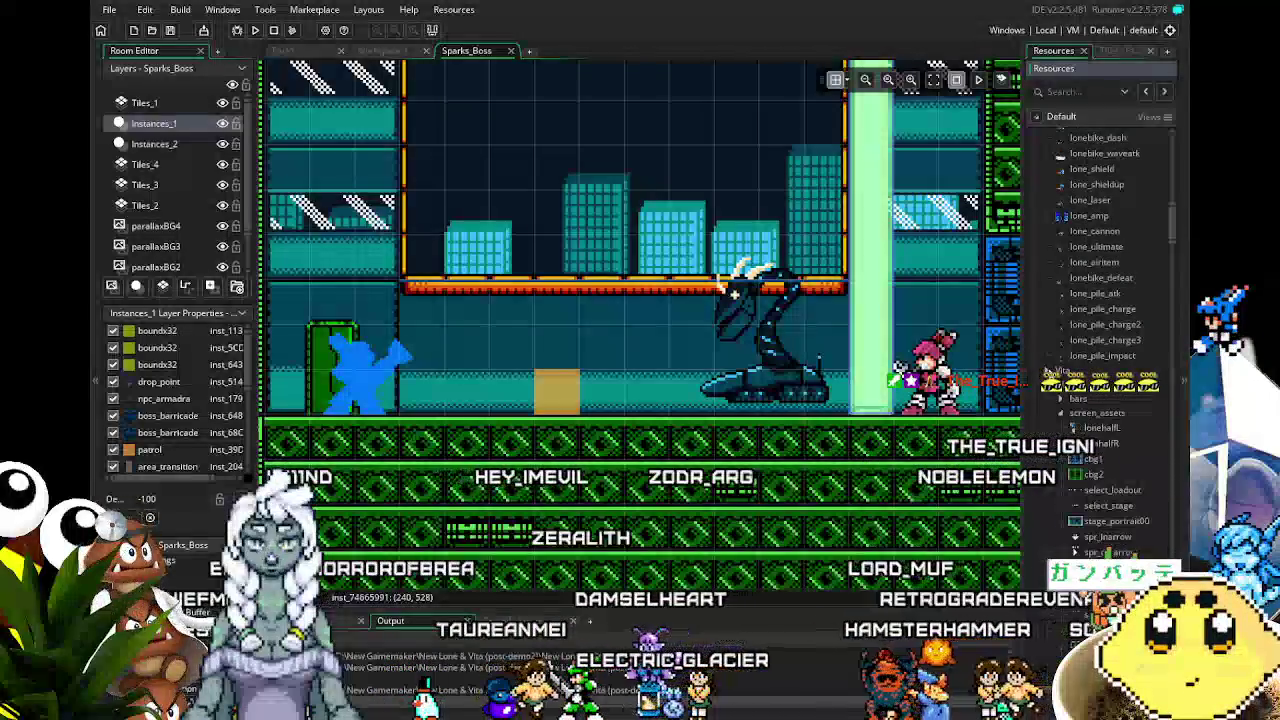
scroll(1045, 207, up, 10)
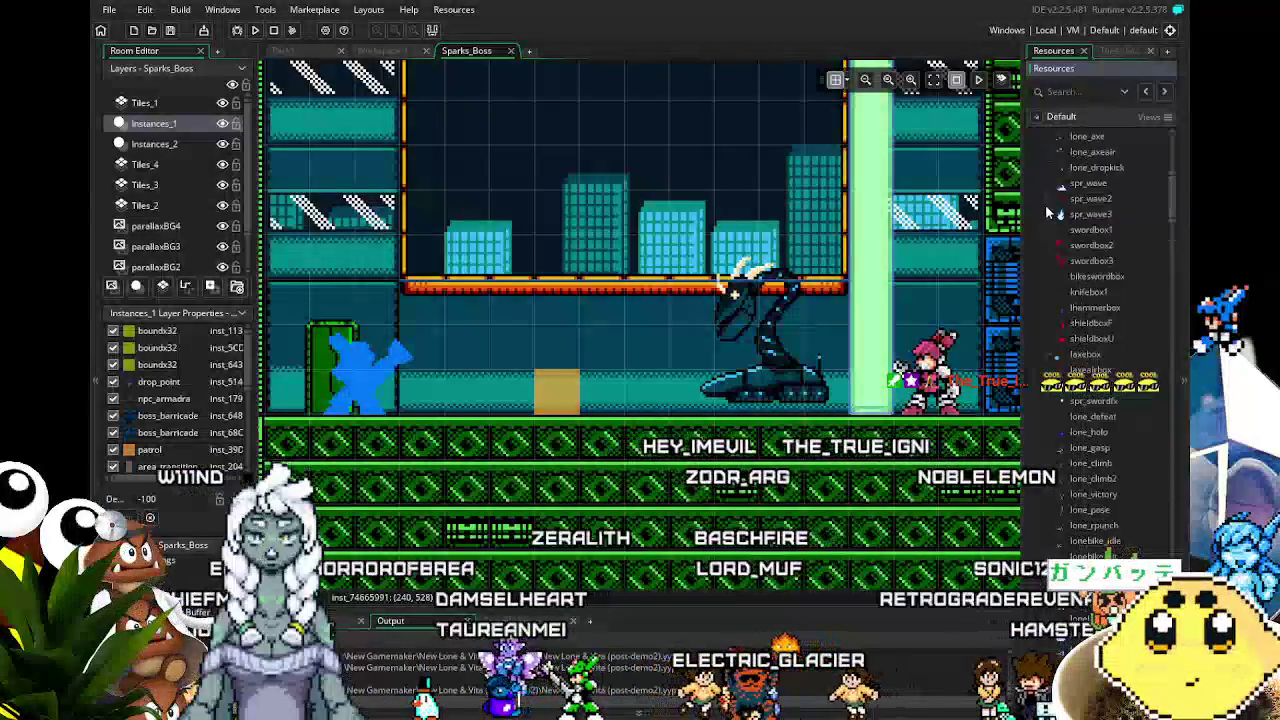
click(1046, 150)
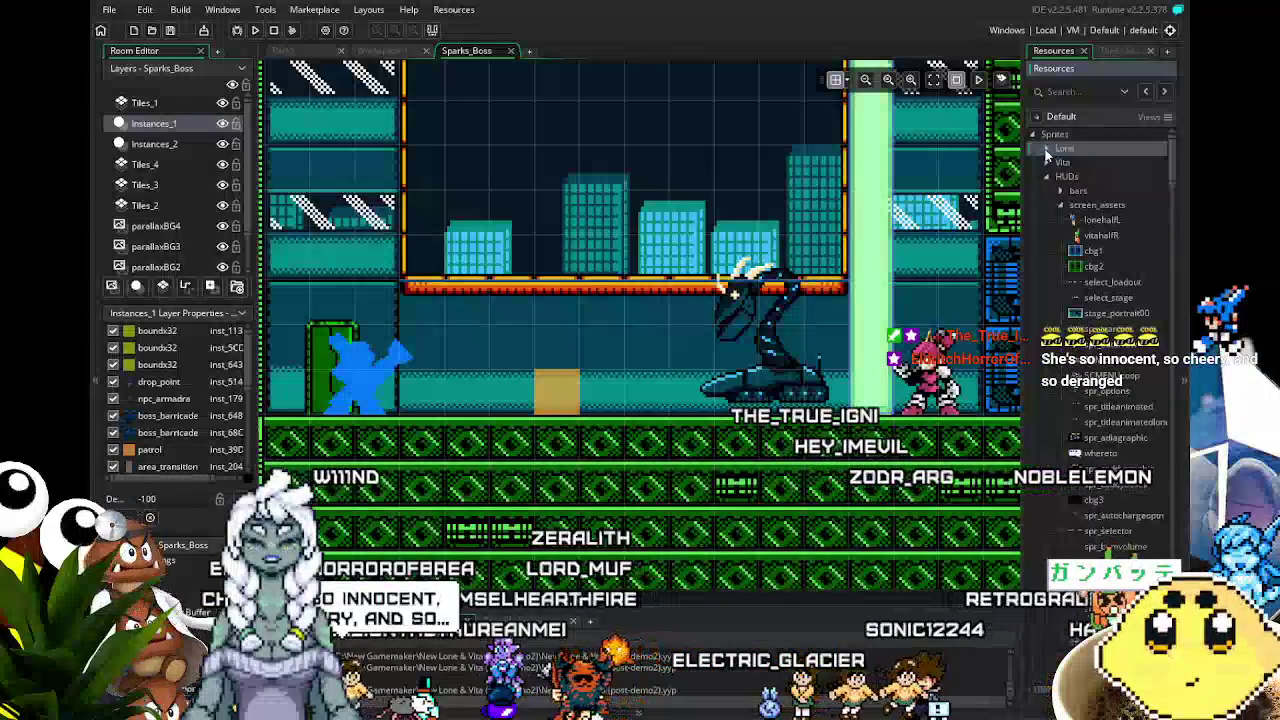
- Collapse the screen_assets sprite folder and recentre the room view on the boss arena
click(1061, 204)
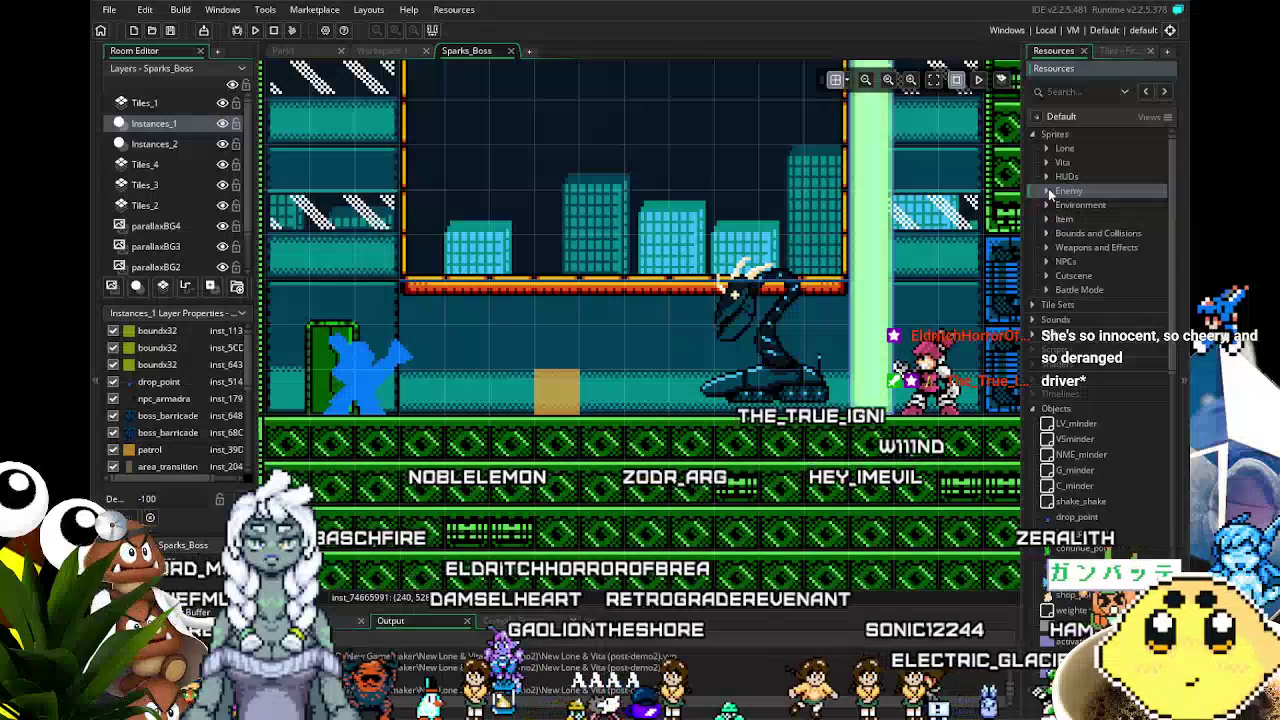
drag(866, 328, 834, 334)
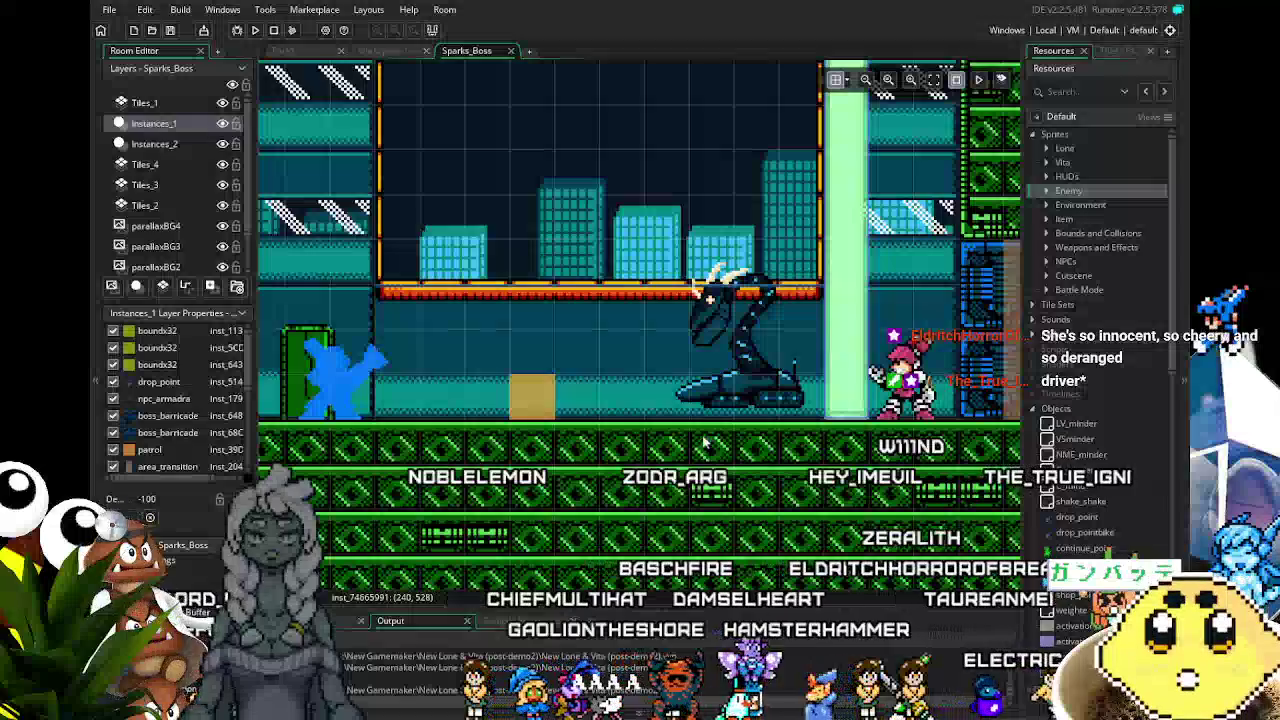
mouse_move(708, 296)
mouse_down()
mouse_move(723, 297)
mouse_move(722, 369)
mouse_move(789, 328)
mouse_up()
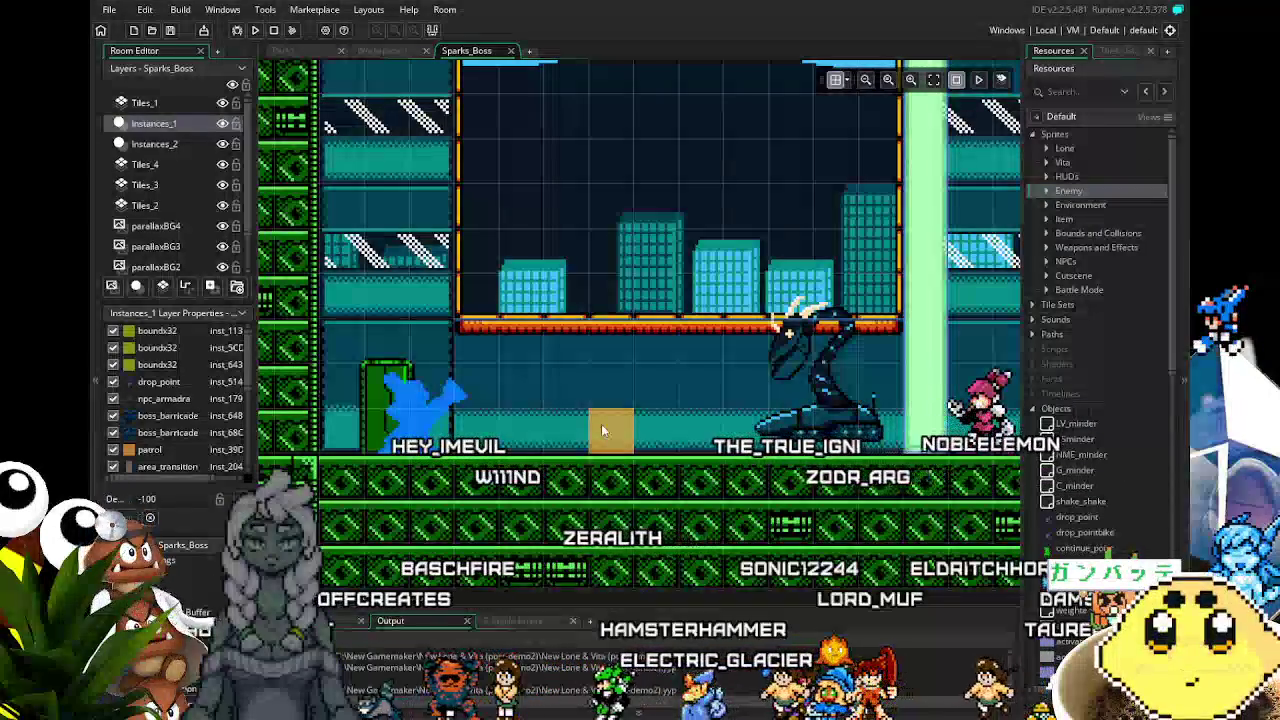
mouse_move(610, 430)
mouse_down()
mouse_move(727, 420)
mouse_move(612, 400)
mouse_up()
scroll(1087, 377, down, 5)
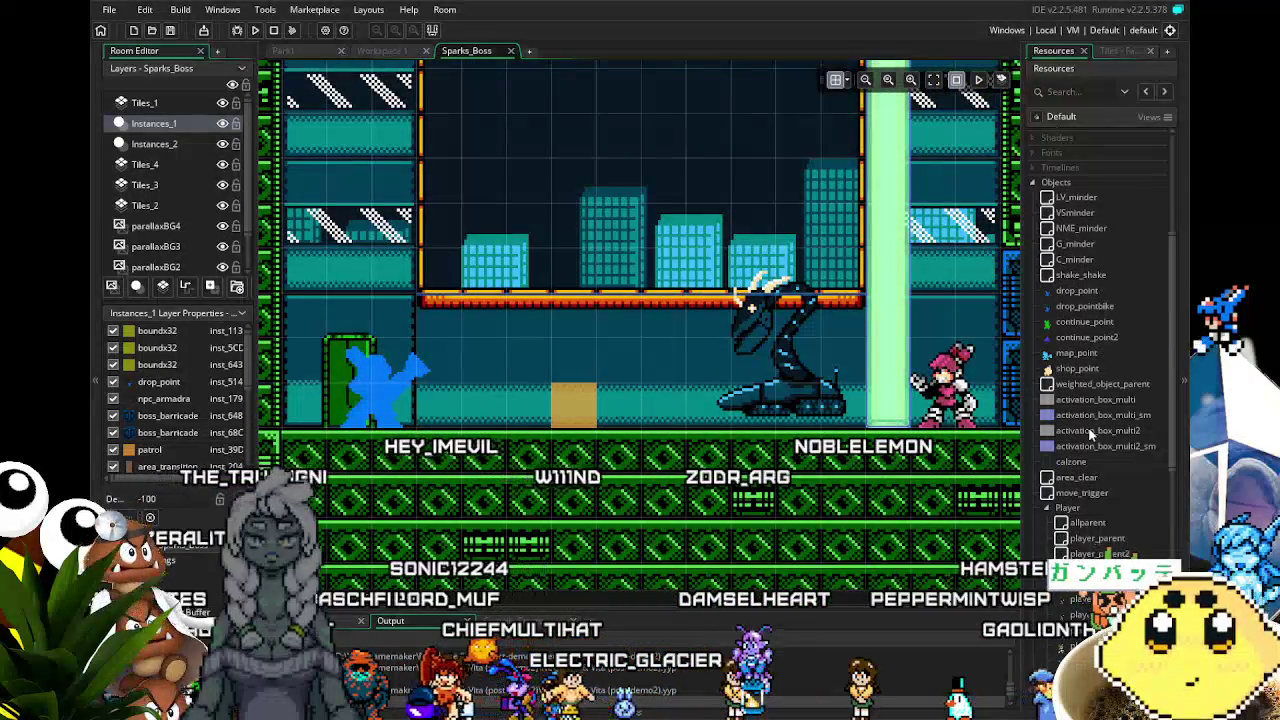
scroll(1062, 480, down, 6)
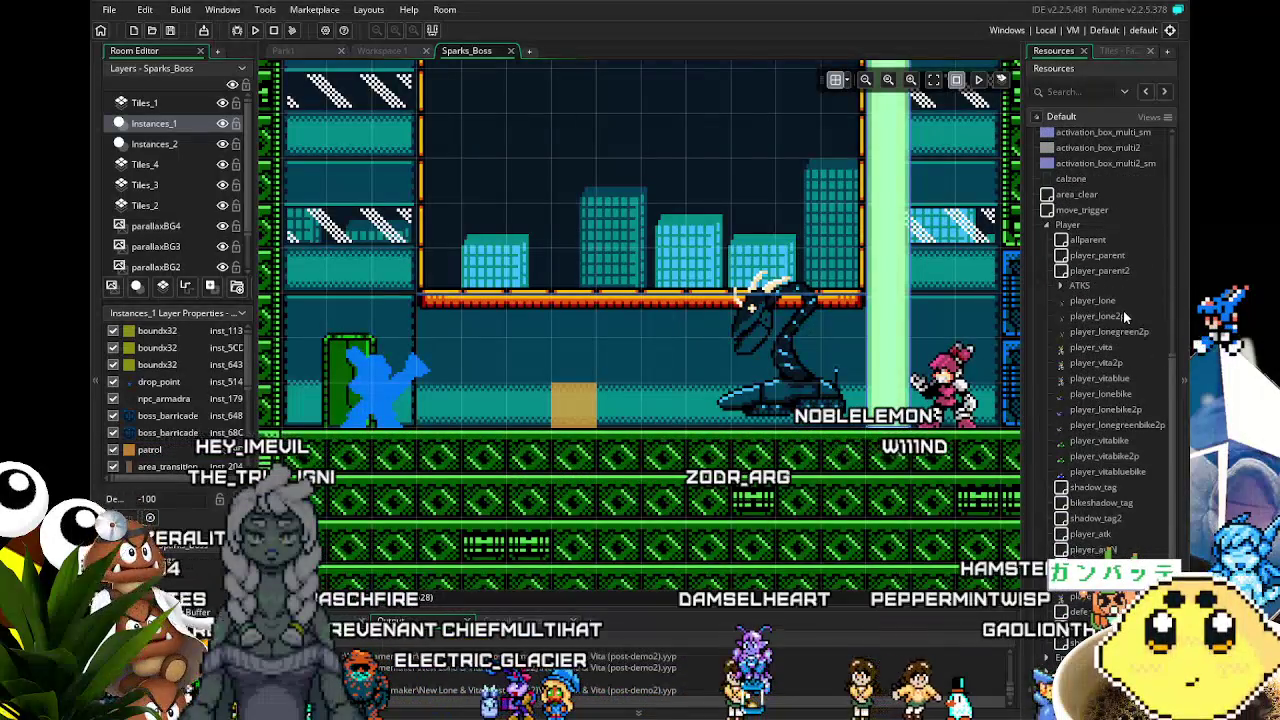
drag(507, 485, 521, 485)
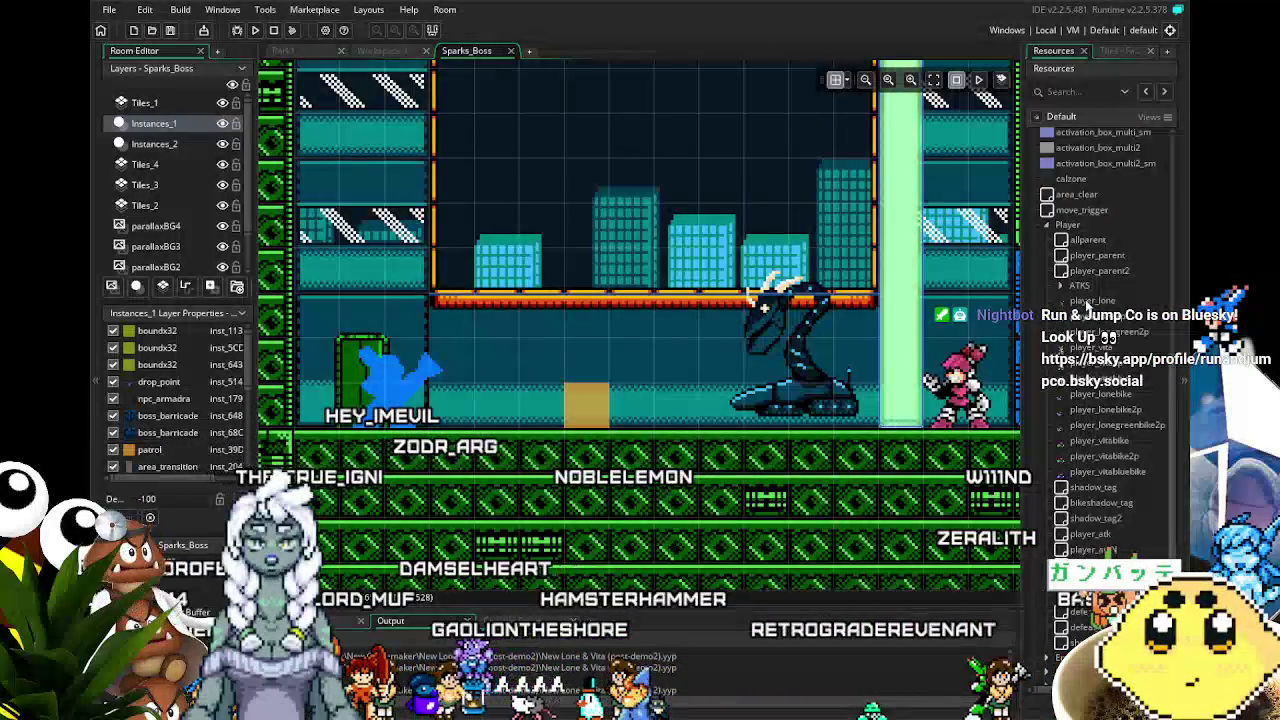
scroll(644, 399, right, 1)
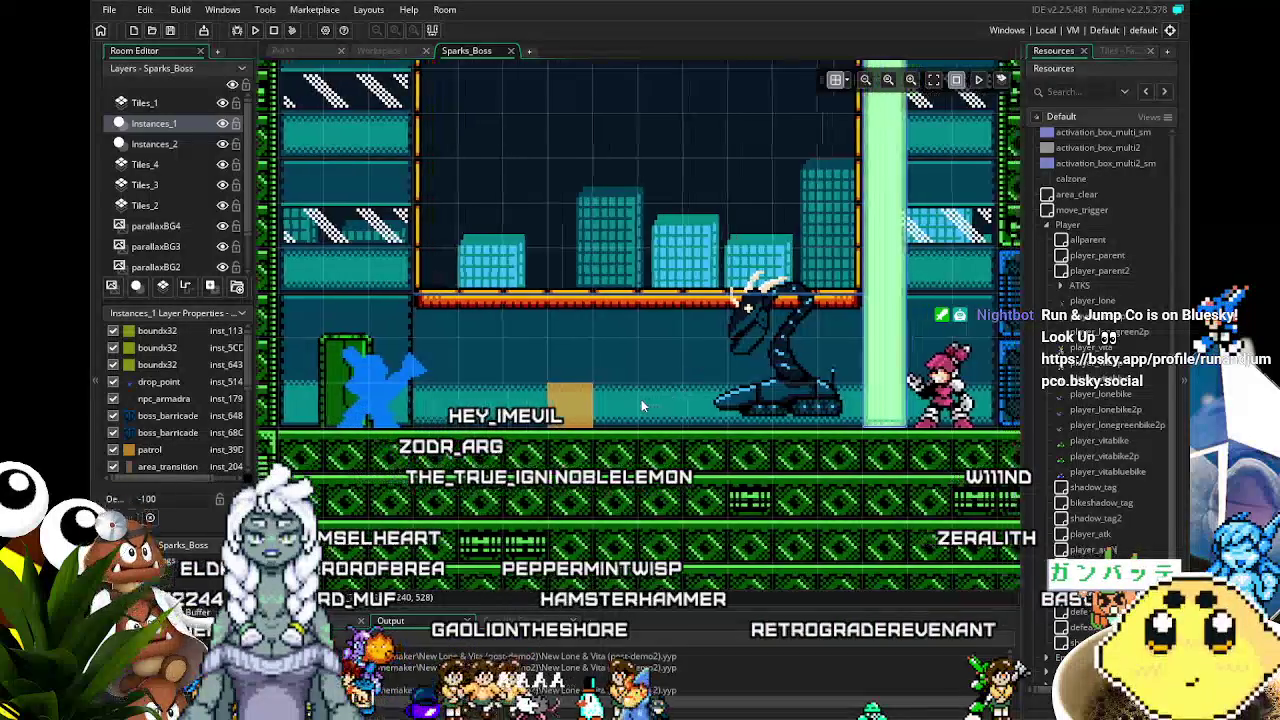
scroll(621, 399, right, 3)
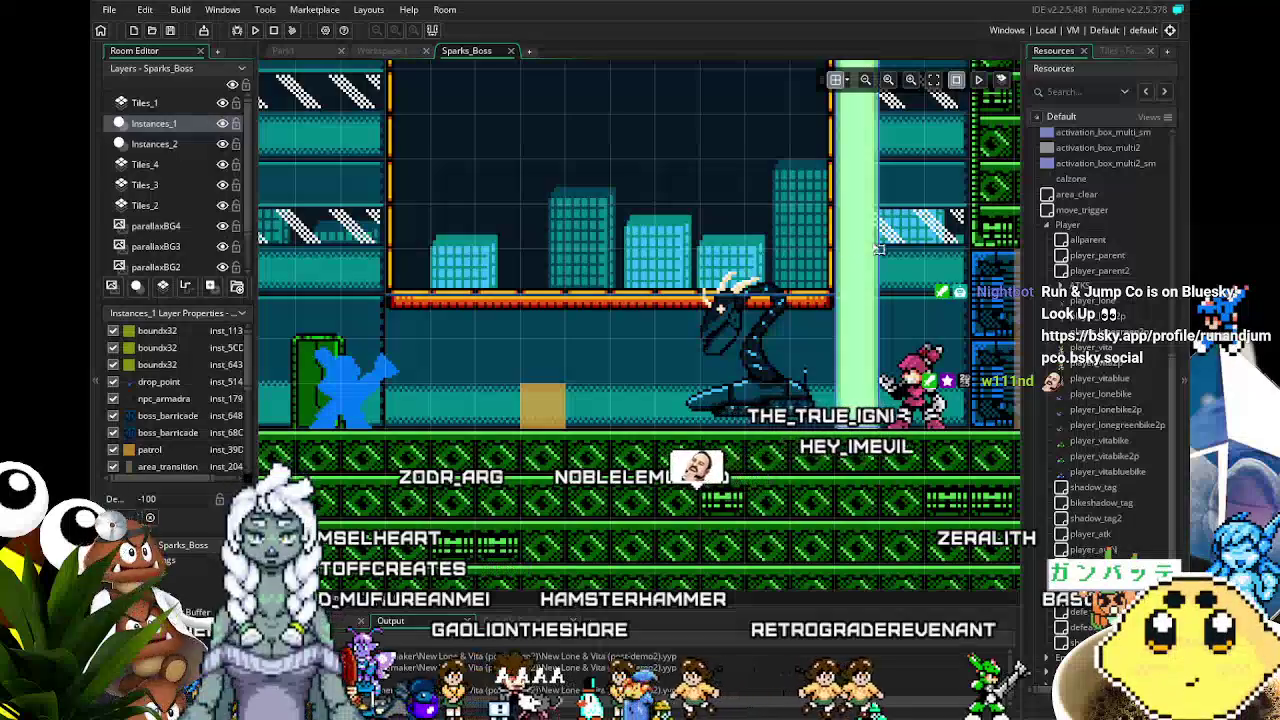
- Bring up the Workspace 1 view with the player_lone object, parented to player_parent, and its event code
click(381, 50)
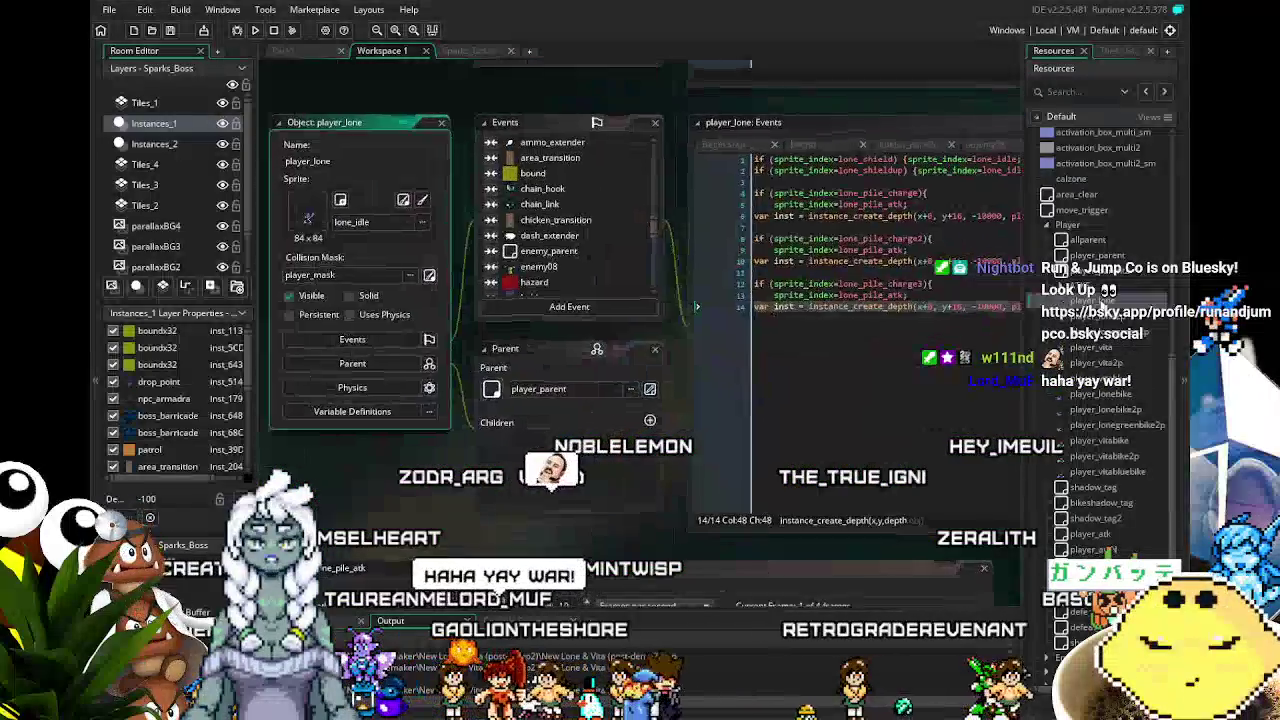
drag(478, 520, 456, 519)
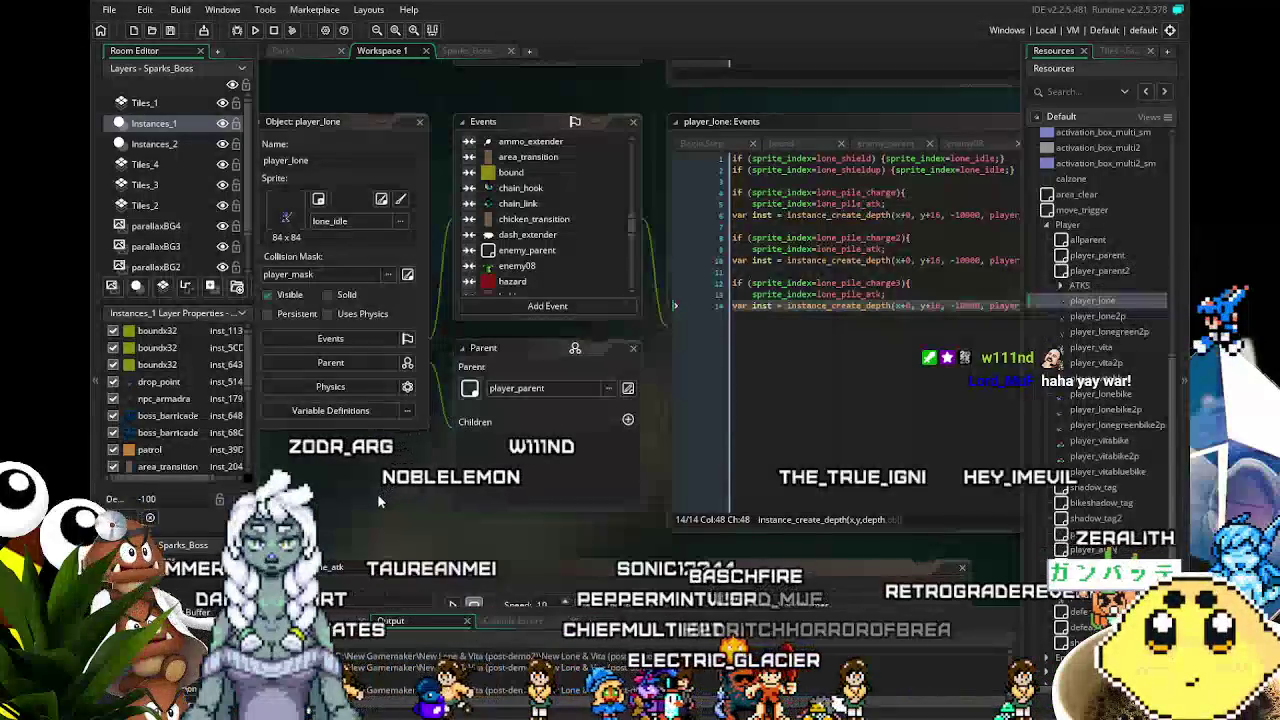
drag(380, 494, 393, 494)
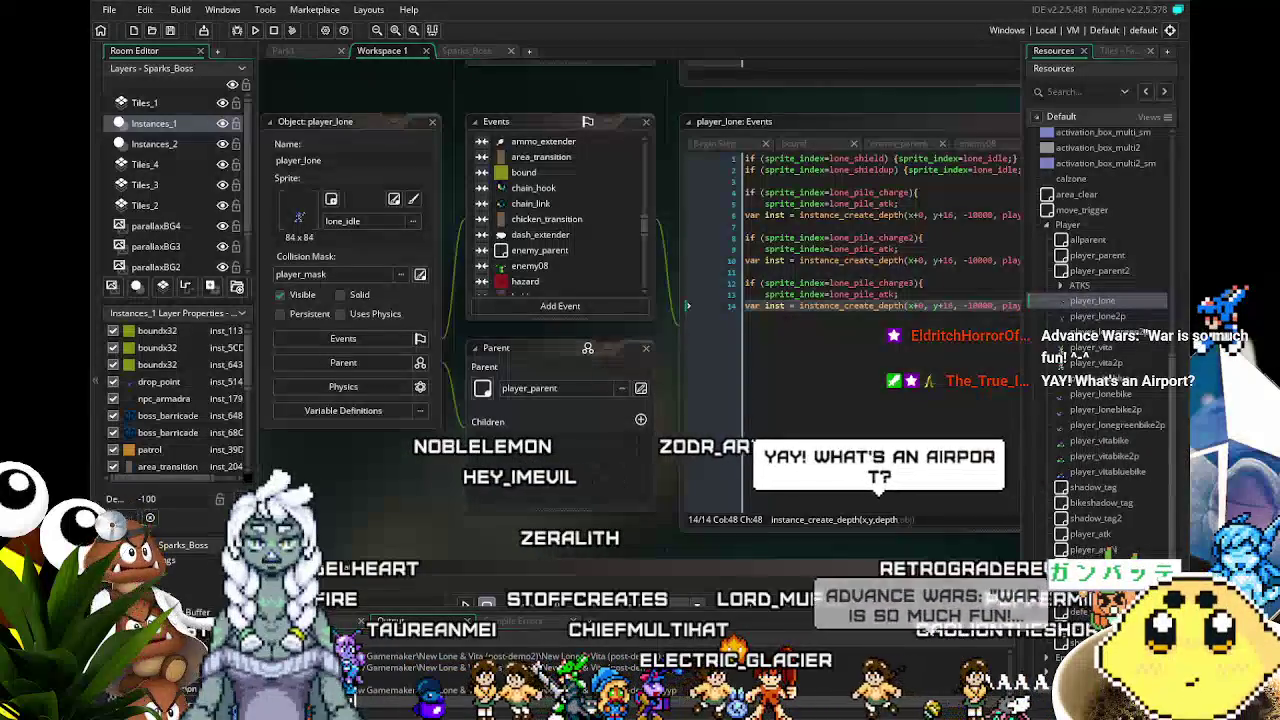
scroll(1112, 444, up, 5)
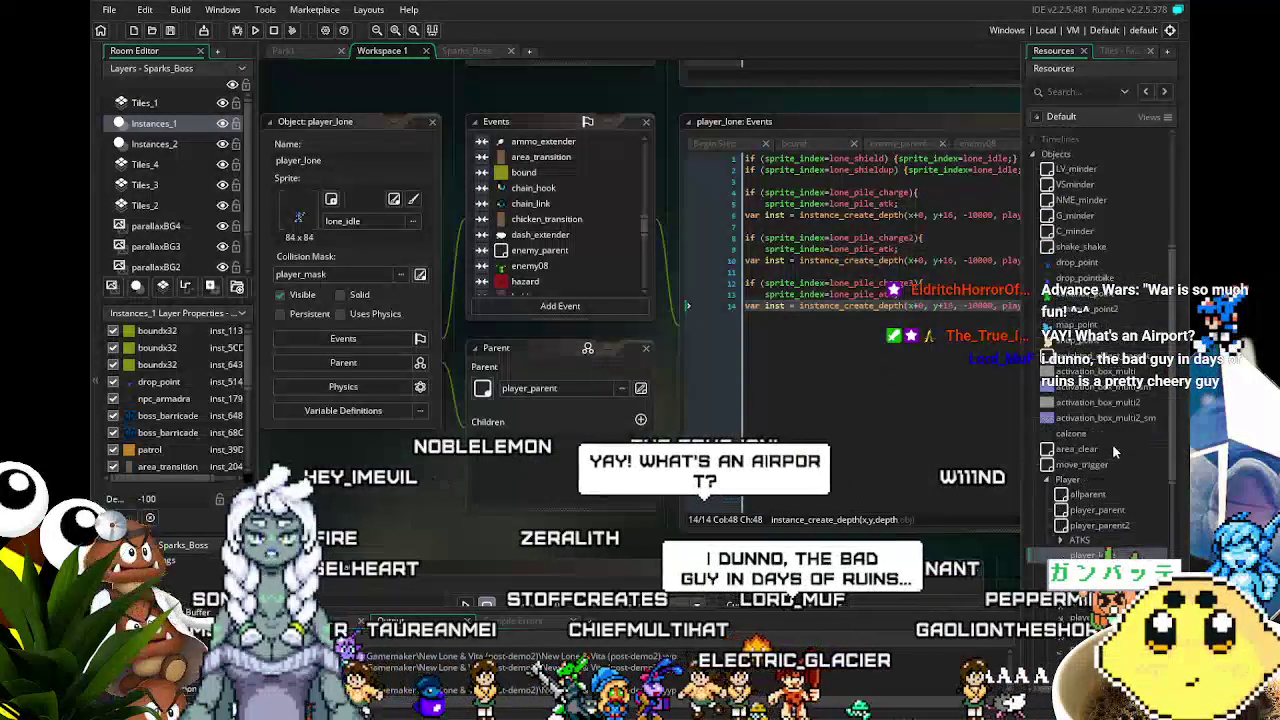
scroll(1112, 444, up, 5)
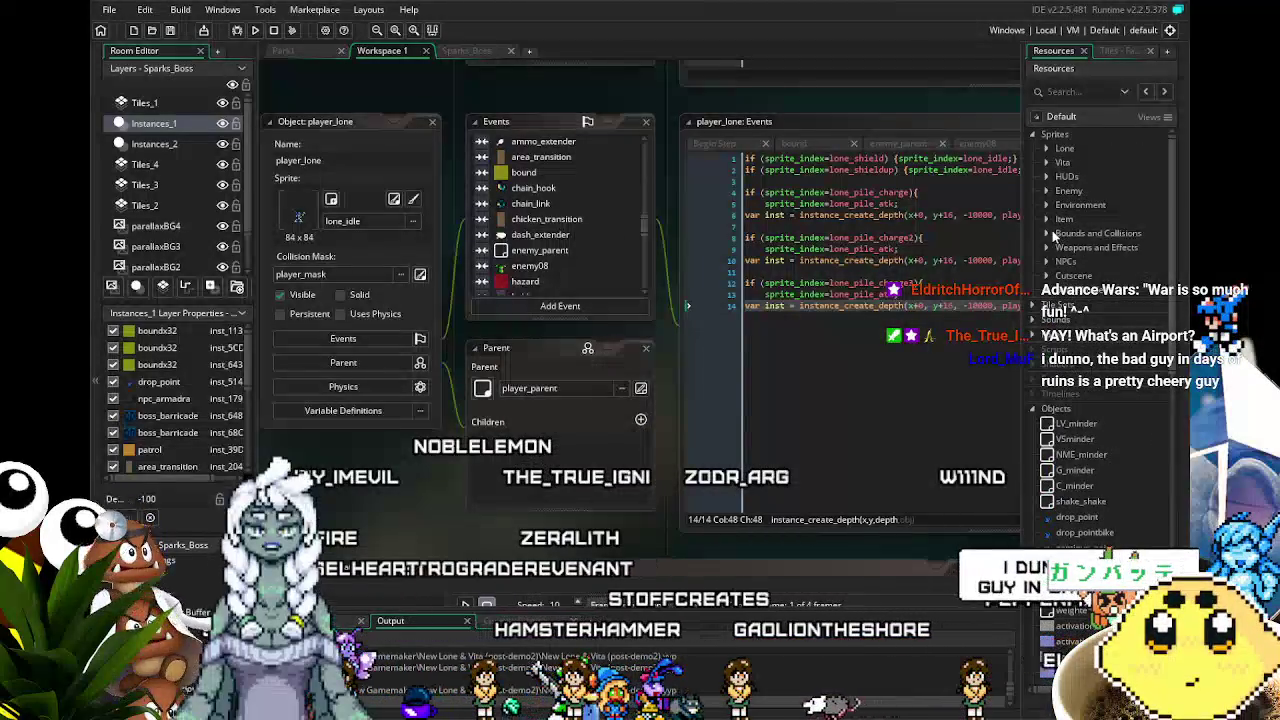
- Browse the Bounds and Collisions, Lone, and Weapons and Effects sprite folders, collapsing each afterwards
click(1051, 236)
click(1051, 236)
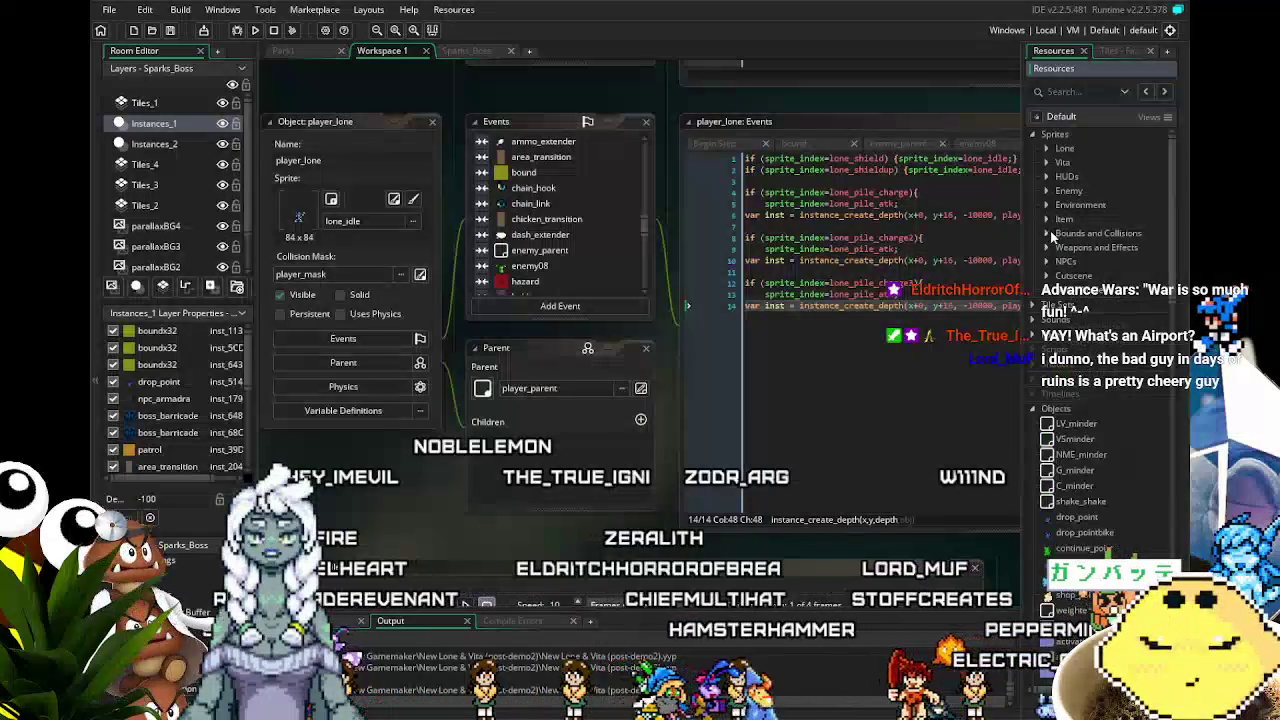
click(1047, 150)
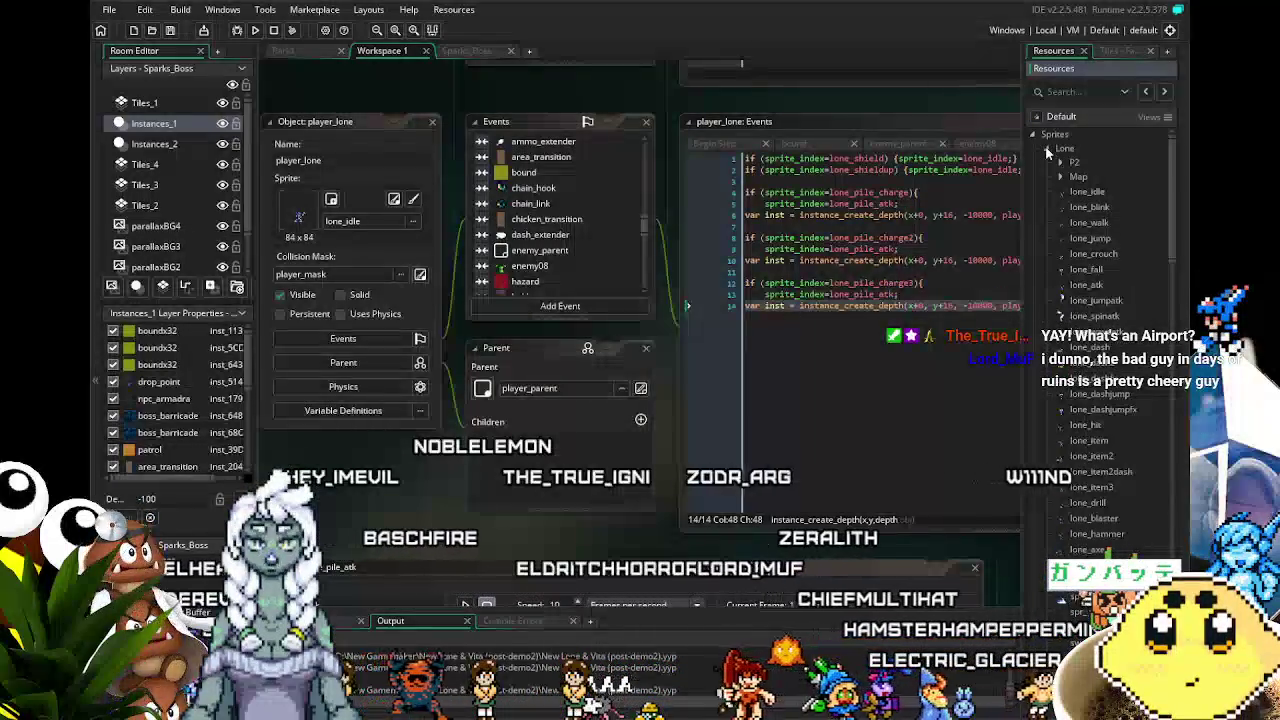
click(1047, 150)
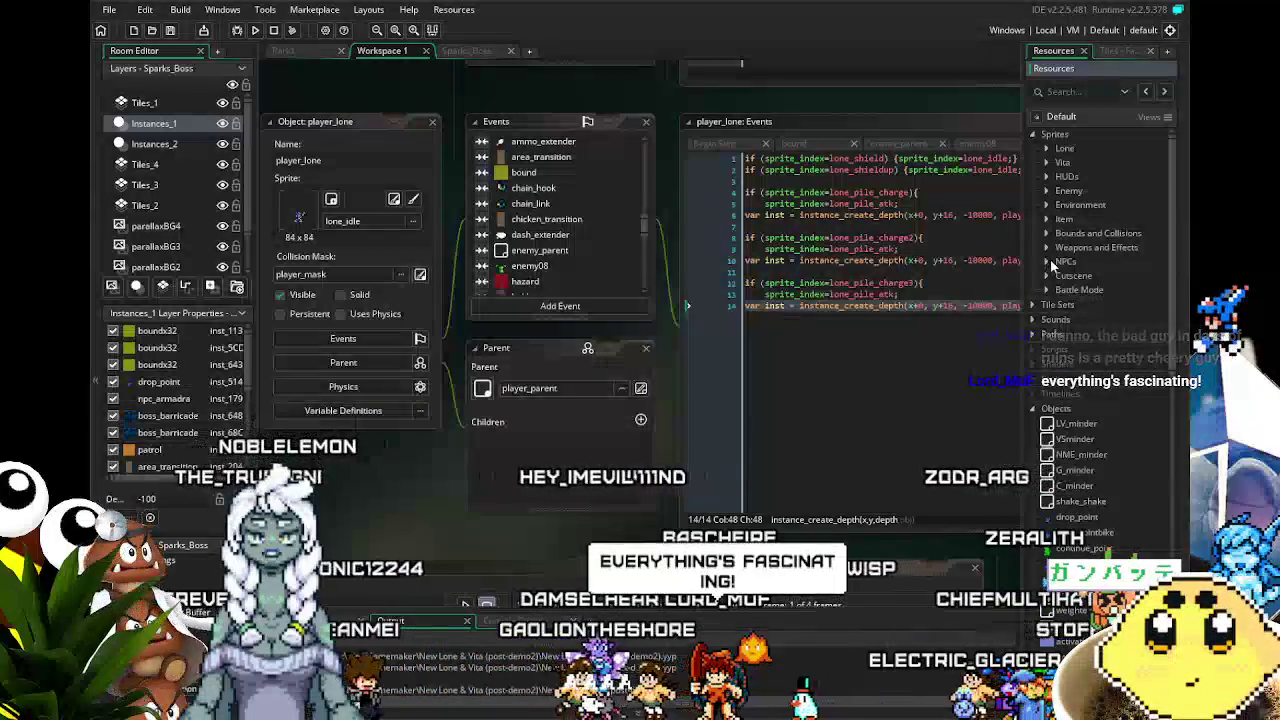
click(1047, 247)
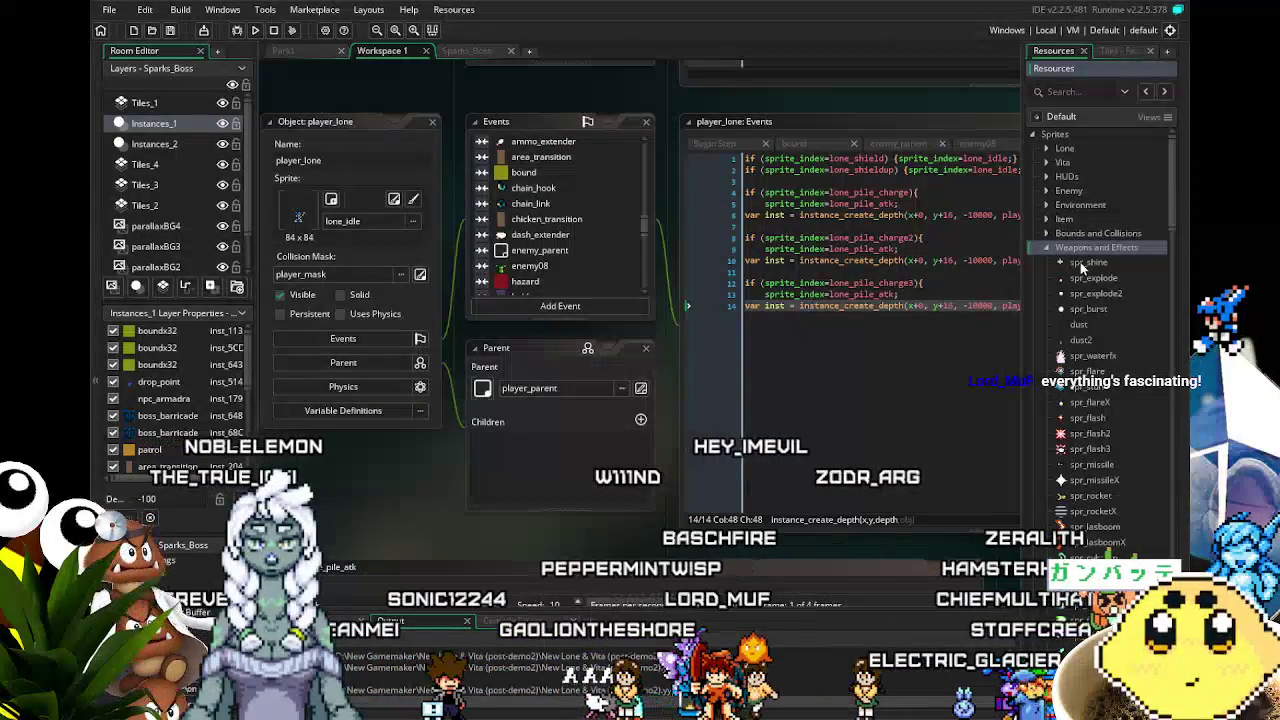
scroll(1100, 357, down, 5)
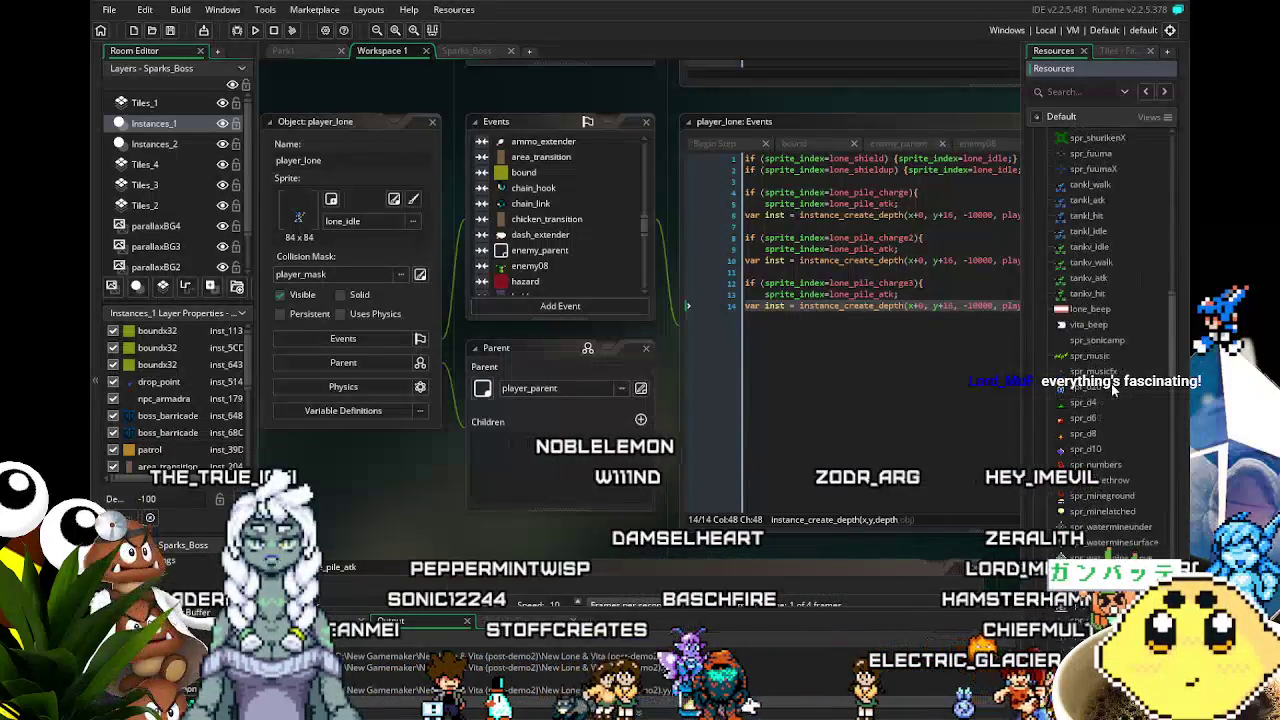
scroll(1113, 390, down, 5)
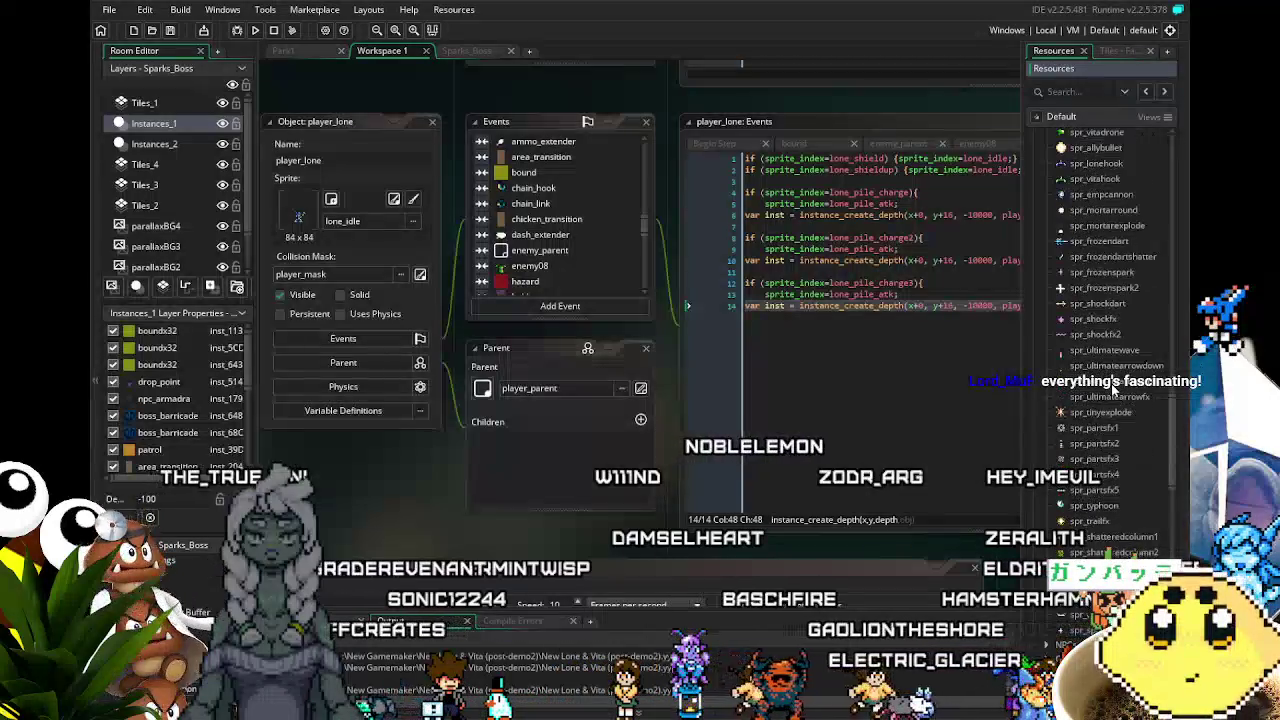
scroll(1113, 390, down, 4)
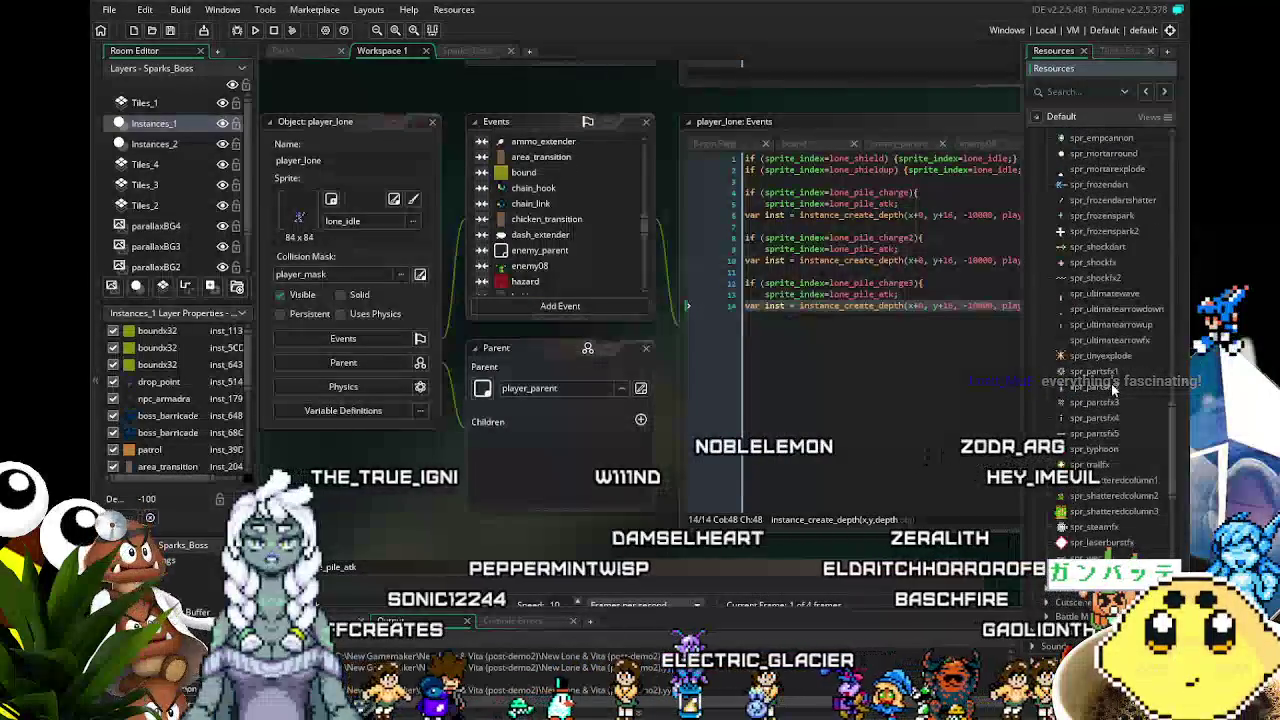
scroll(1113, 390, down, 5)
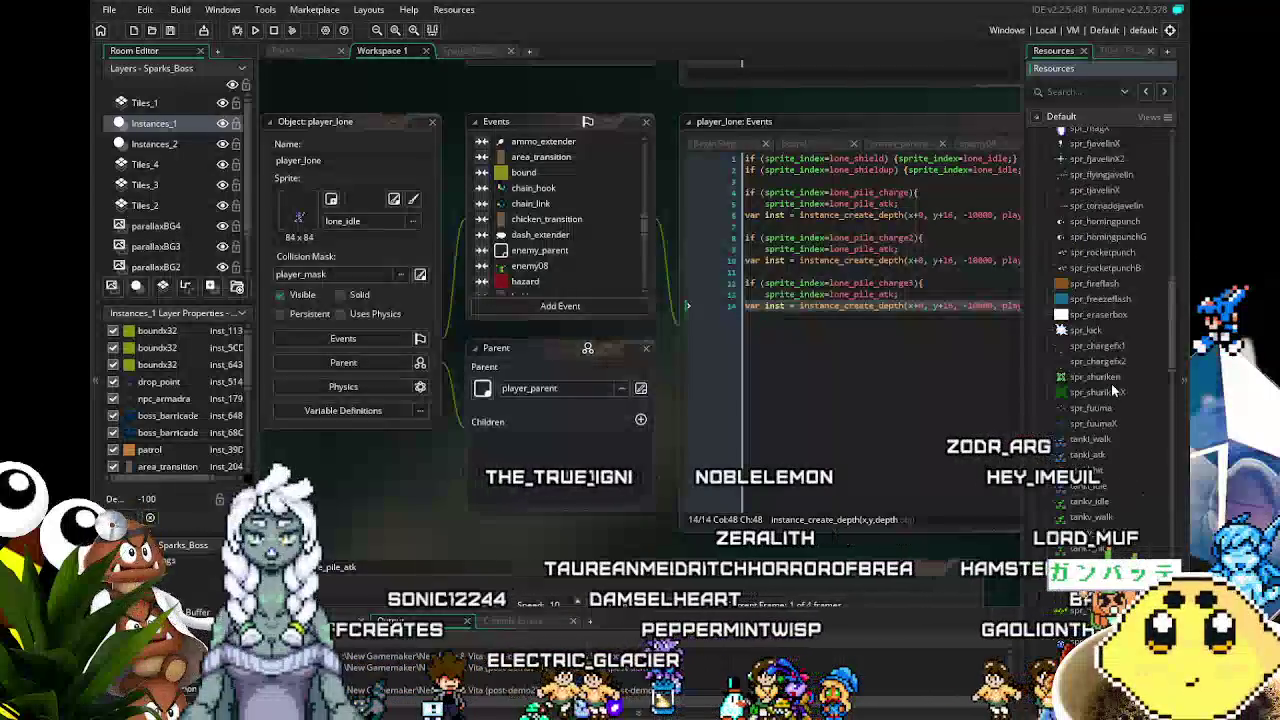
scroll(1112, 389, down, 5)
click(1046, 133)
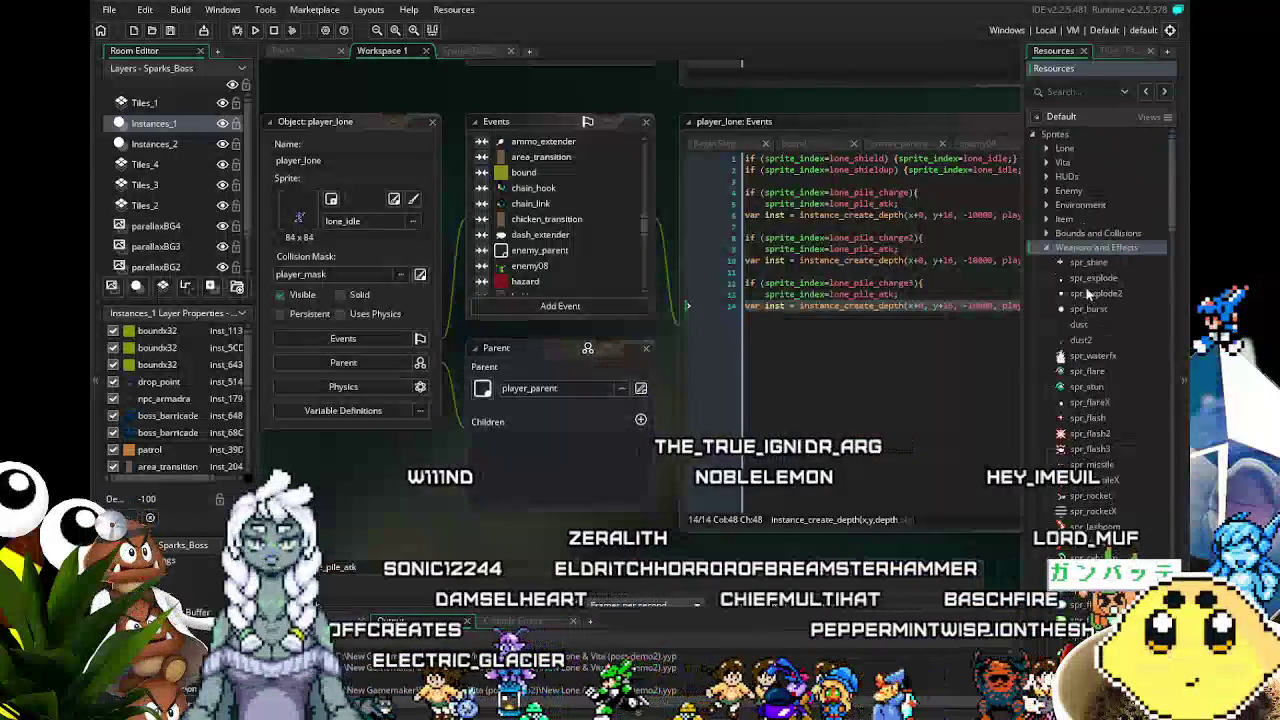
- Expand the Lone sprite folder to list P2, Map and lone_idle through lone_axe
click(1045, 149)
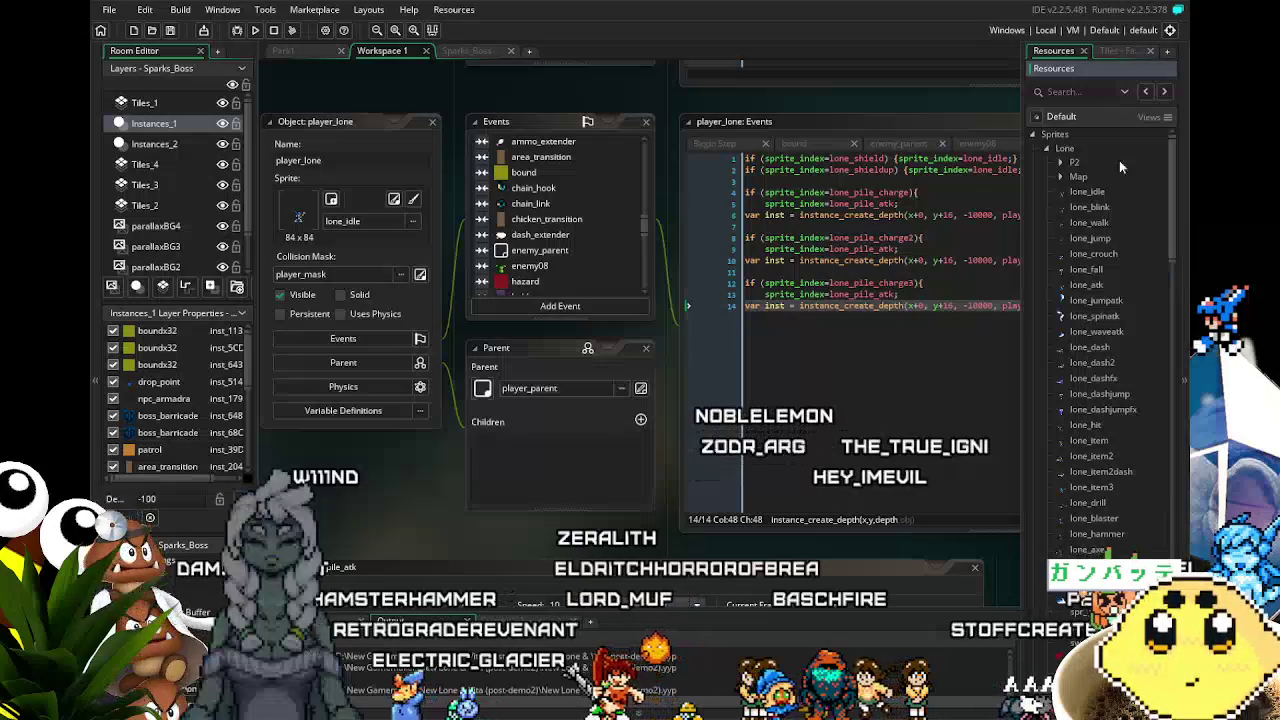
right_click(1065, 150)
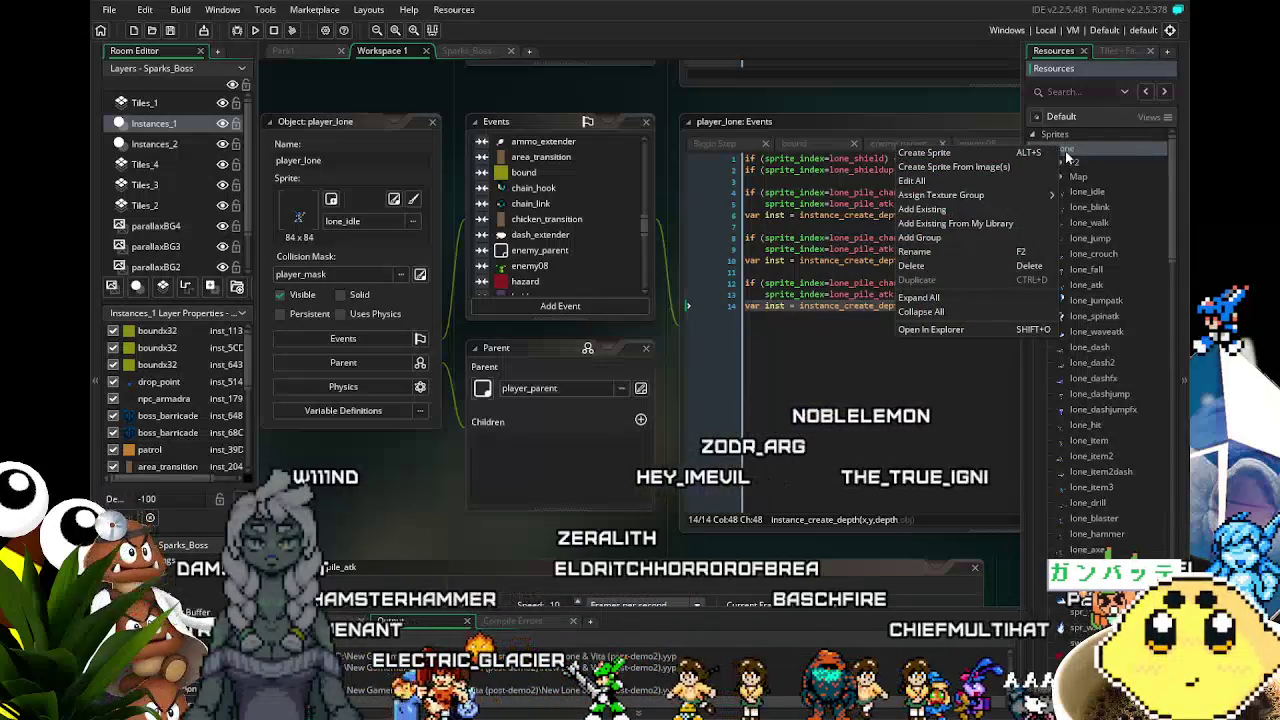
click(1112, 153)
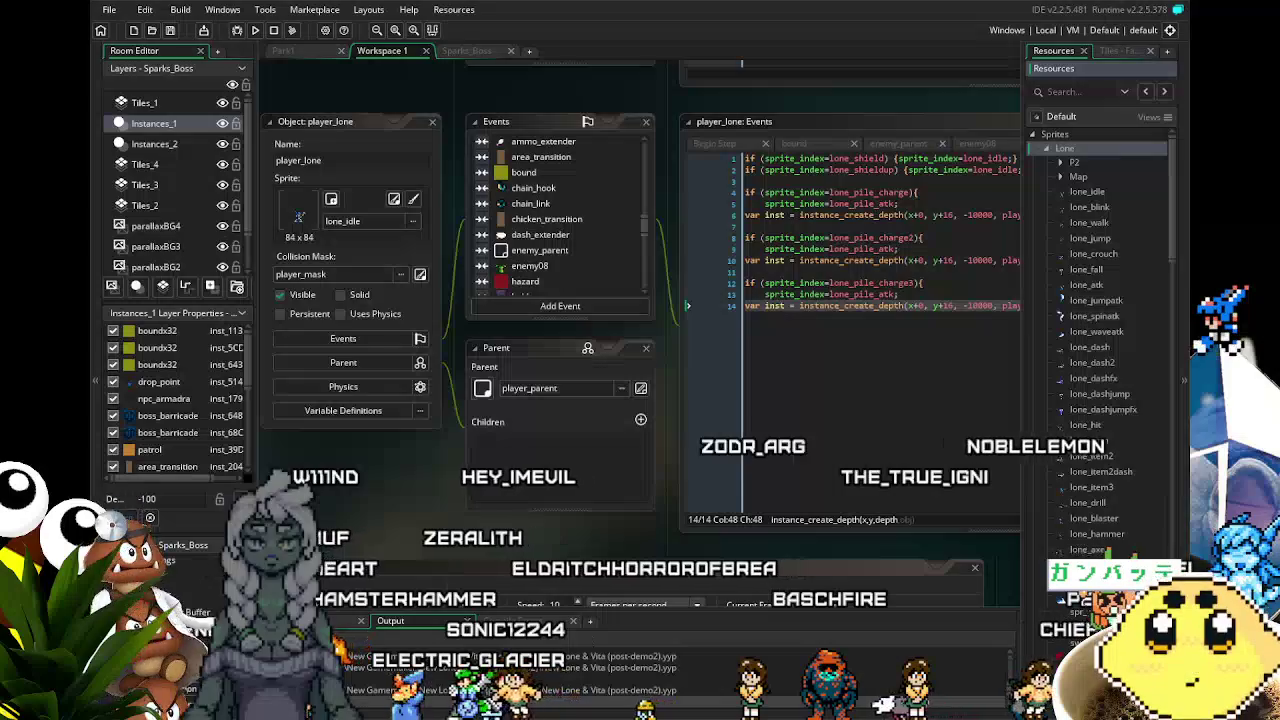
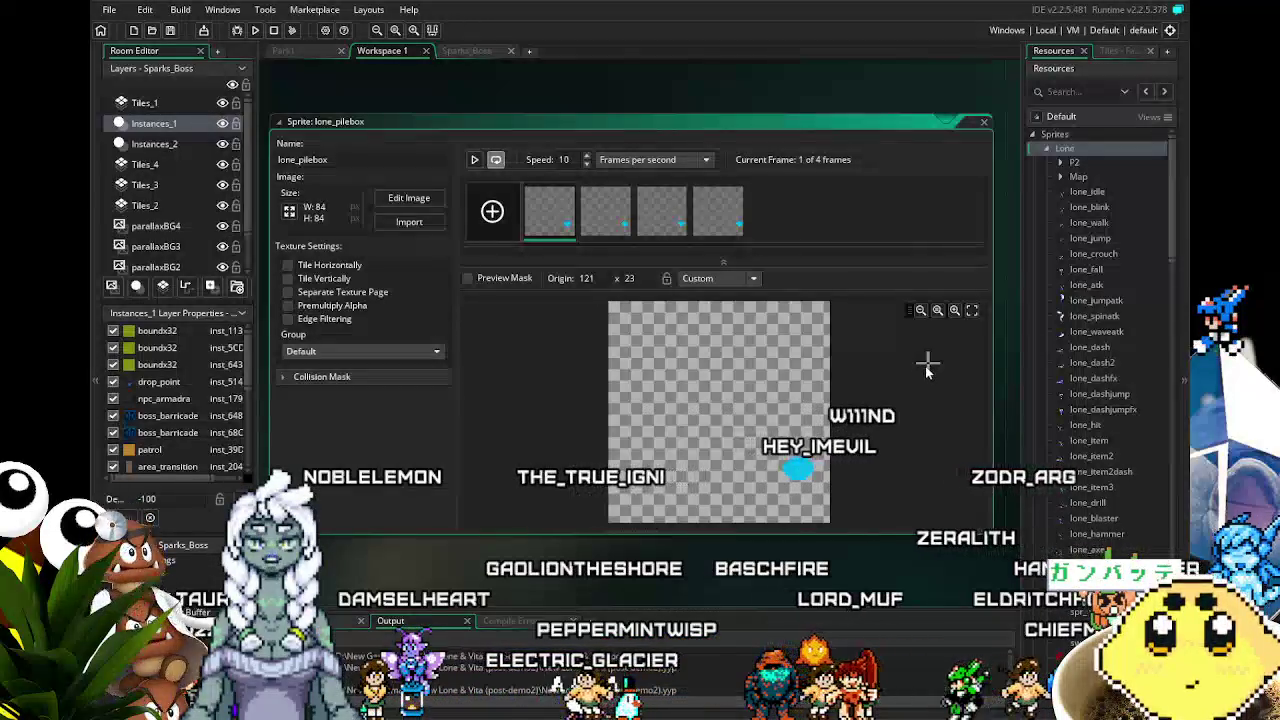
- Set the lone_pilebox sprite origin to Middle Centre (42, 42) and save the project
click(720, 278)
click(698, 296)
click(719, 278)
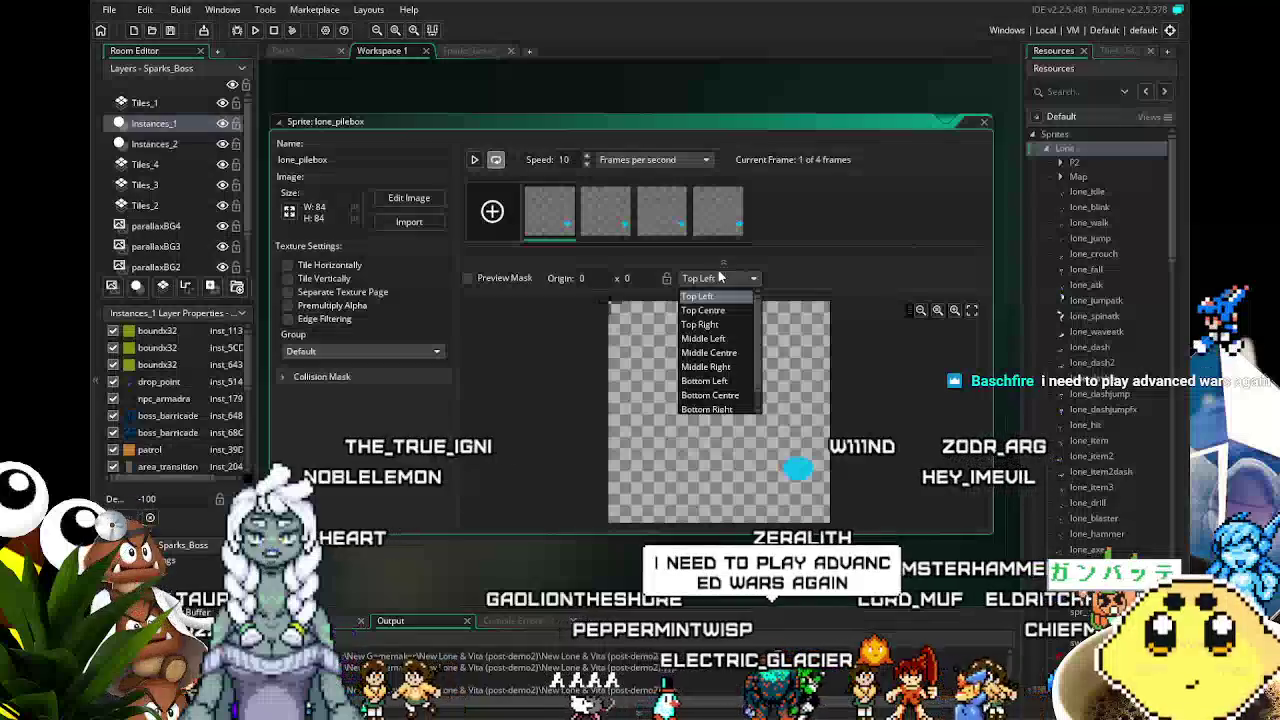
click(737, 352)
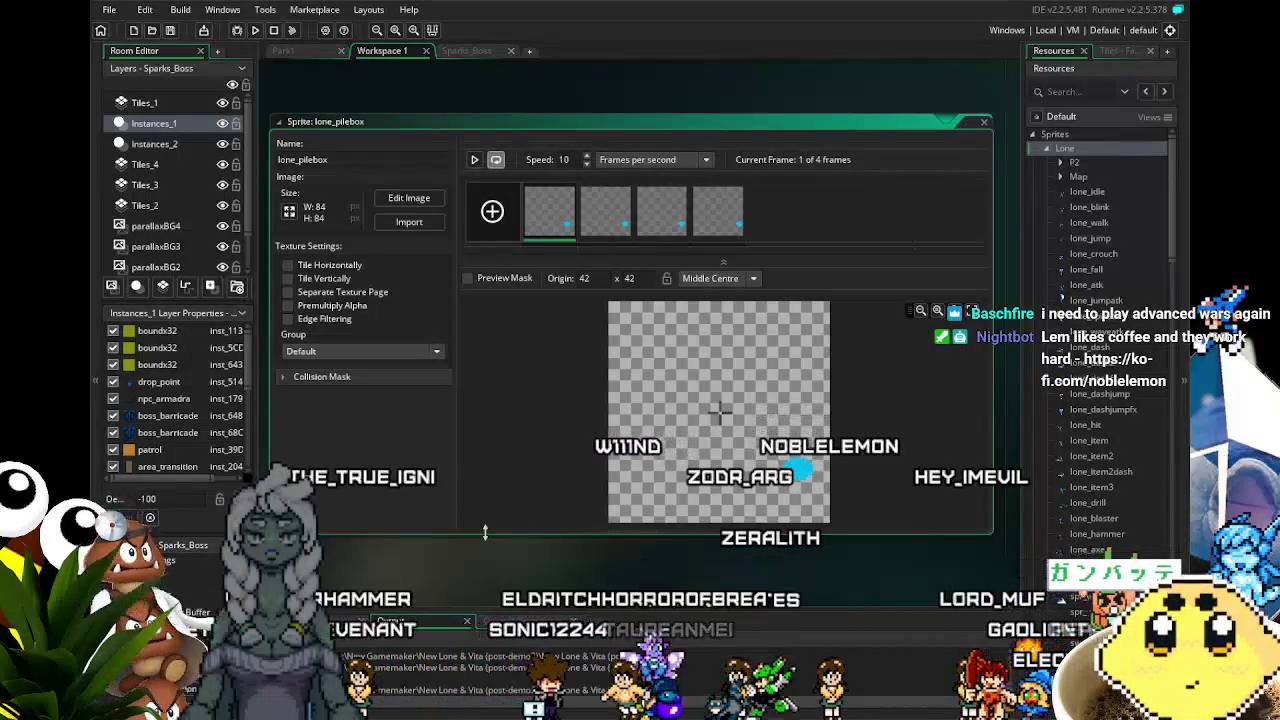
key(ctrl+s)
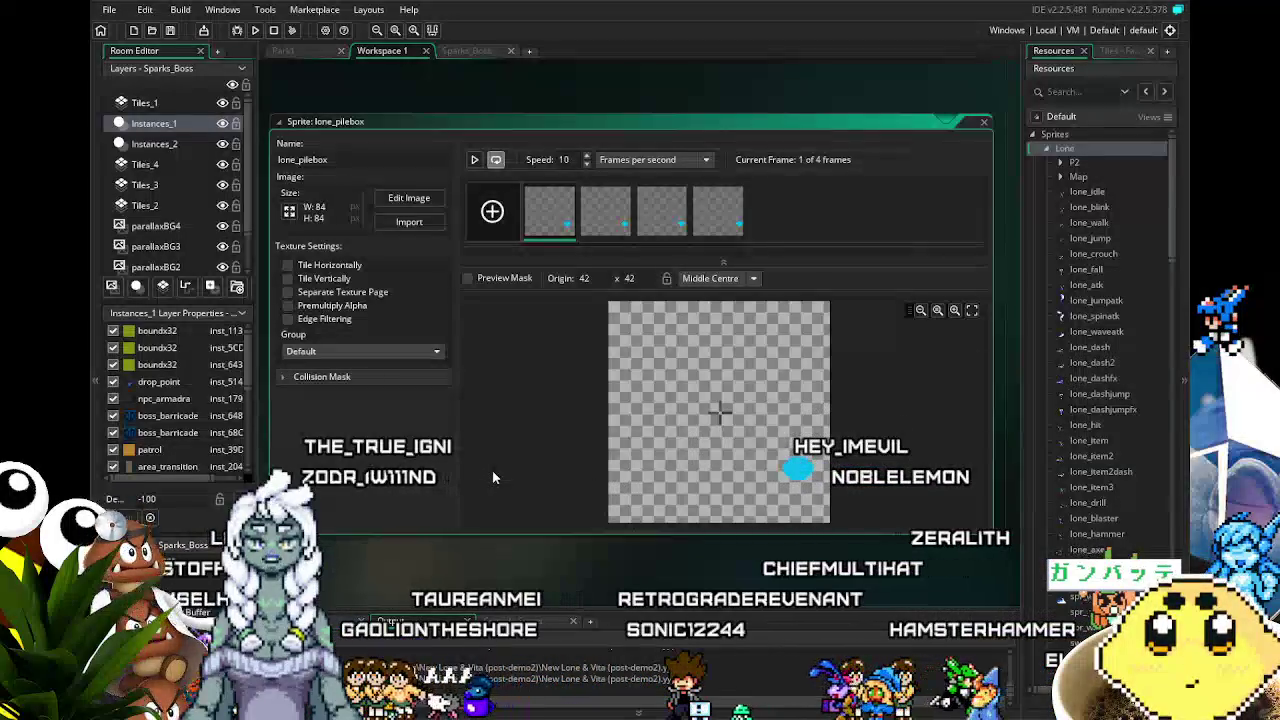
drag(468, 555, 426, 508)
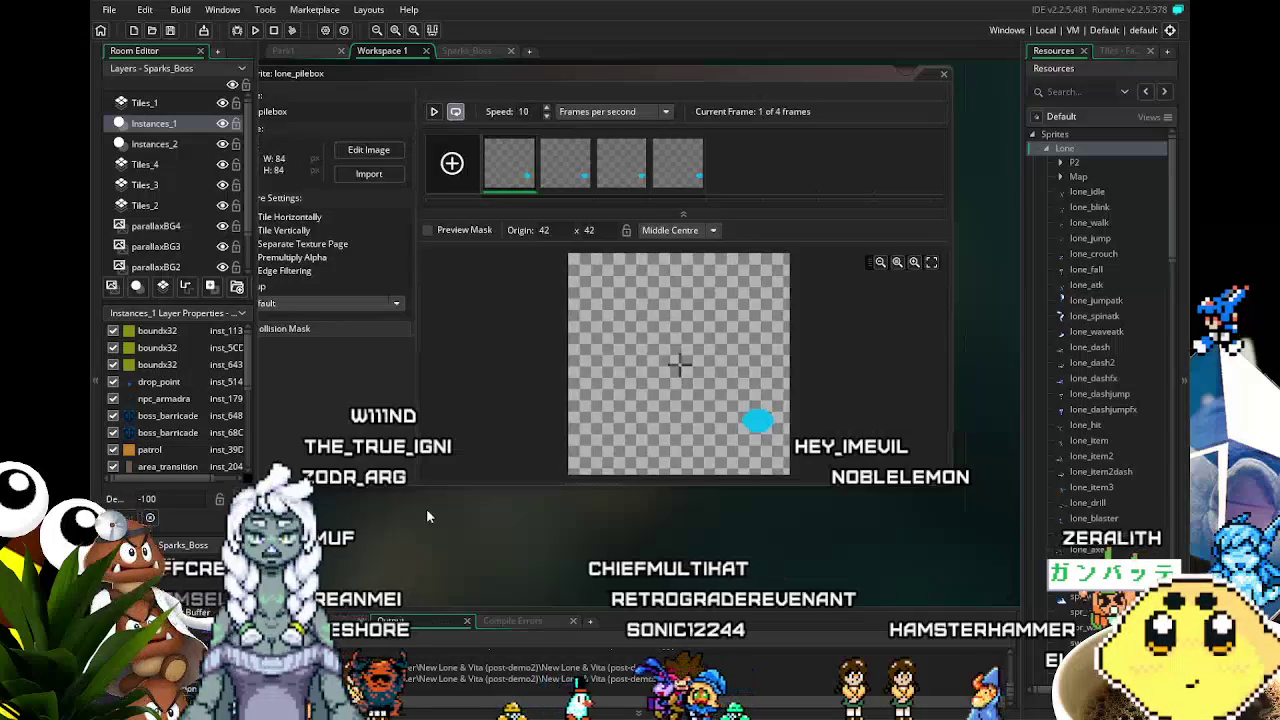
scroll(426, 508, down, 2)
scroll(426, 508, up, 3)
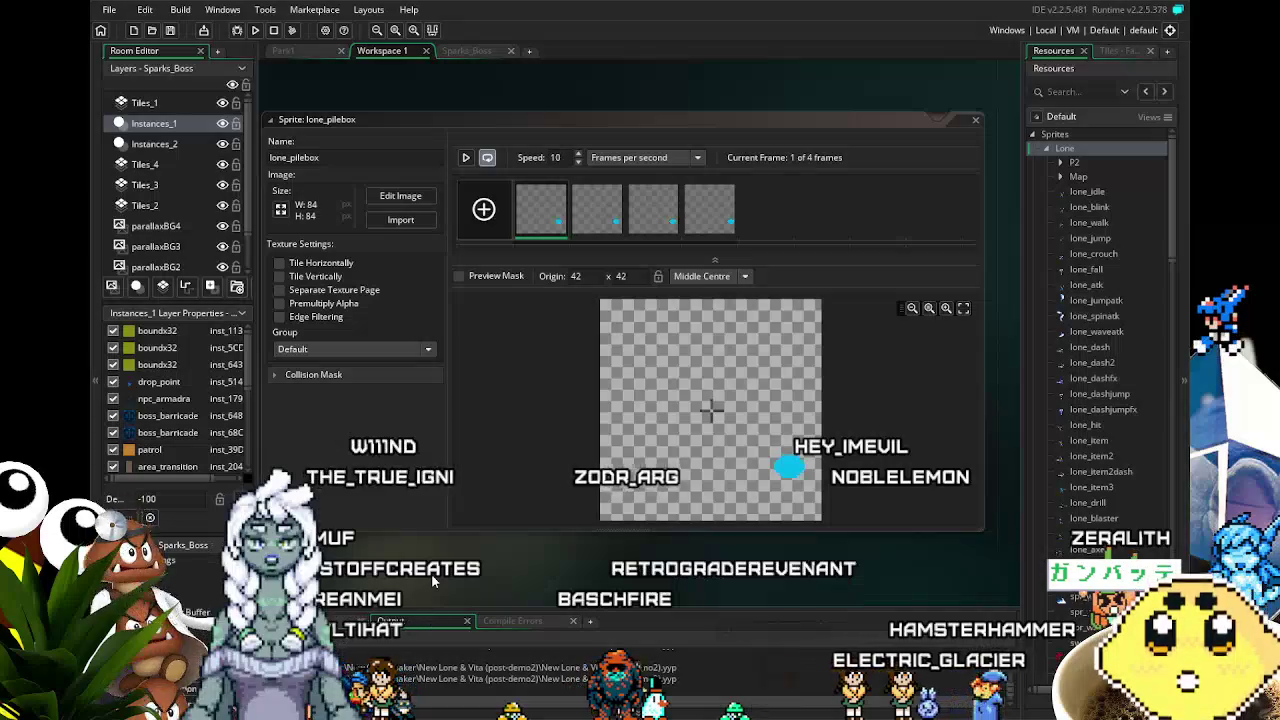
scroll(431, 573, up, 1)
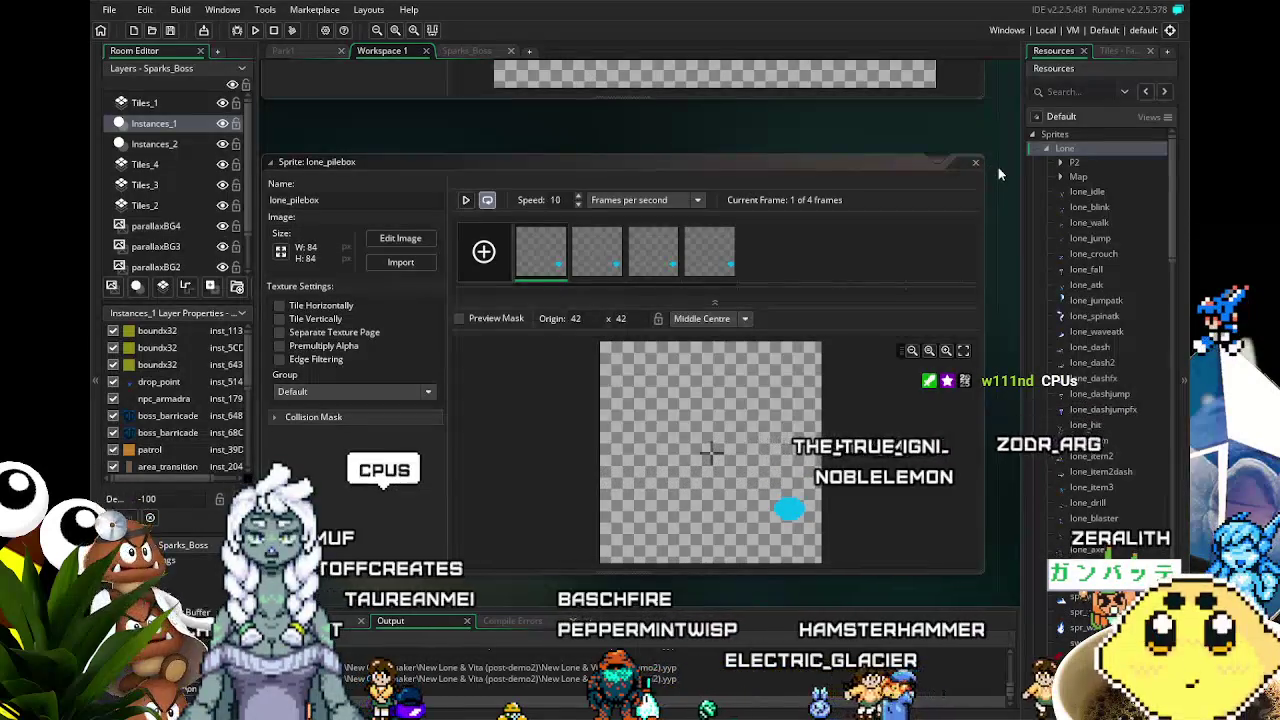
scroll(1099, 257, down, 5)
scroll(1098, 258, down, 5)
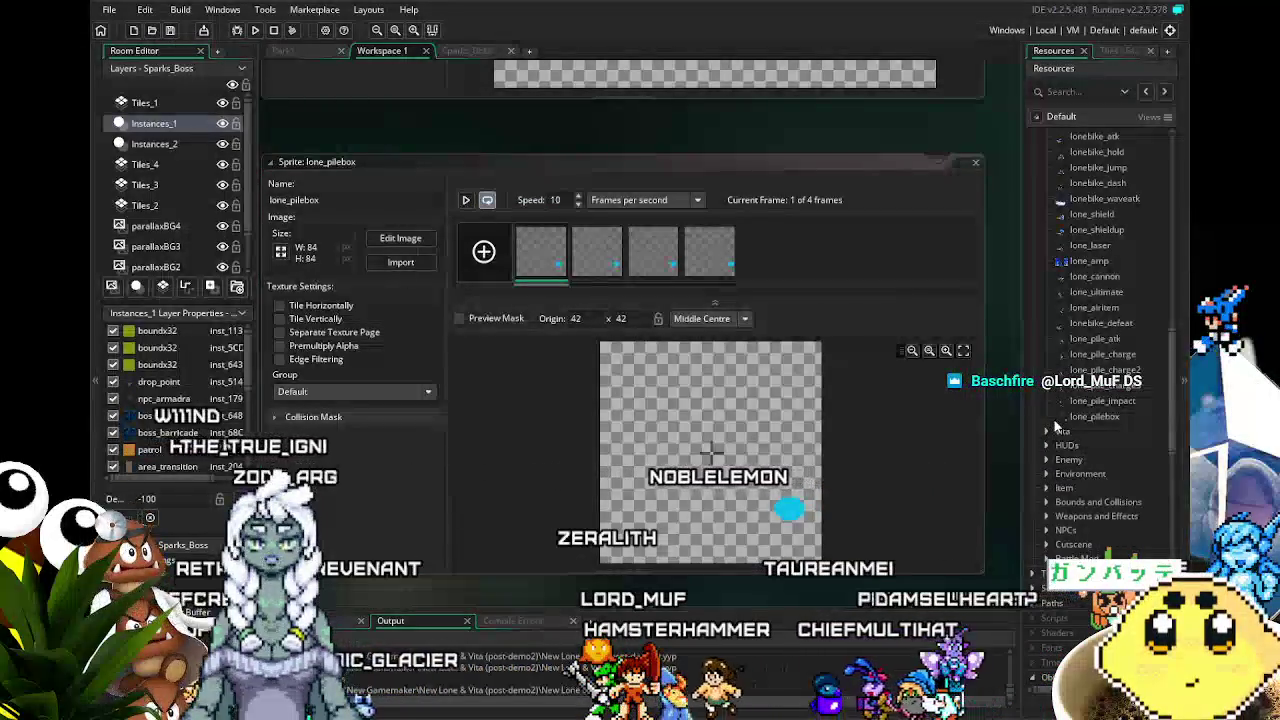
scroll(1055, 428, down, 2)
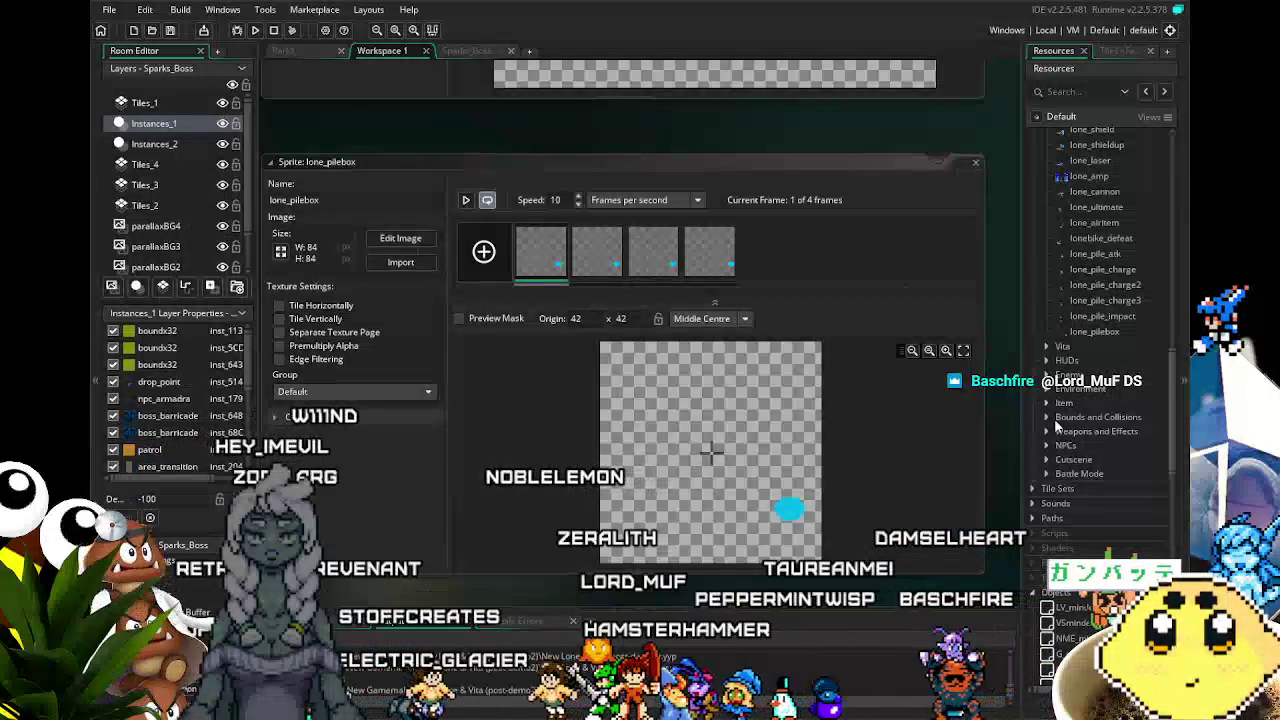
- Collapse and re-expand the Player objects folder in the Resources tree
scroll(1055, 428, down, 1)
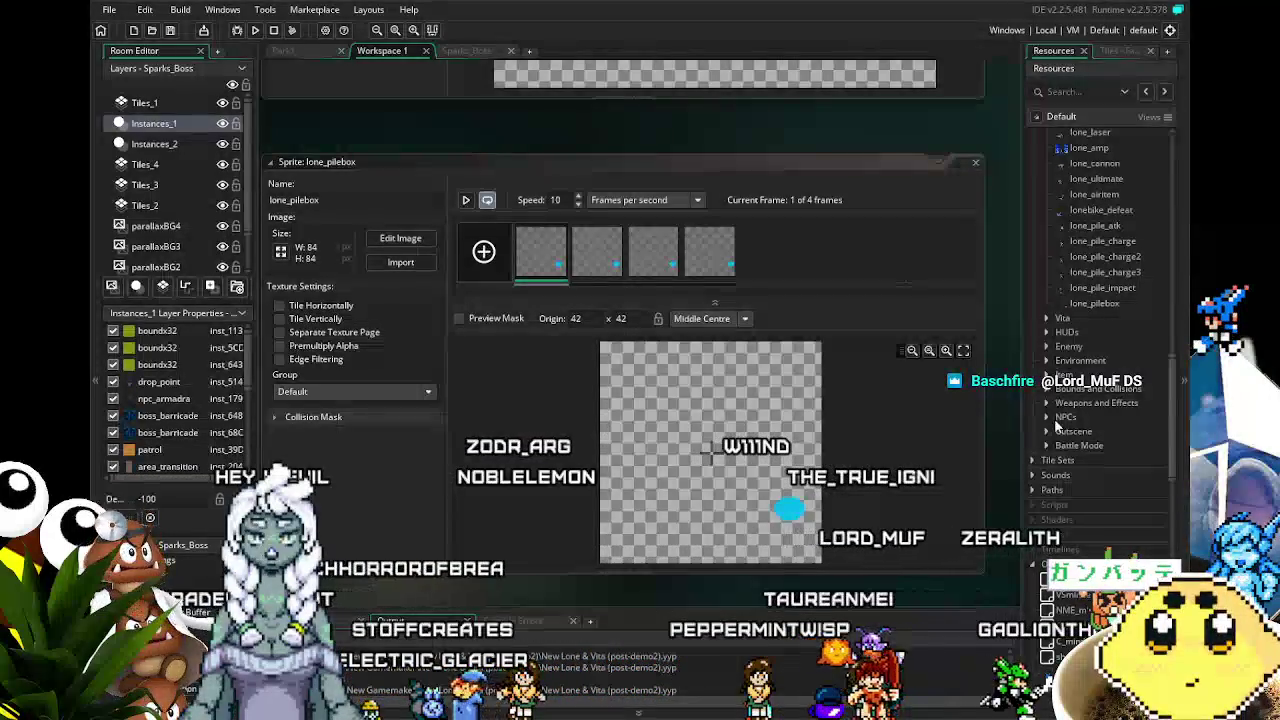
scroll(1073, 428, down, 8)
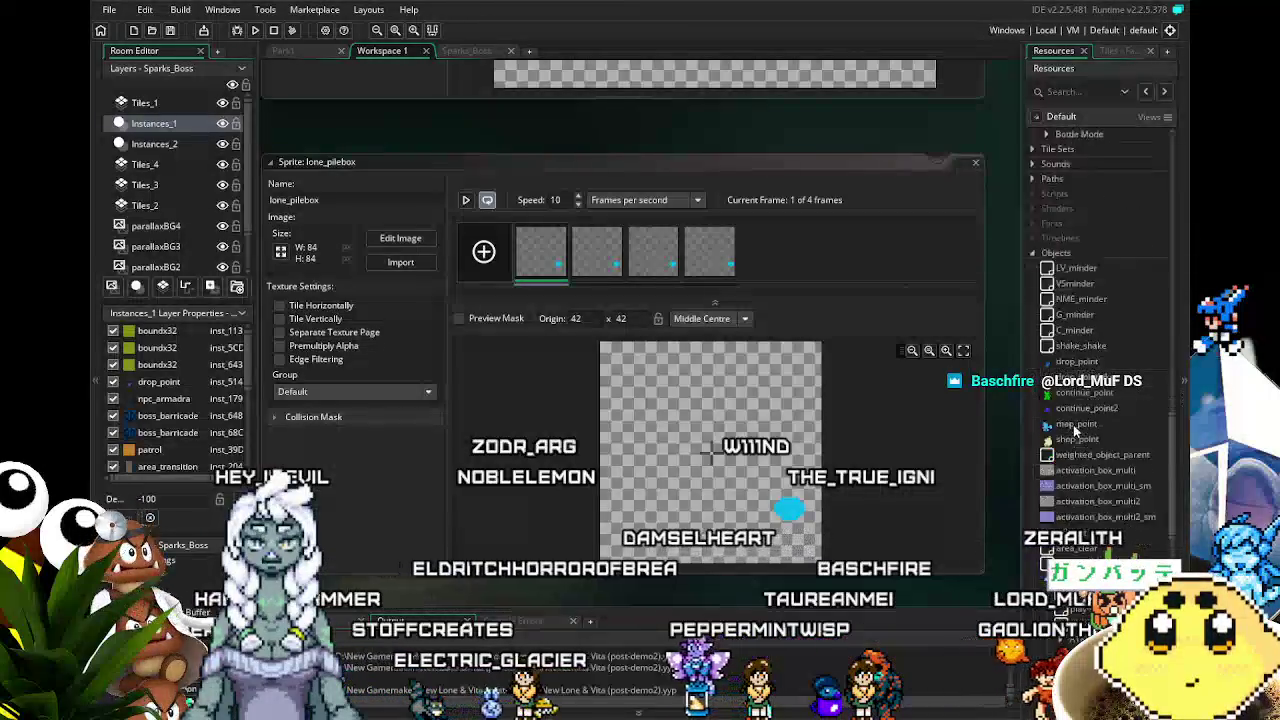
click(1046, 494)
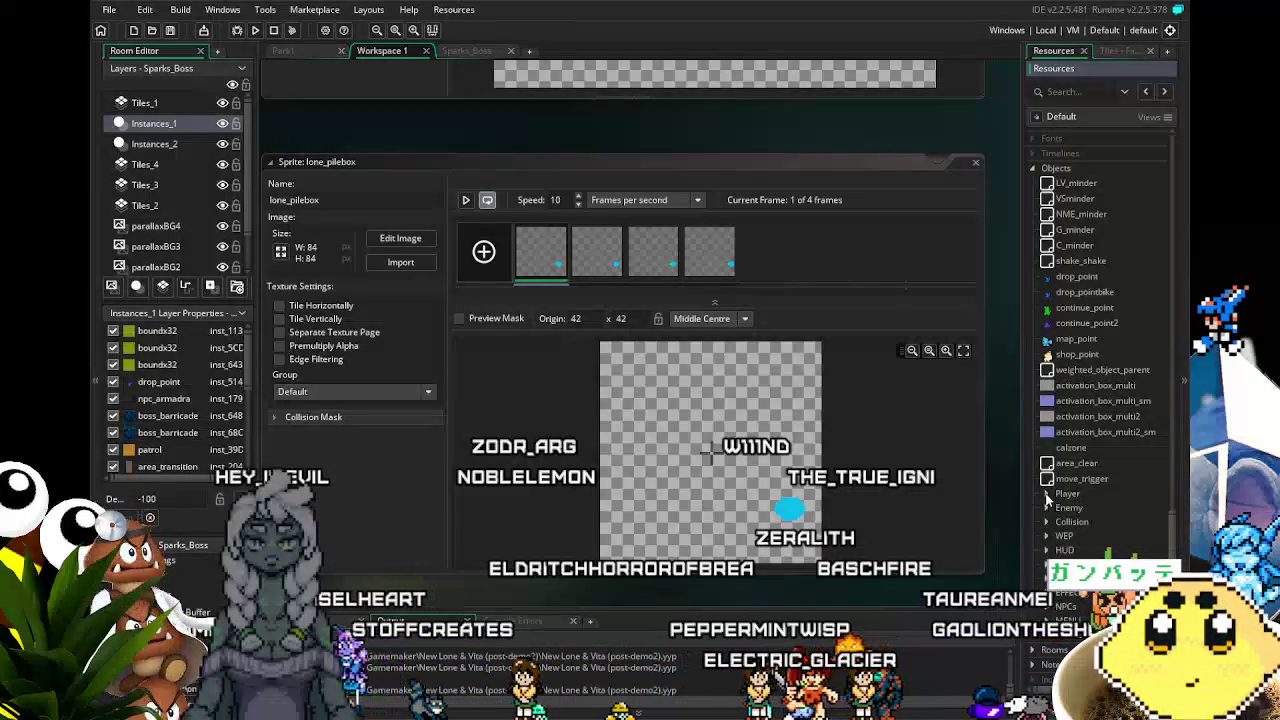
scroll(1095, 457, down, 2)
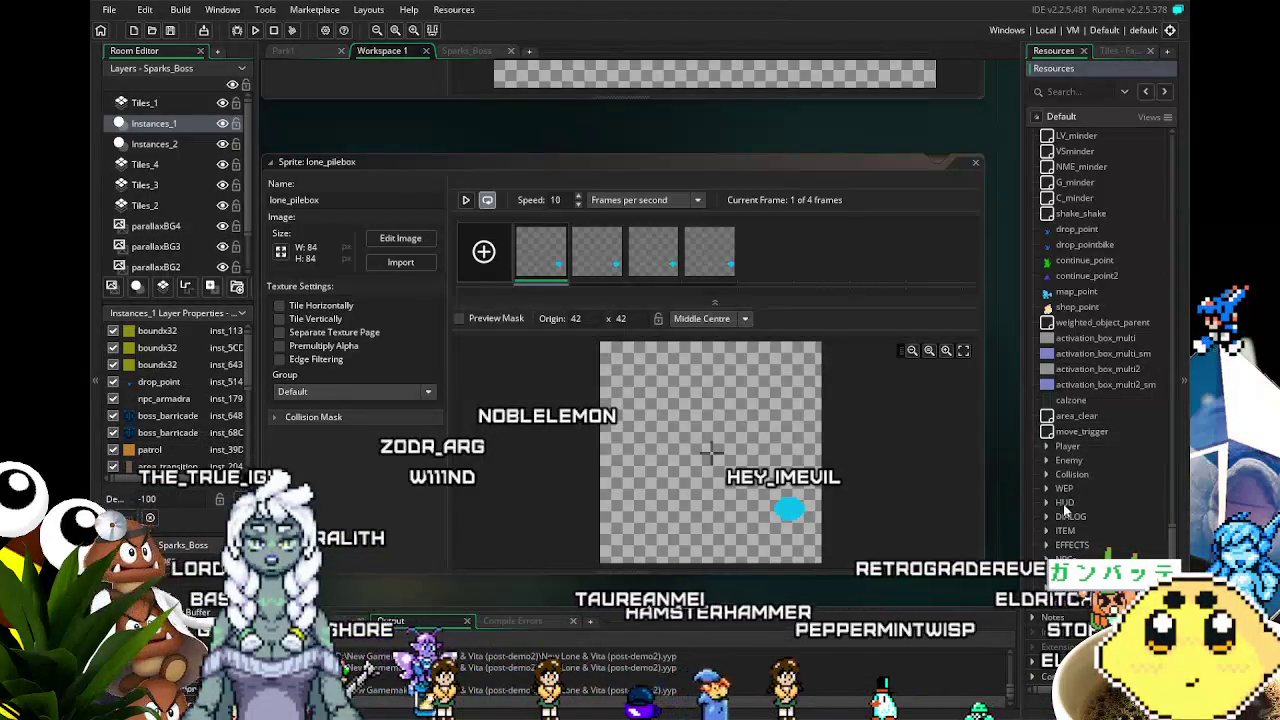
click(1047, 446)
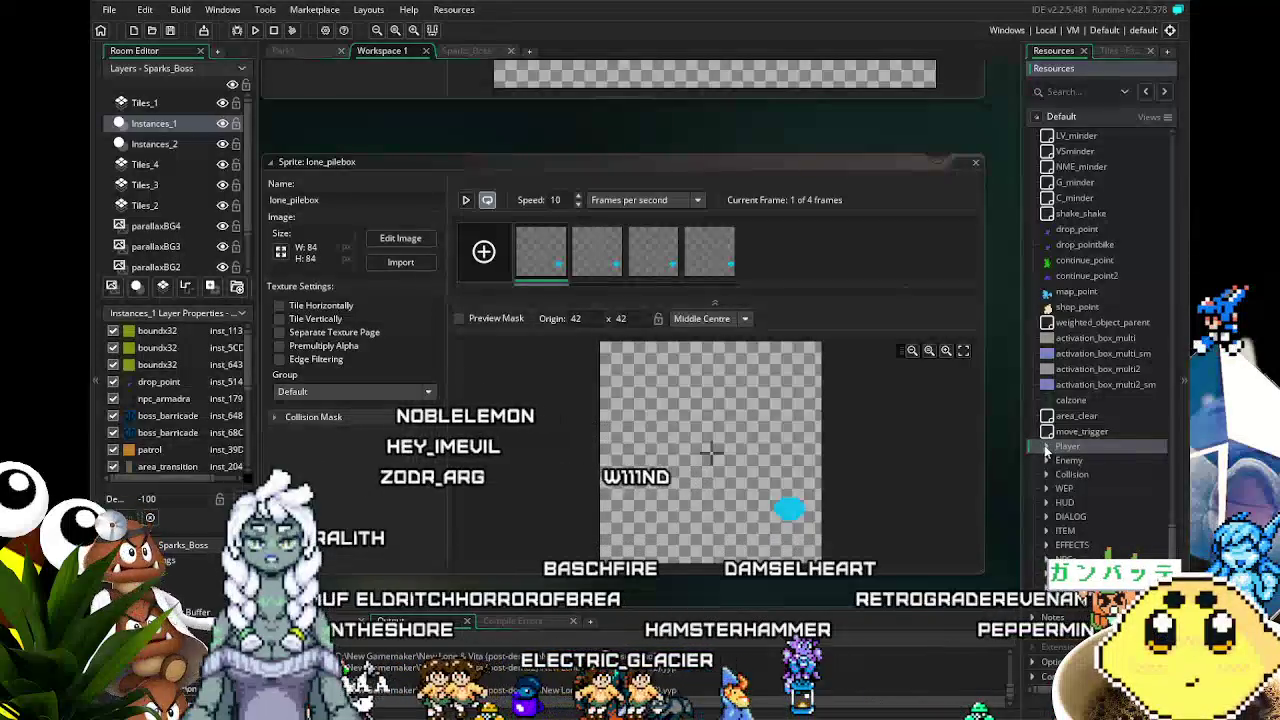
scroll(1070, 480, down, 5)
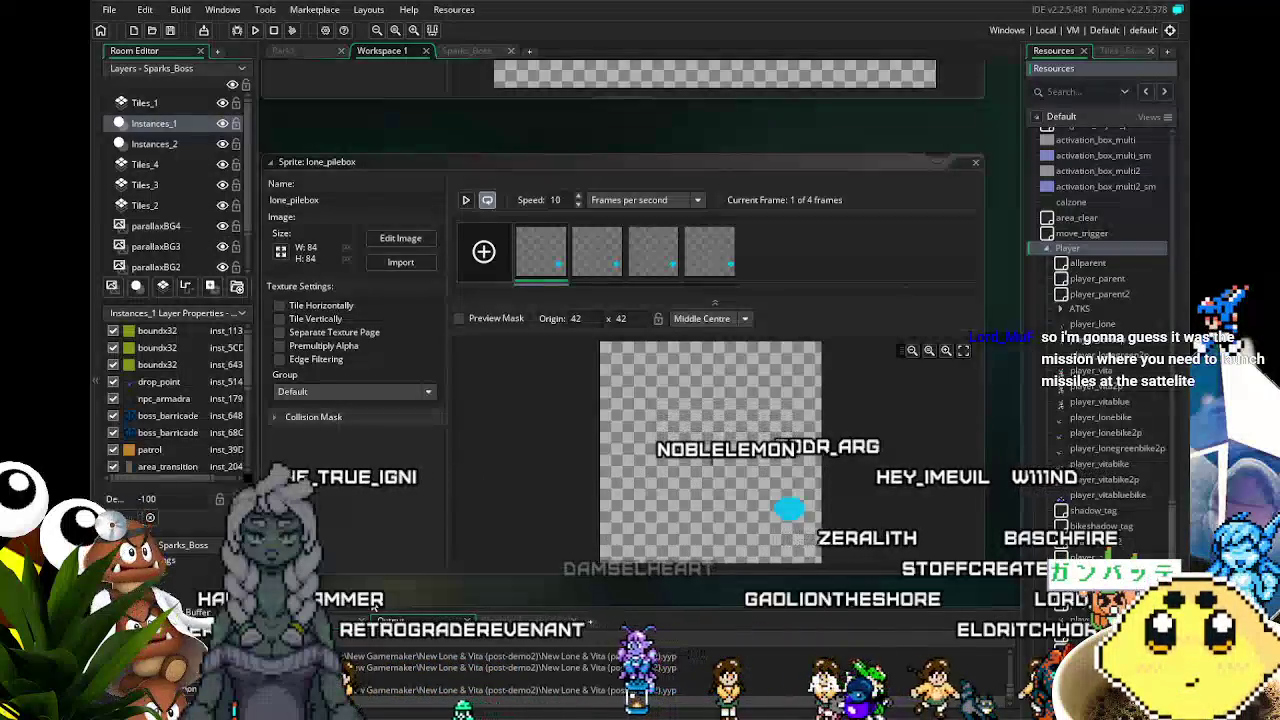
scroll(1057, 515, down, 5)
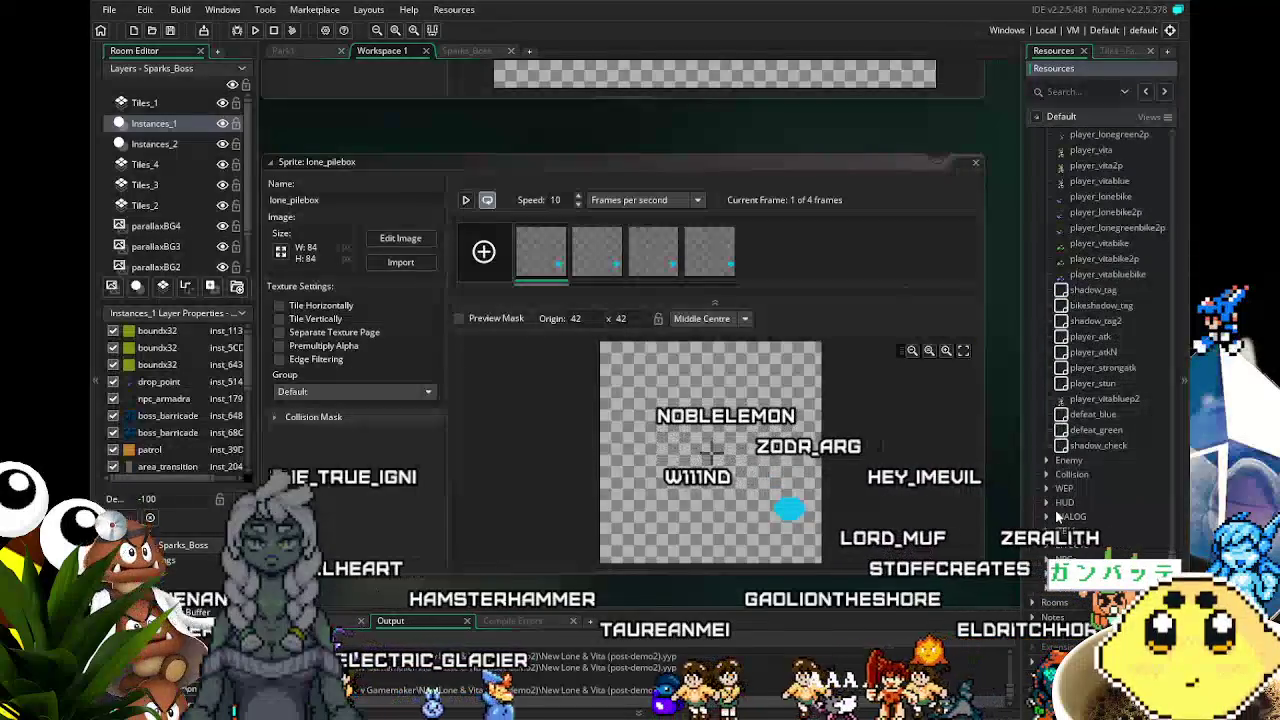
scroll(1057, 515, up, 1)
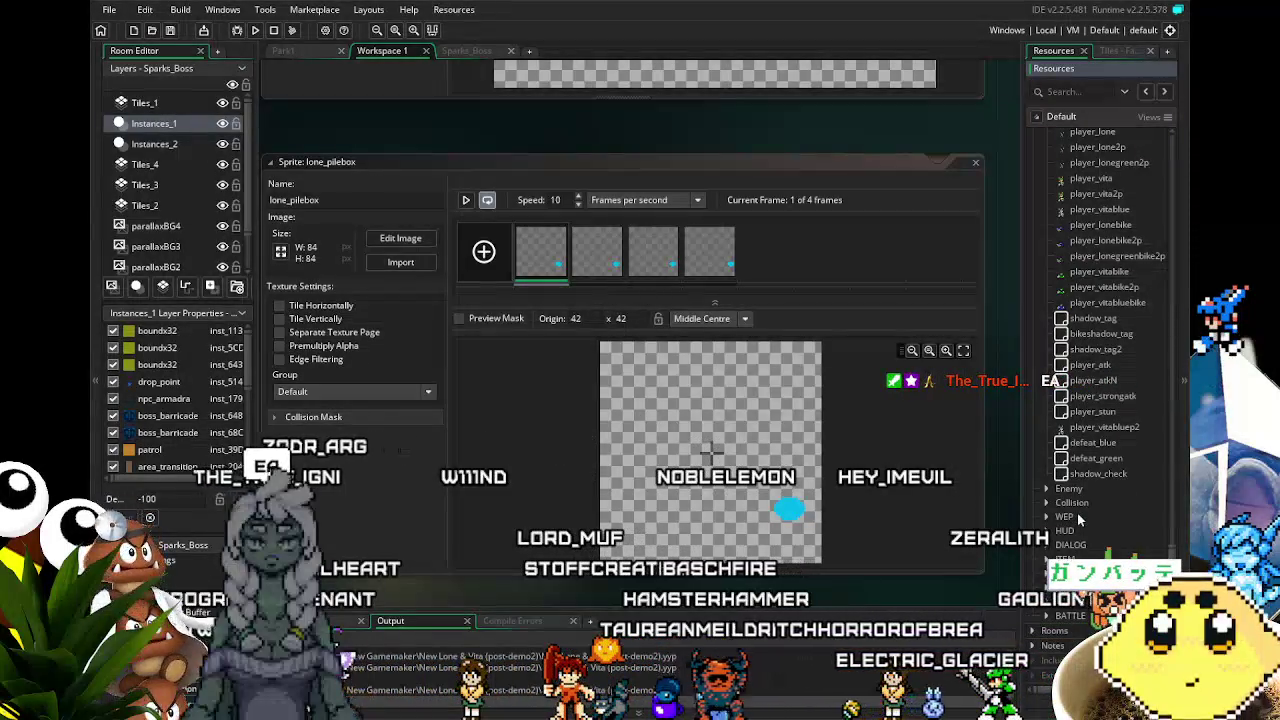
scroll(1080, 516, up, 2)
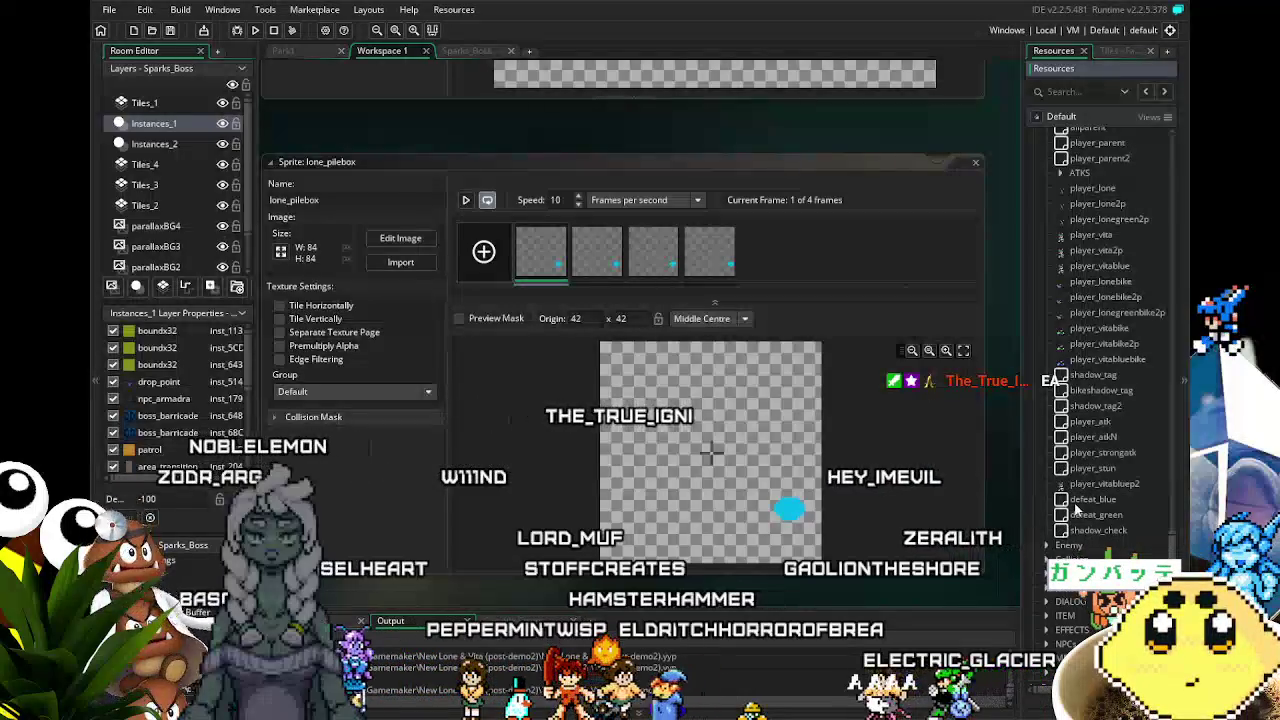
scroll(1076, 511, up, 2)
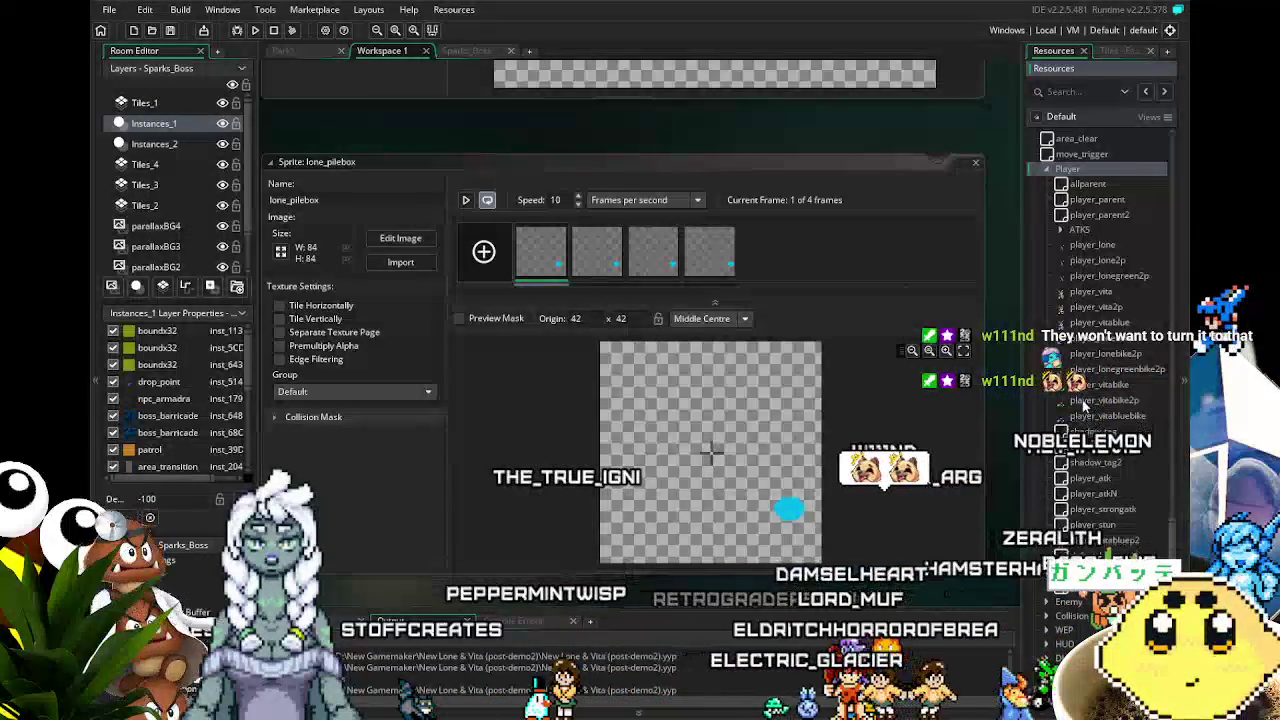
scroll(1070, 258, up, 2)
scroll(1060, 289, up, 1)
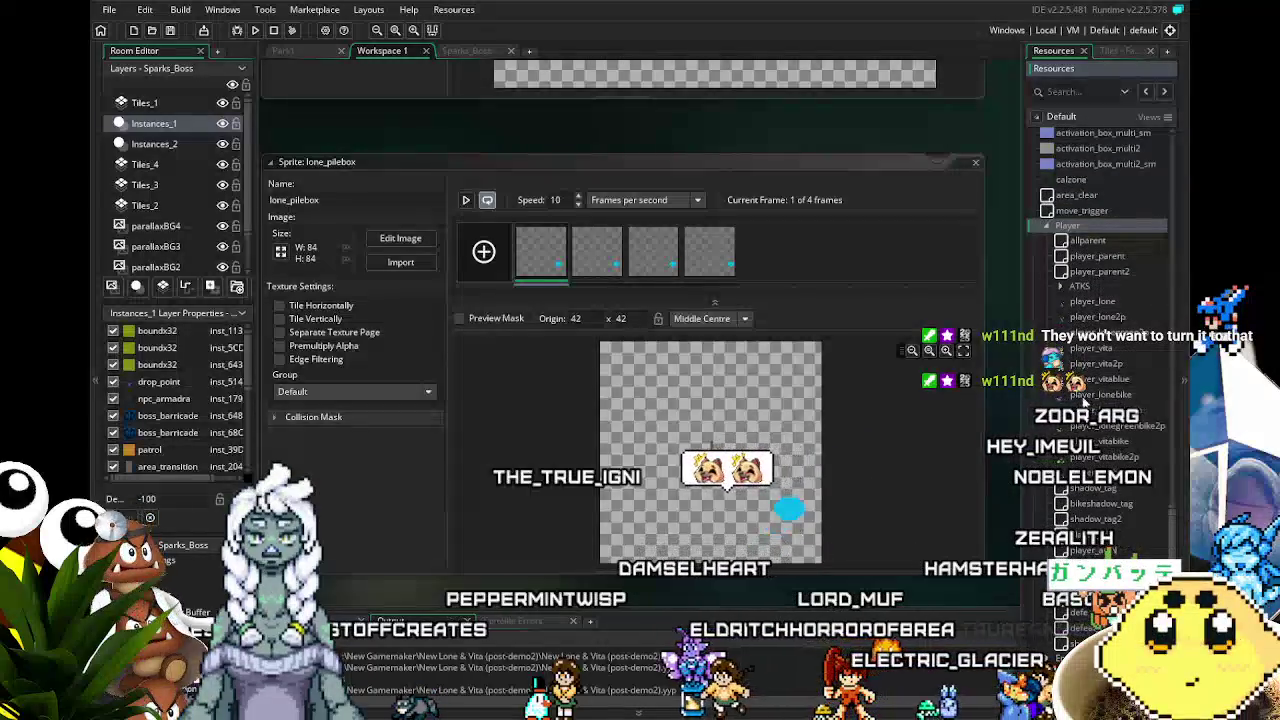
- Expand the ATKS folder to list its attack objects, then bring up its context menu
click(1059, 287)
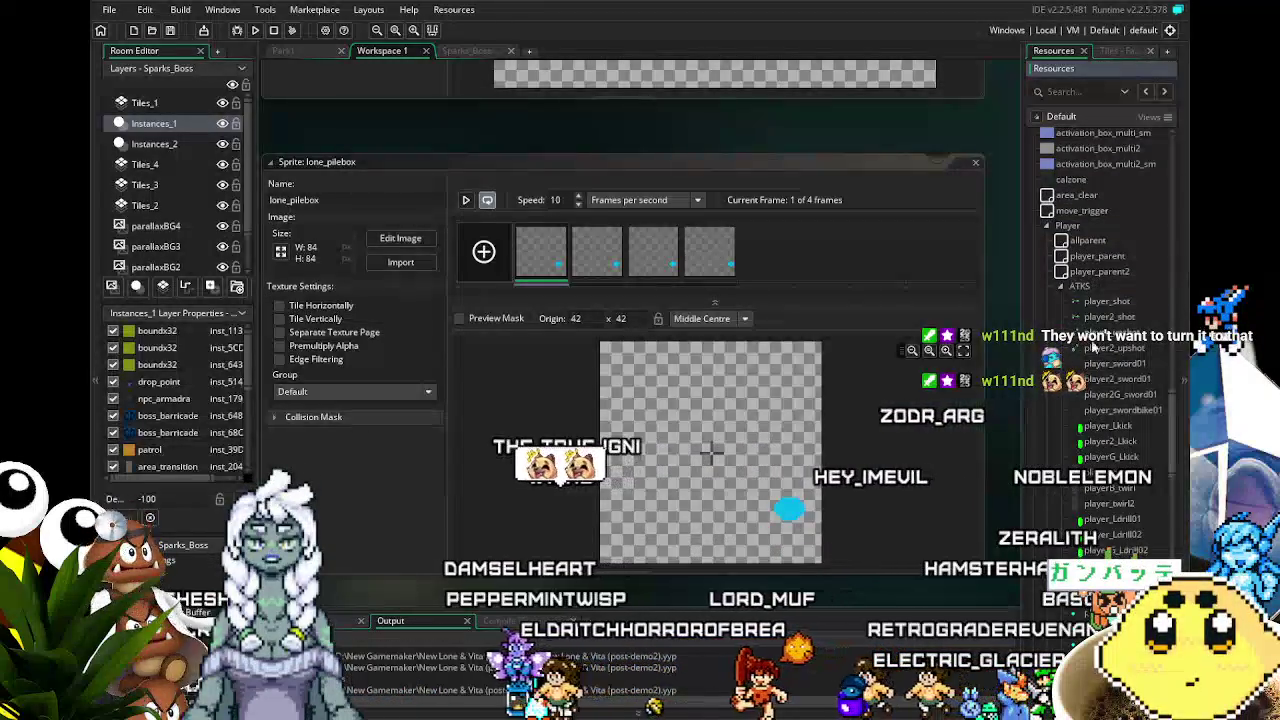
scroll(1110, 380, down, 5)
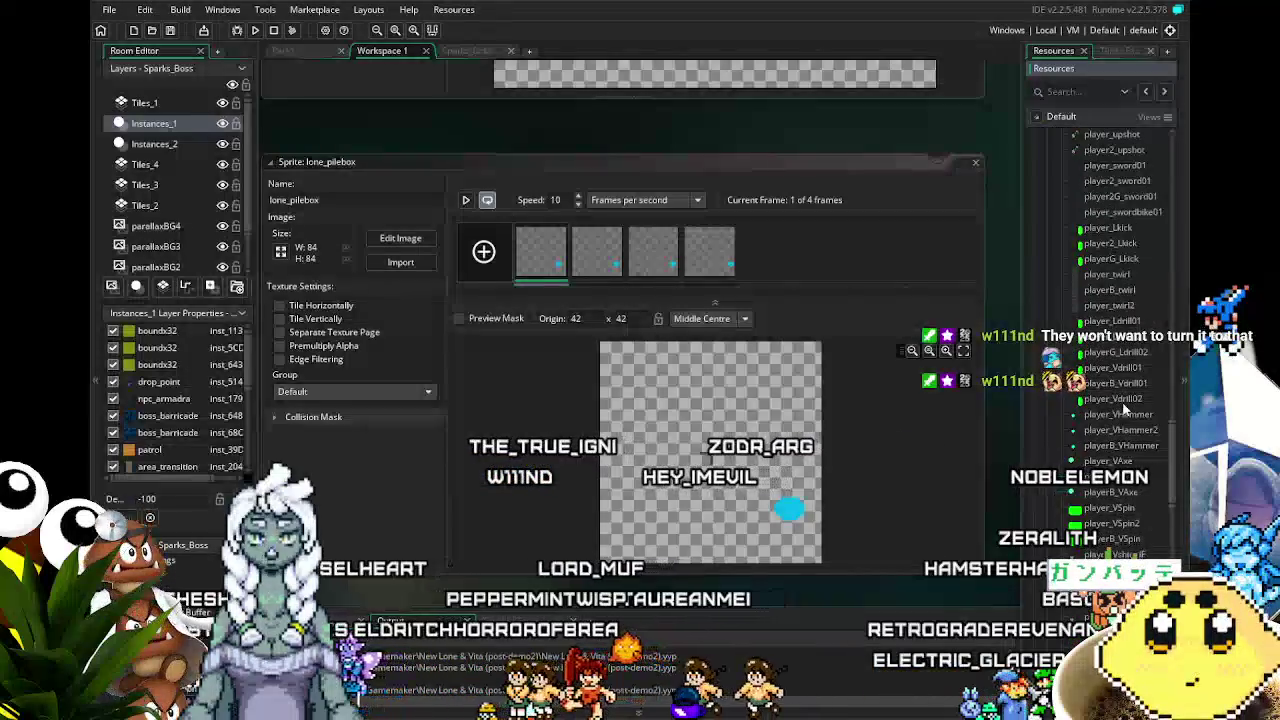
scroll(1124, 408, down, 4)
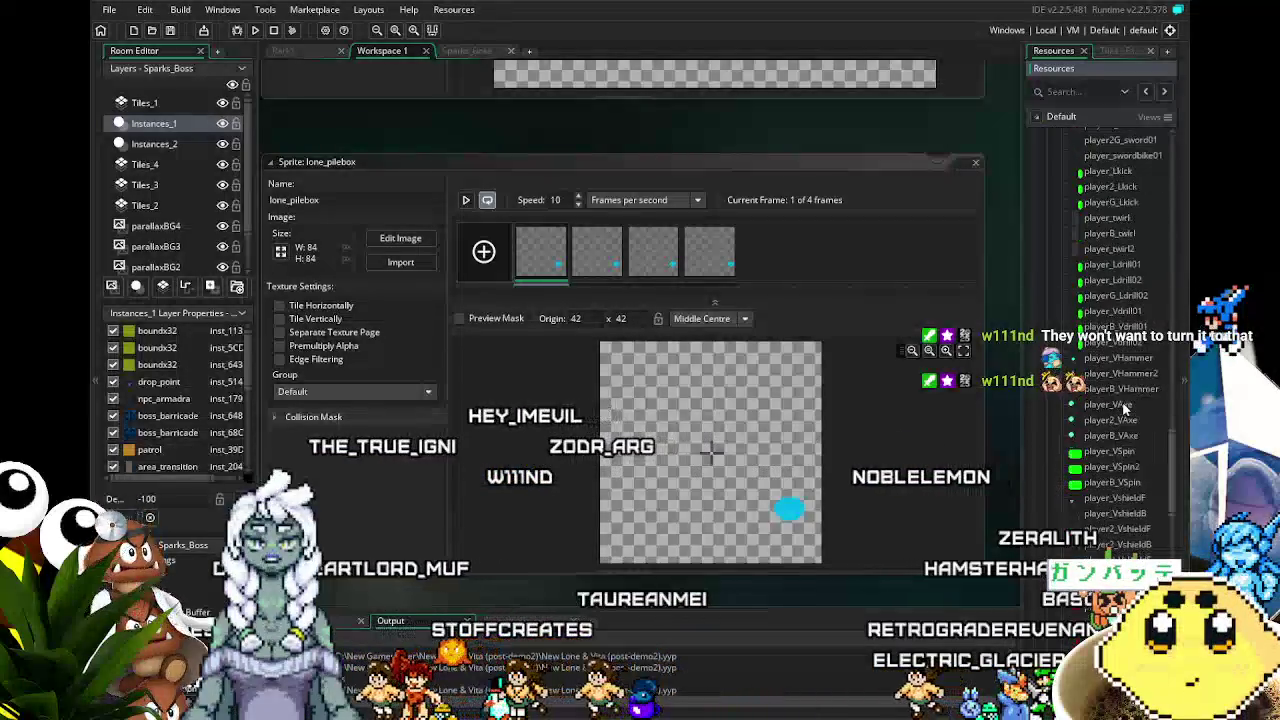
scroll(1124, 408, up, 9)
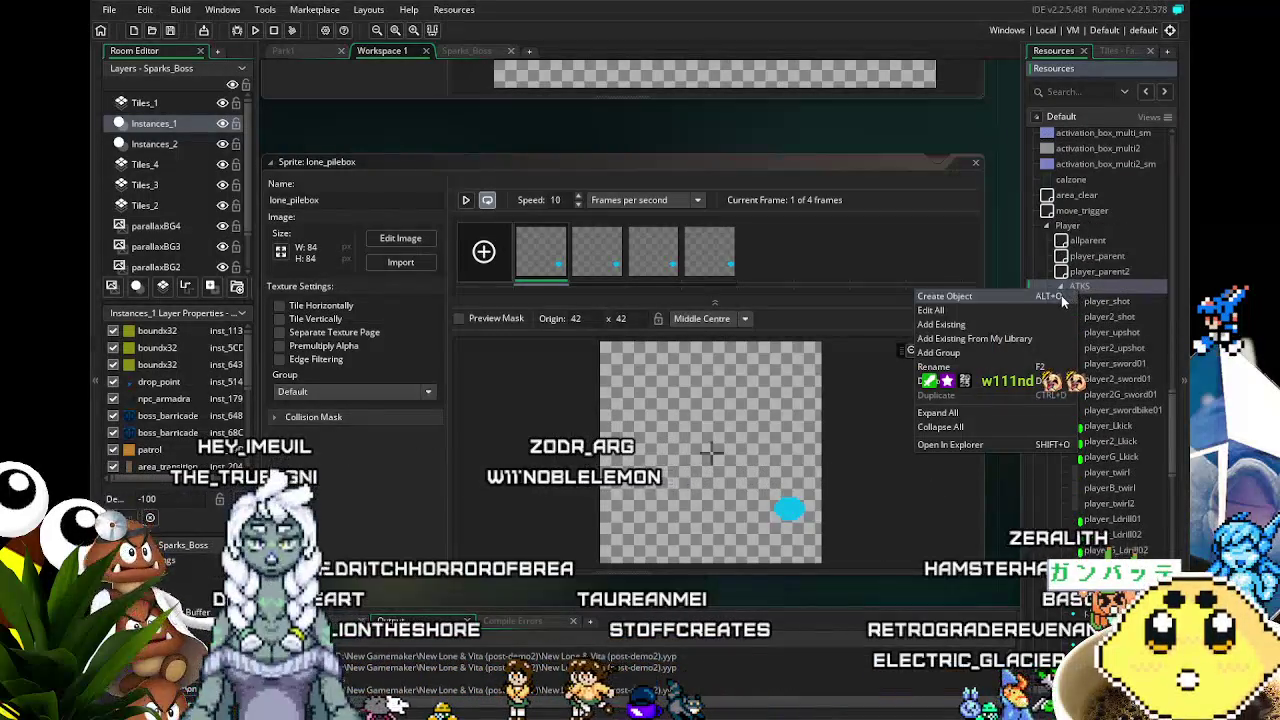
click(1101, 287)
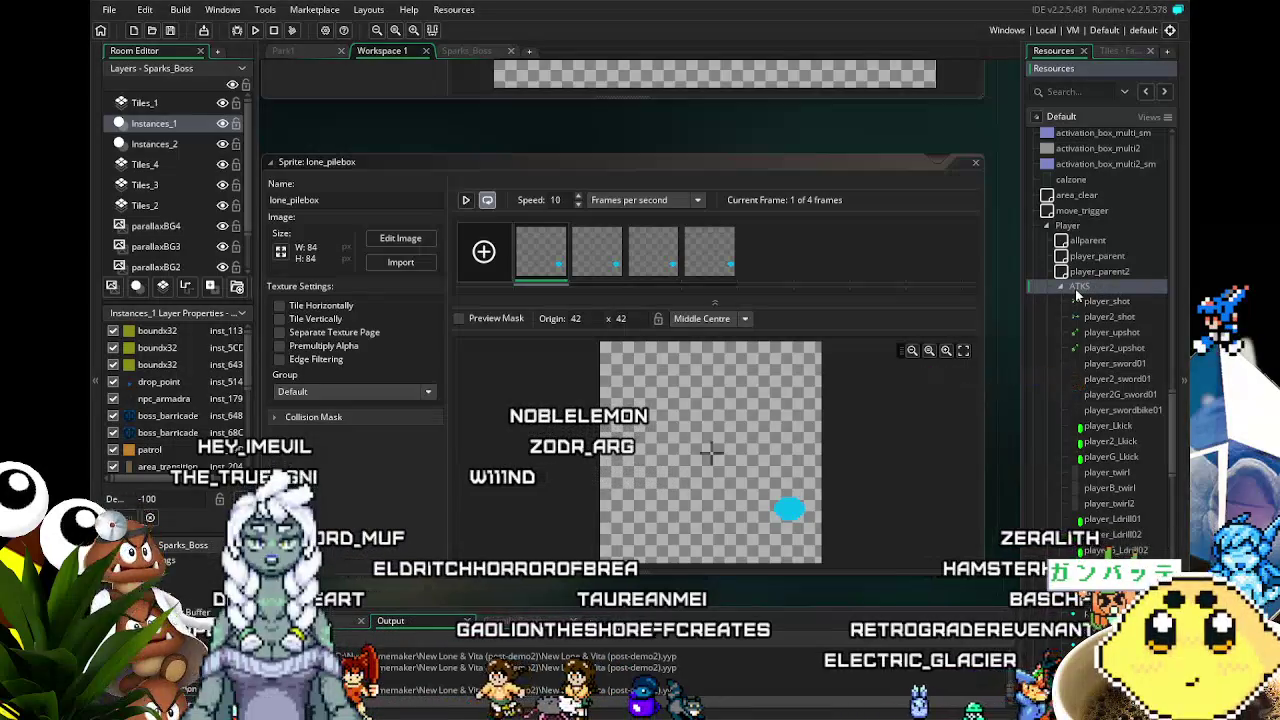
click(1061, 288)
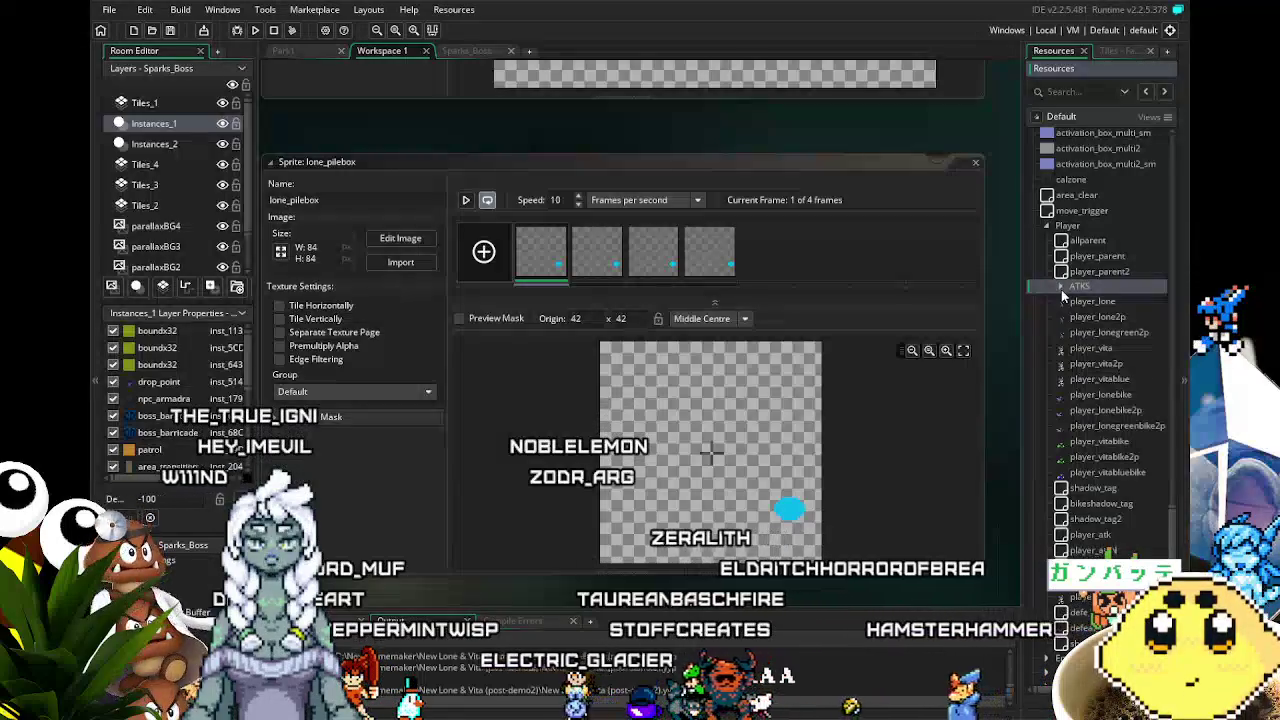
scroll(1095, 467, down, 10)
scroll(1095, 467, up, 10)
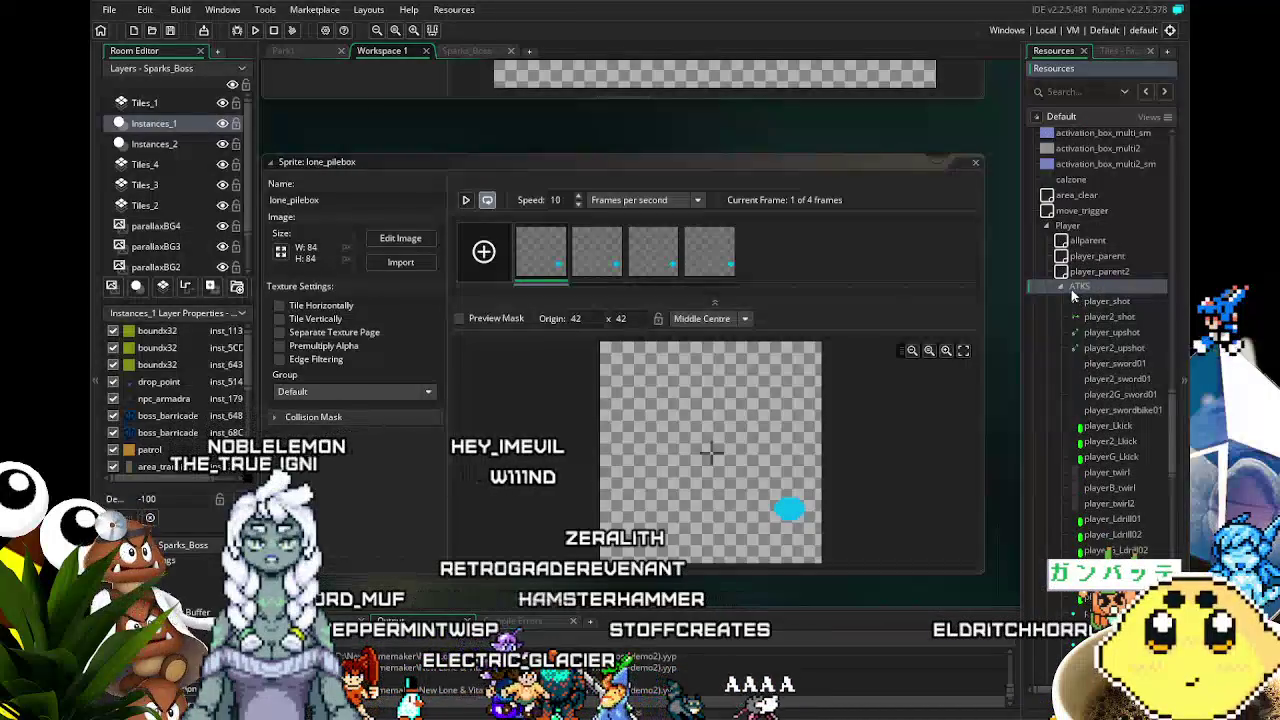
right_click(1080, 288)
- Create a new object in the ATKS folder named player_Ldriver
click(1062, 294)
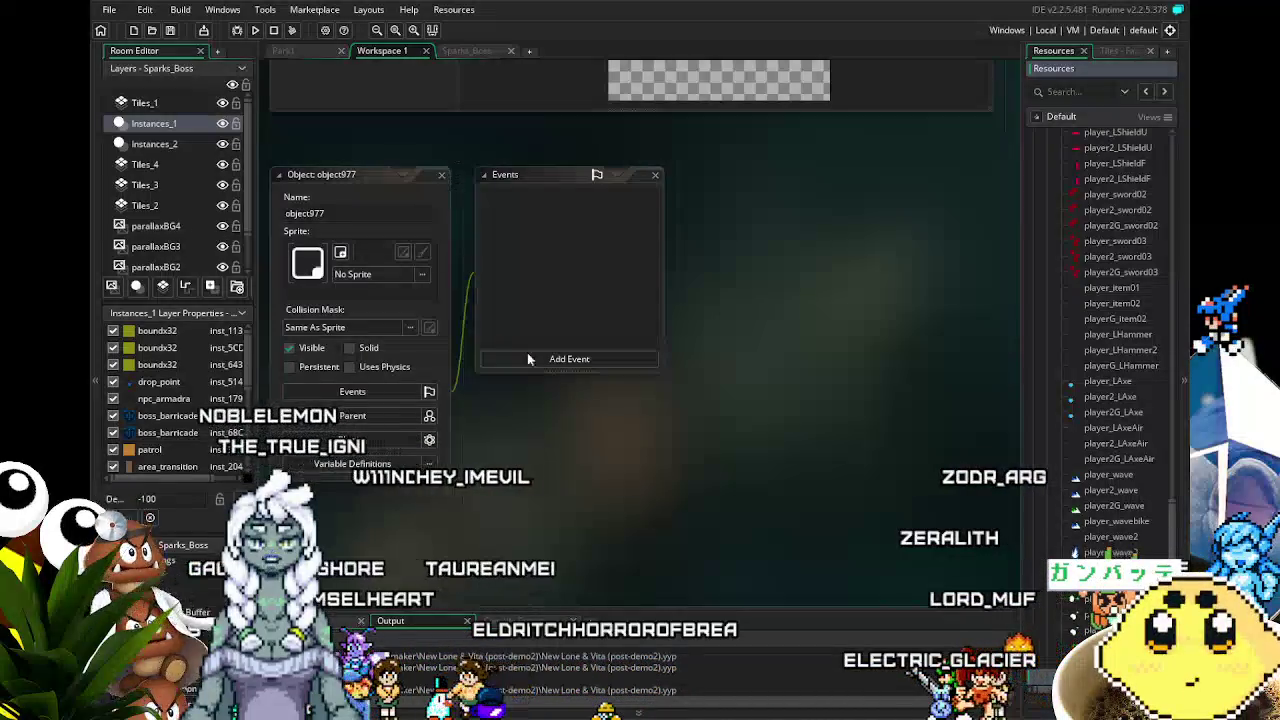
text(player_Ldriver)
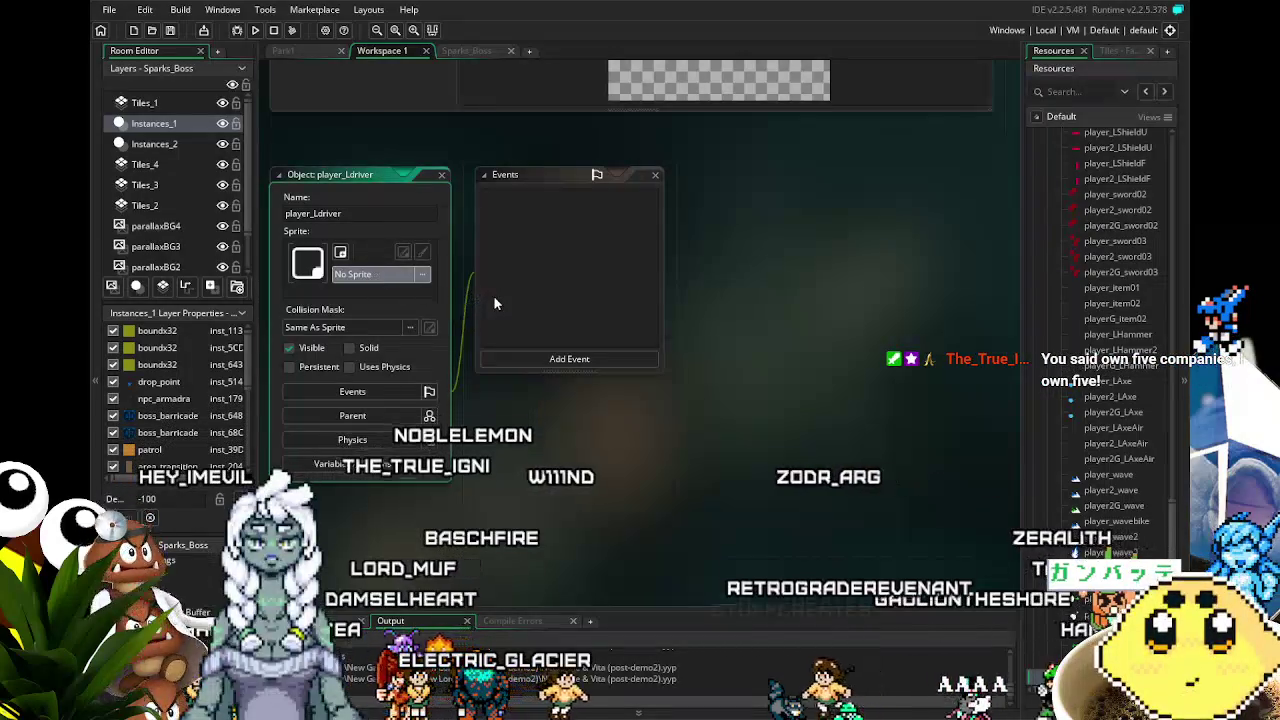
click(408, 276)
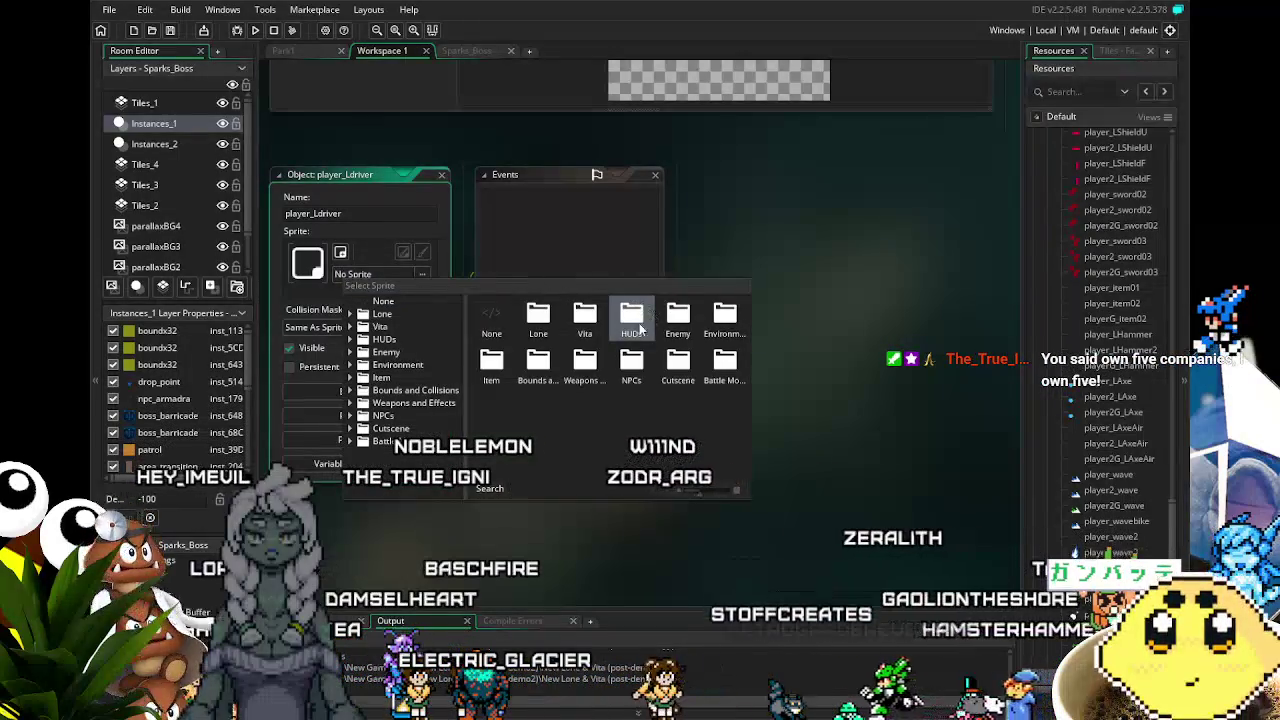
- Assign lone_pilebox (84 x 84) from the Lone sprite folder to player_Ldriver
double_click(538, 316)
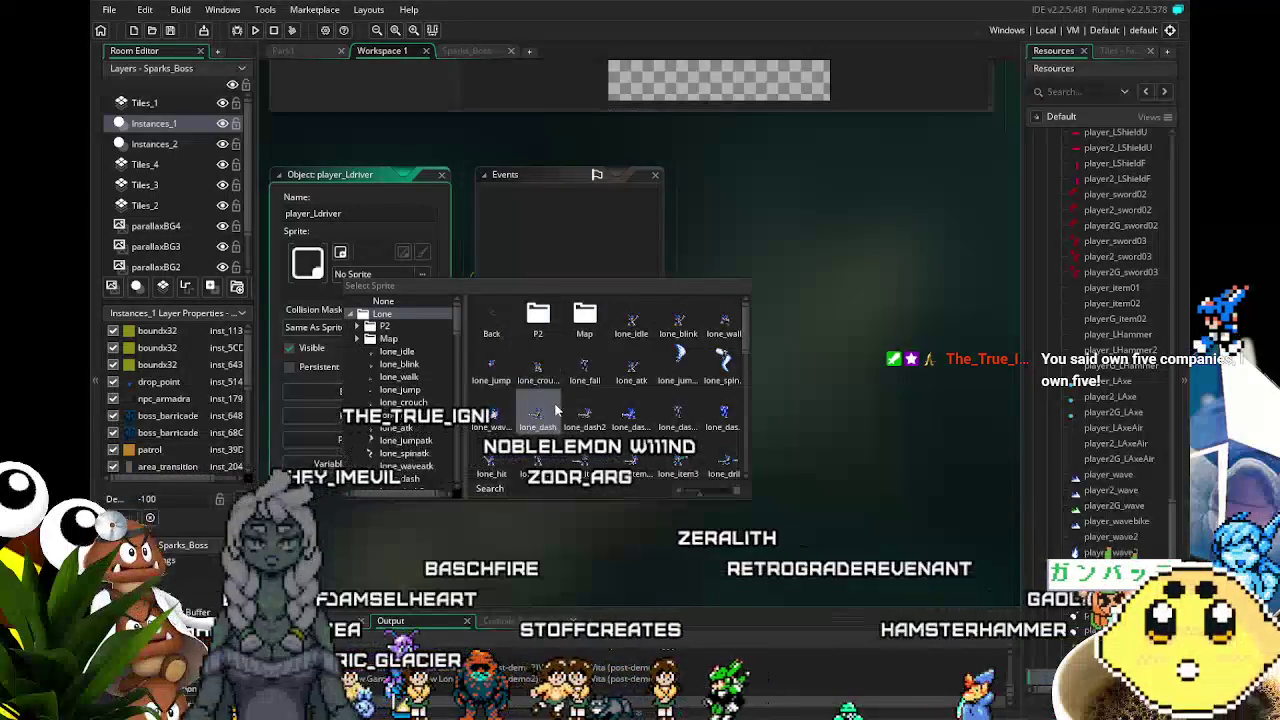
scroll(555, 385, down, 5)
scroll(555, 408, down, 5)
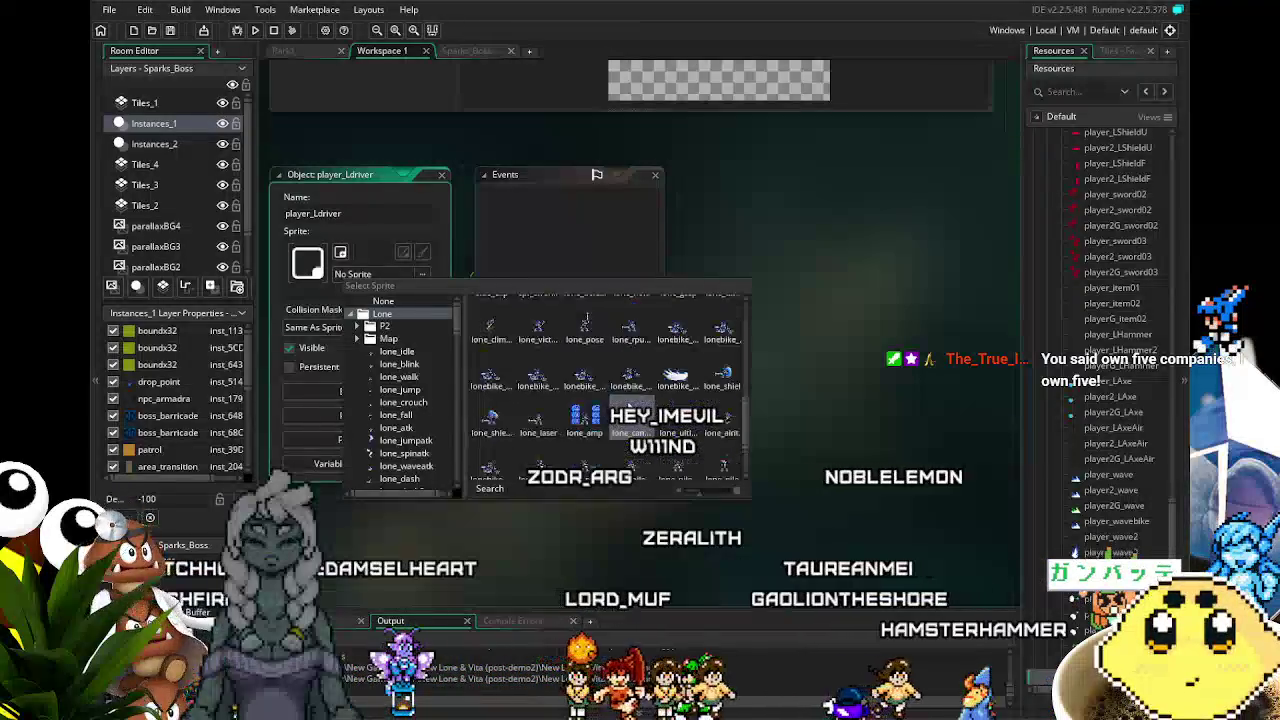
key(Return)
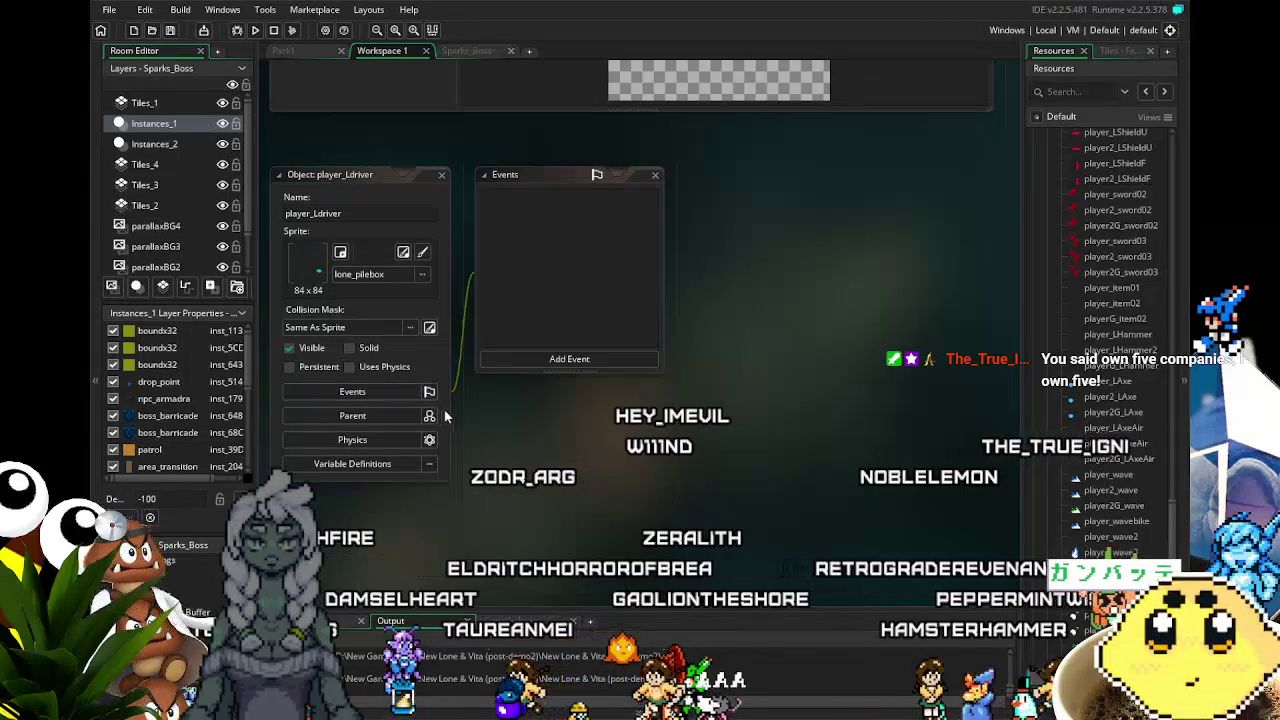
drag(530, 457, 544, 441)
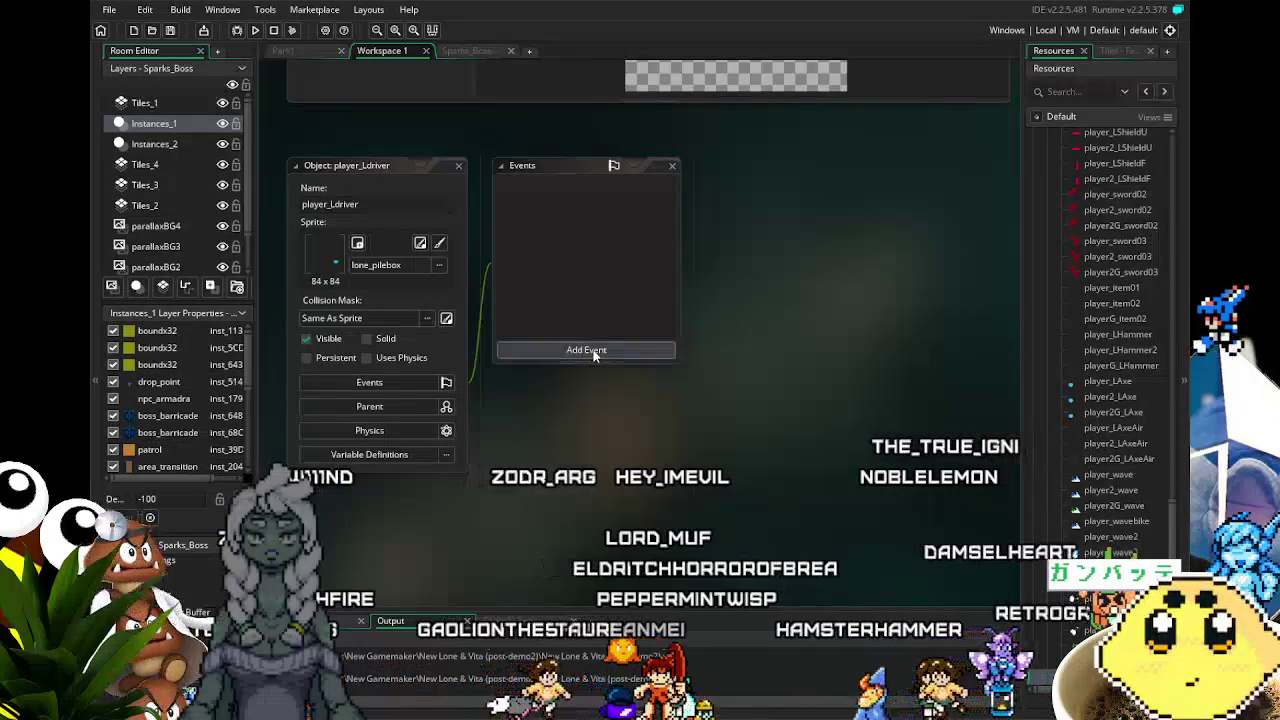
- Add an Animation Event to player_Ldriver, then close its code editor
click(594, 350)
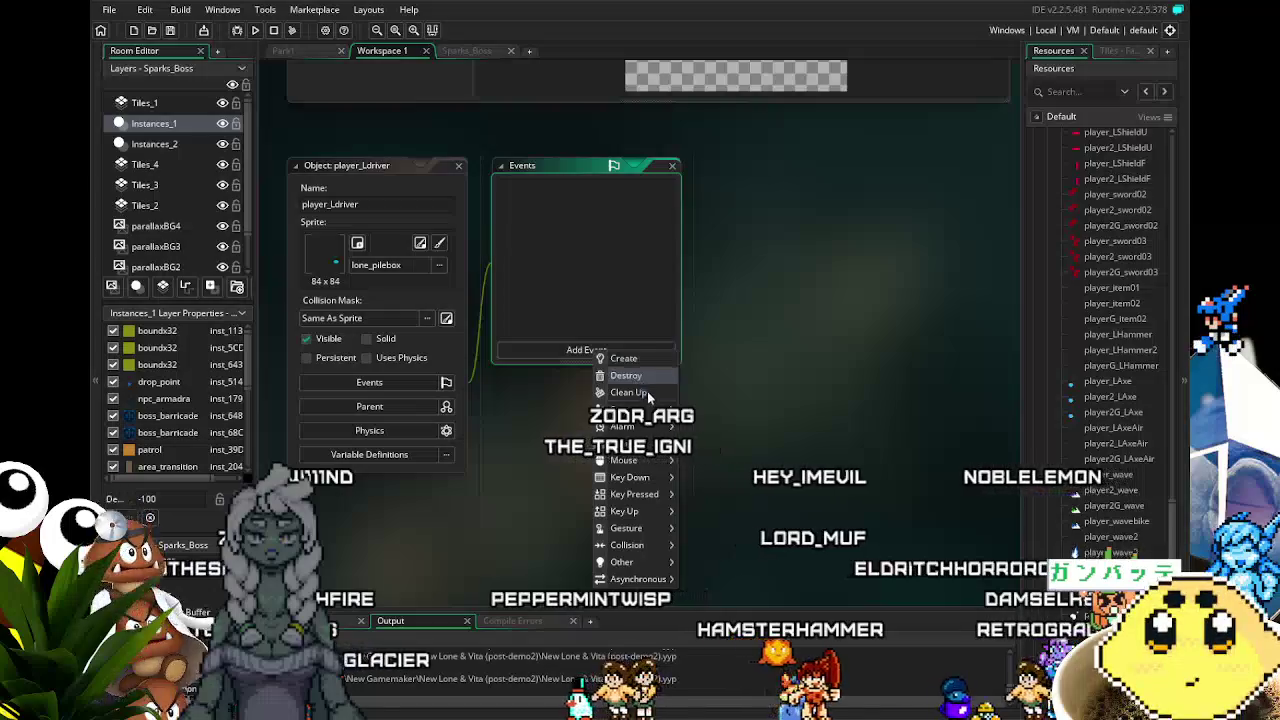
mouse_move(640, 545)
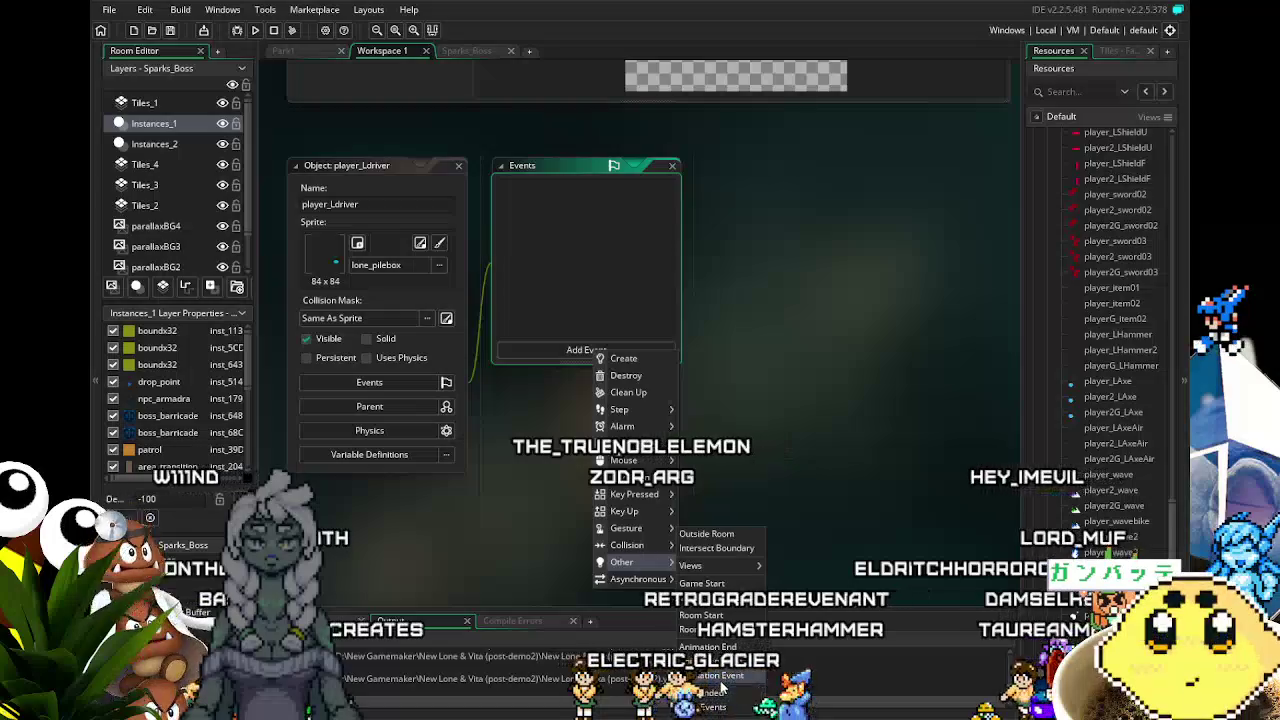
click(710, 676)
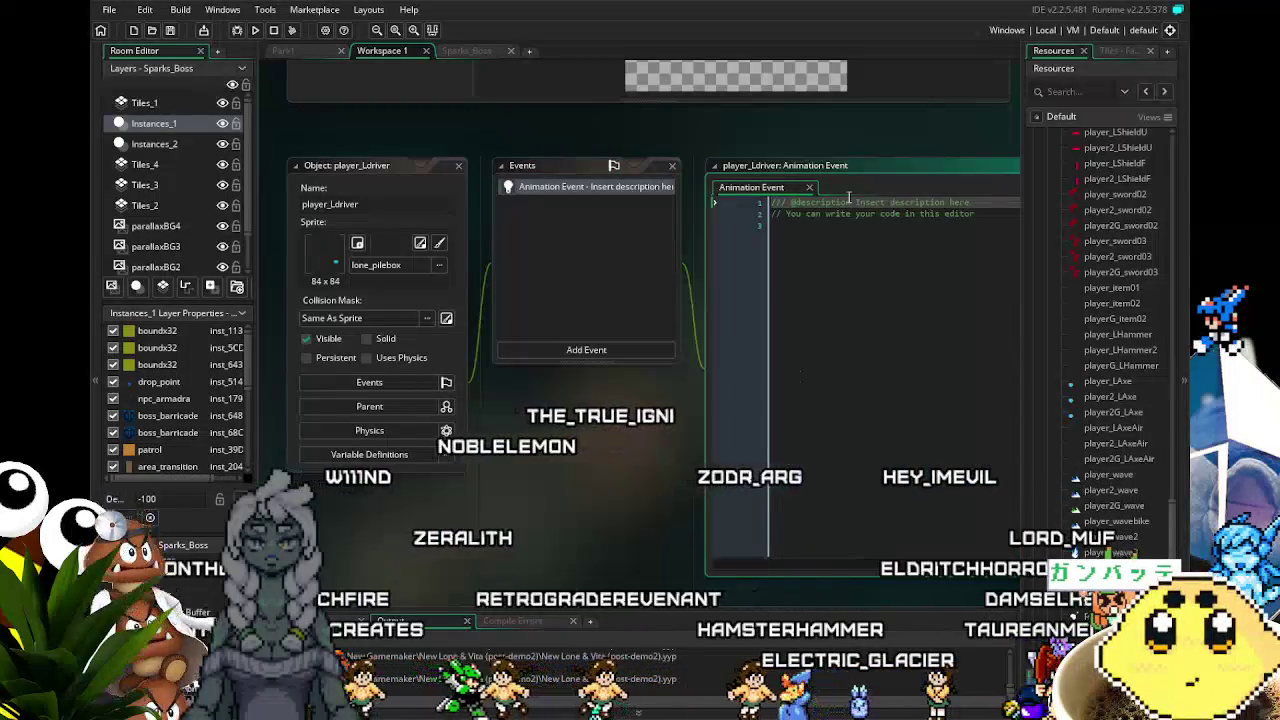
click(810, 190)
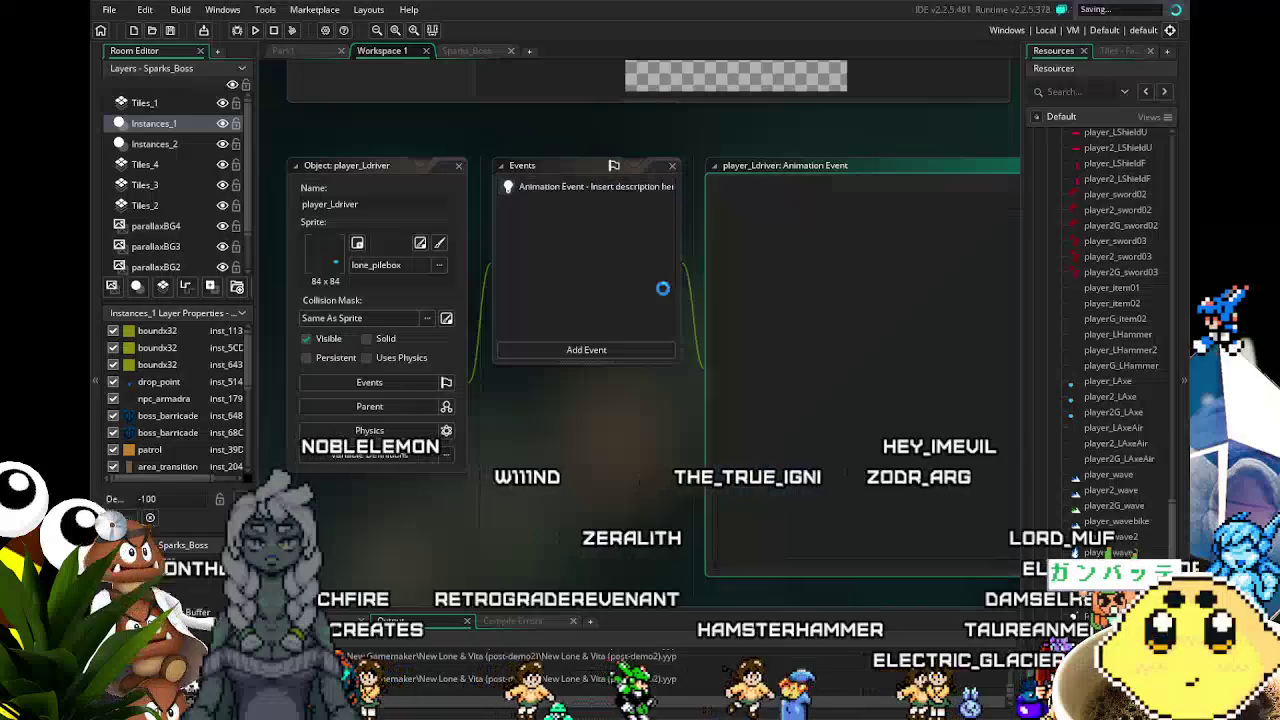
- Add an Animation End event from the Other events and focus its code
click(598, 350)
mouse_move(645, 567)
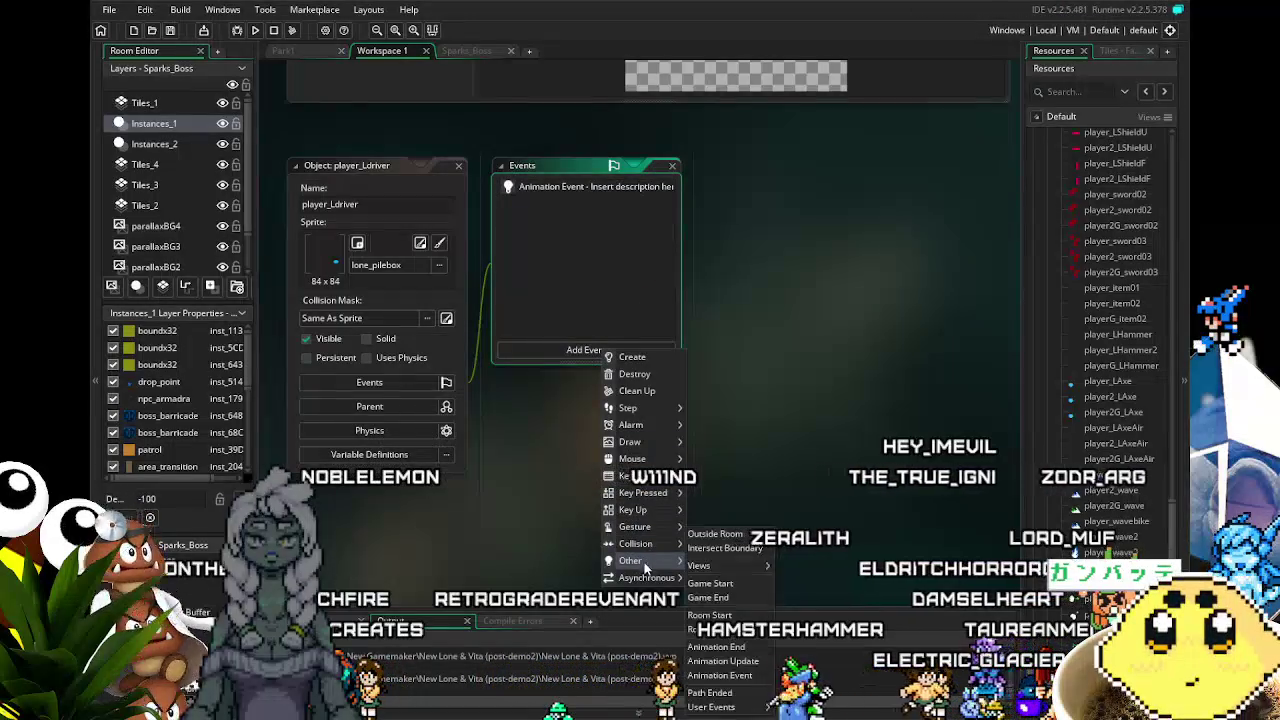
click(737, 648)
click(795, 413)
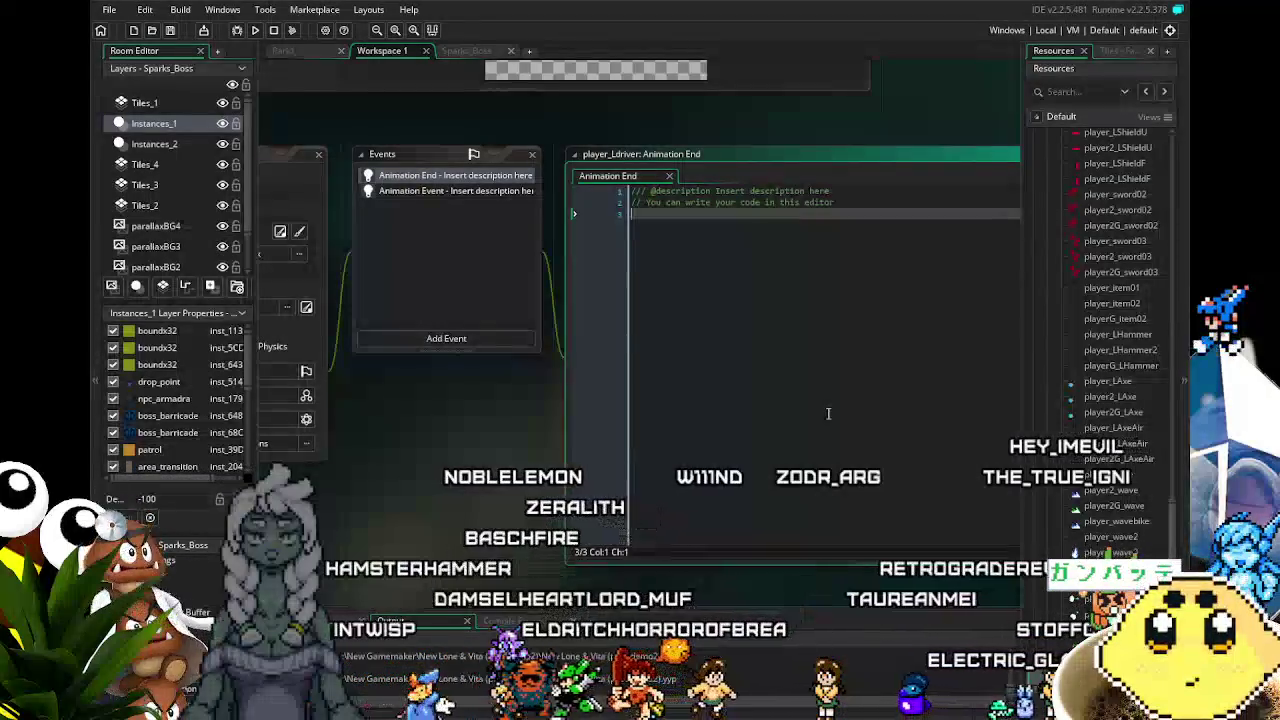
- Delete the unwanted Animation Event from the events list
click(444, 190)
key(Delete)
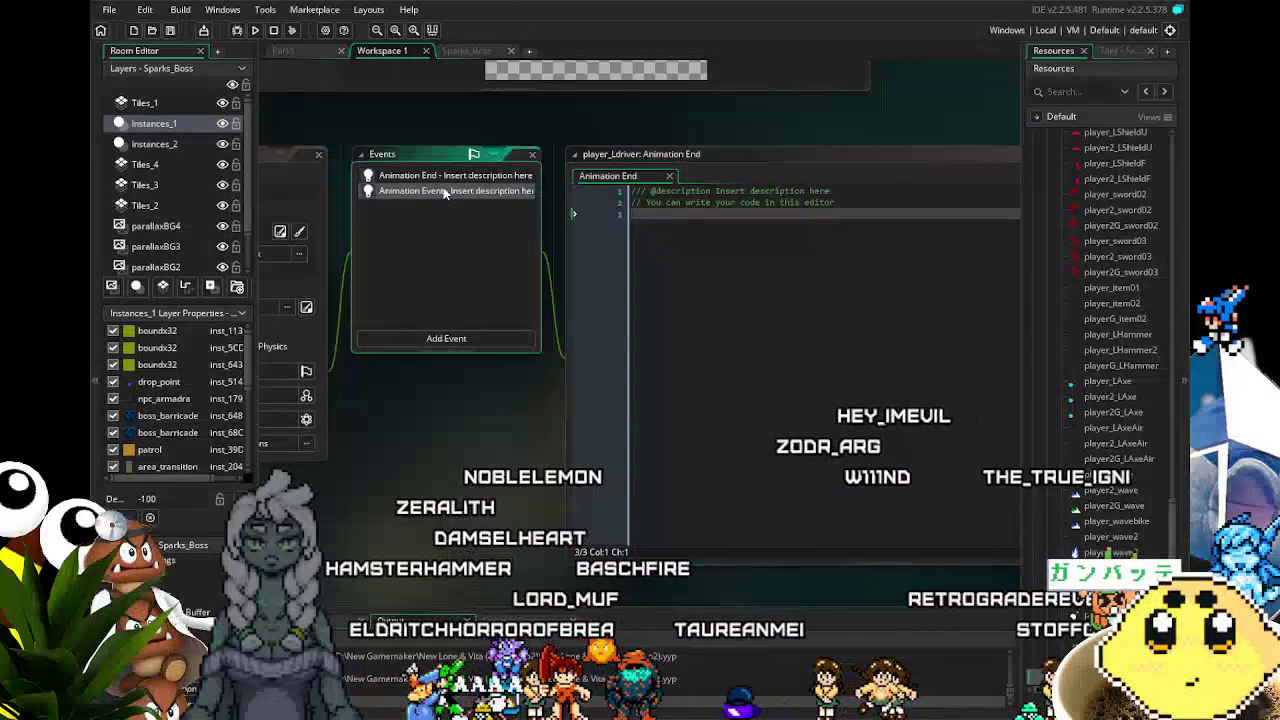
key(Return)
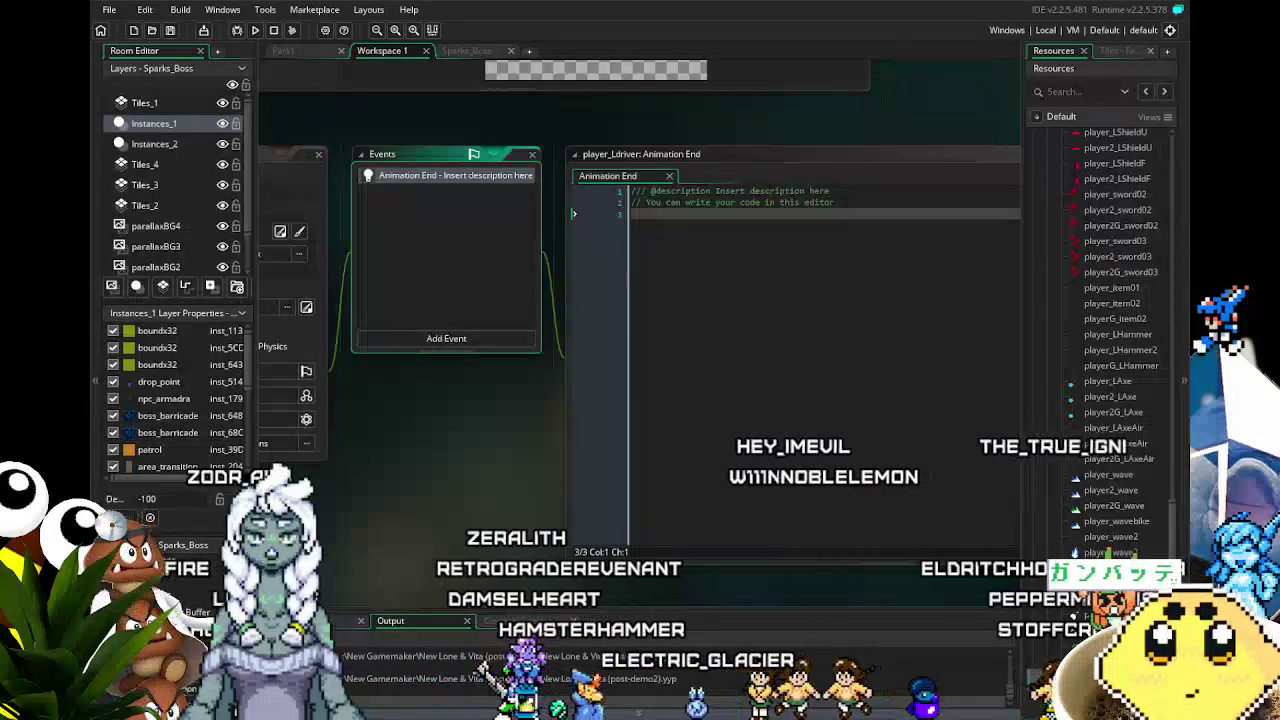
- Replace the Animation End default comment with instance_destroy();
mouse_move(392, 500)
mouse_down()
mouse_move(545, 507)
mouse_move(427, 516)
mouse_move(368, 505)
mouse_up()
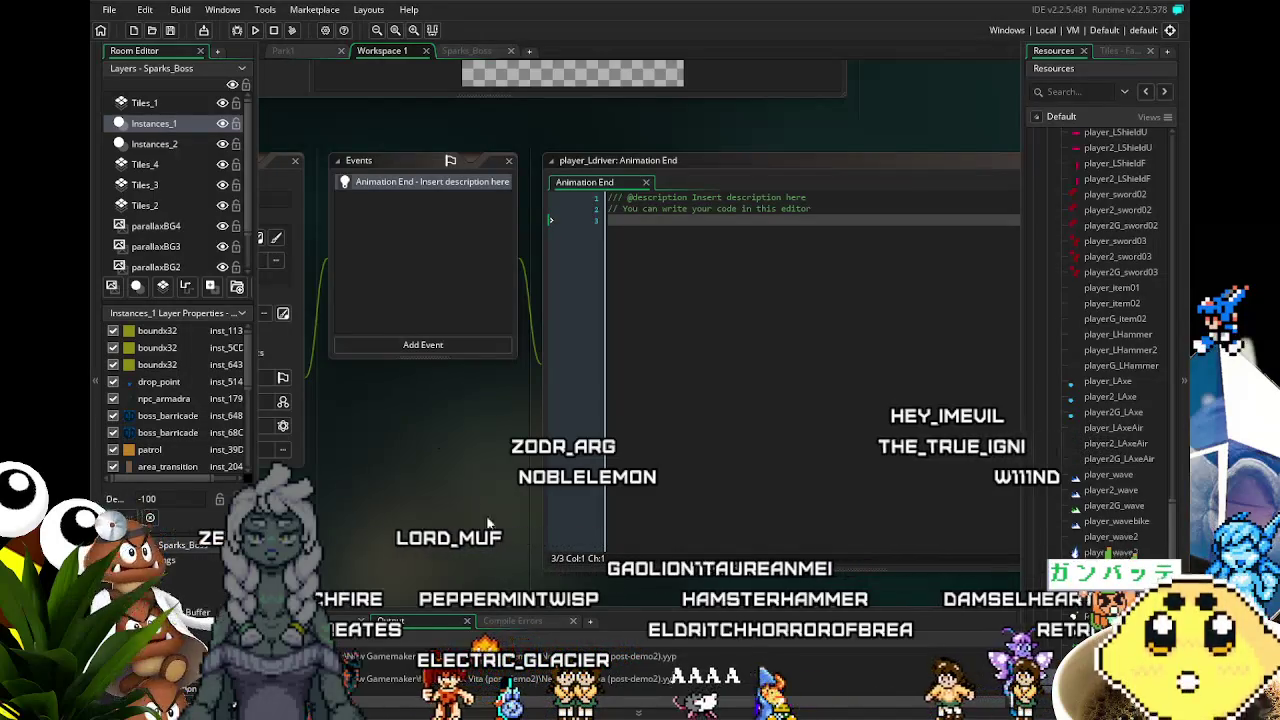
mouse_move(368, 505)
mouse_down()
mouse_move(467, 501)
mouse_move(449, 501)
mouse_up()
click(793, 358)
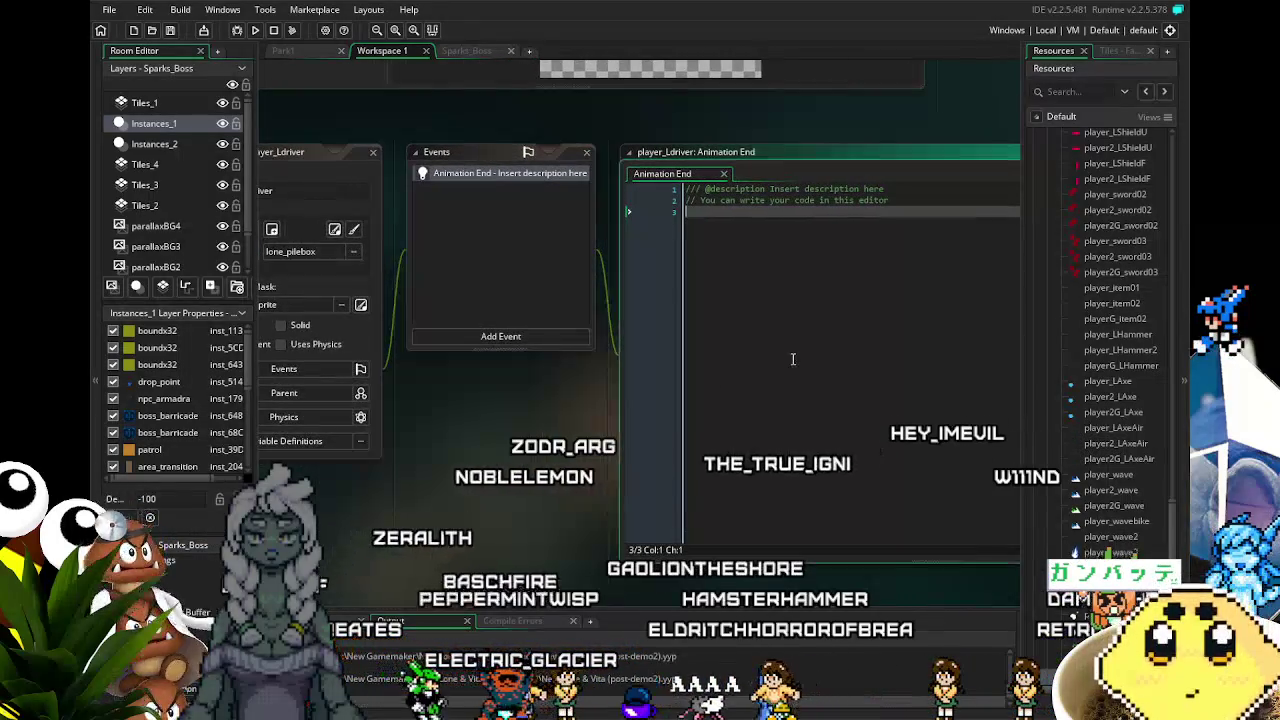
key(ctrl+a)
key(BackSpace)
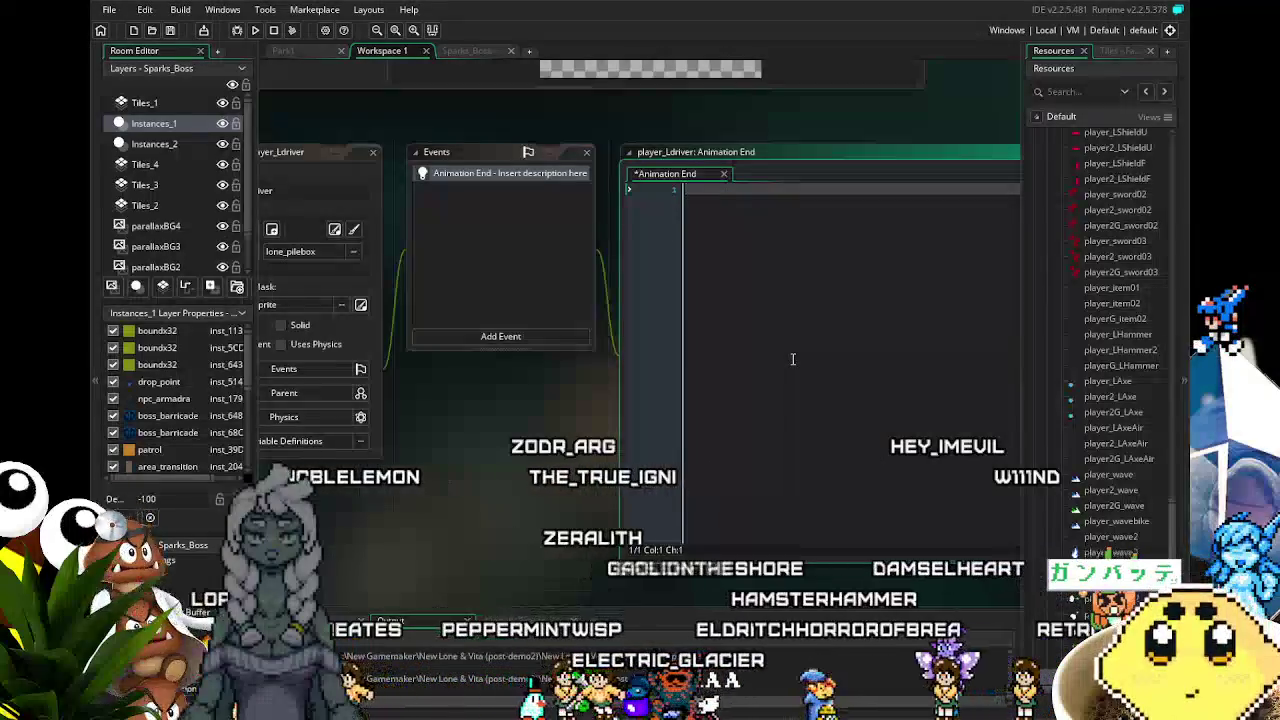
mouse_move(573, 512)
mouse_down()
mouse_move(657, 511)
mouse_move(519, 519)
mouse_up()
click(846, 383)
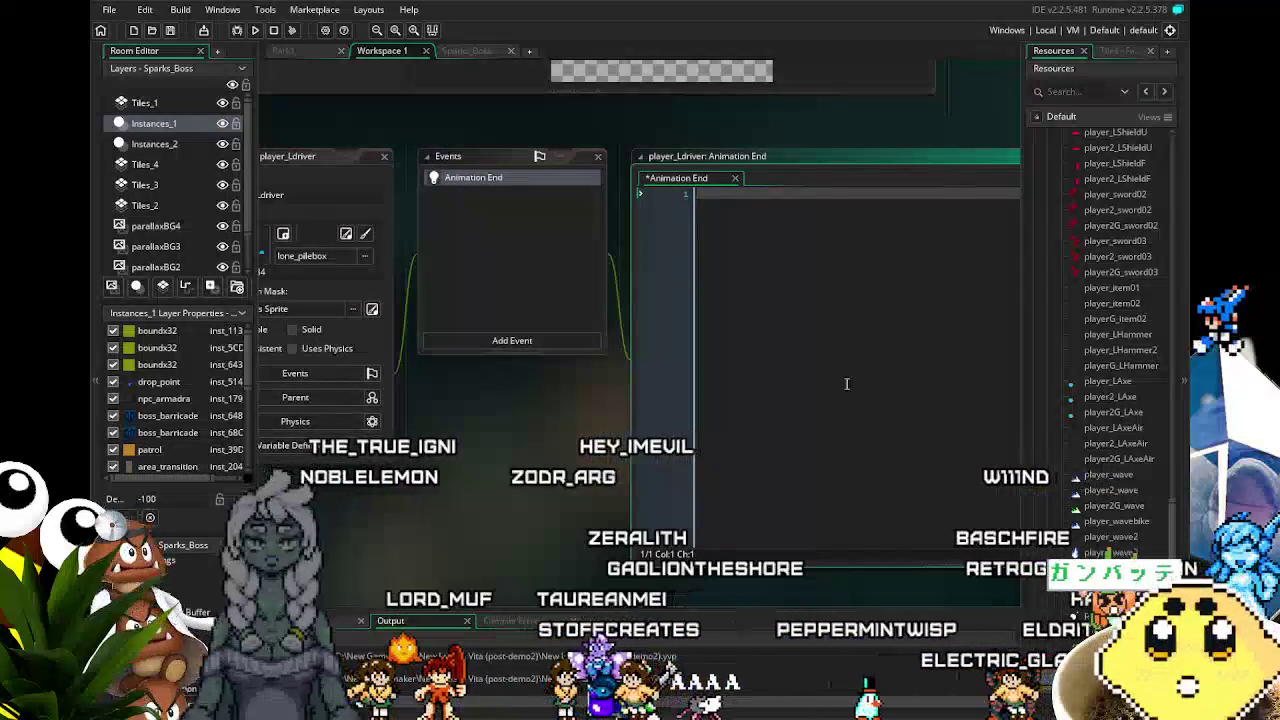
text(instance_des)
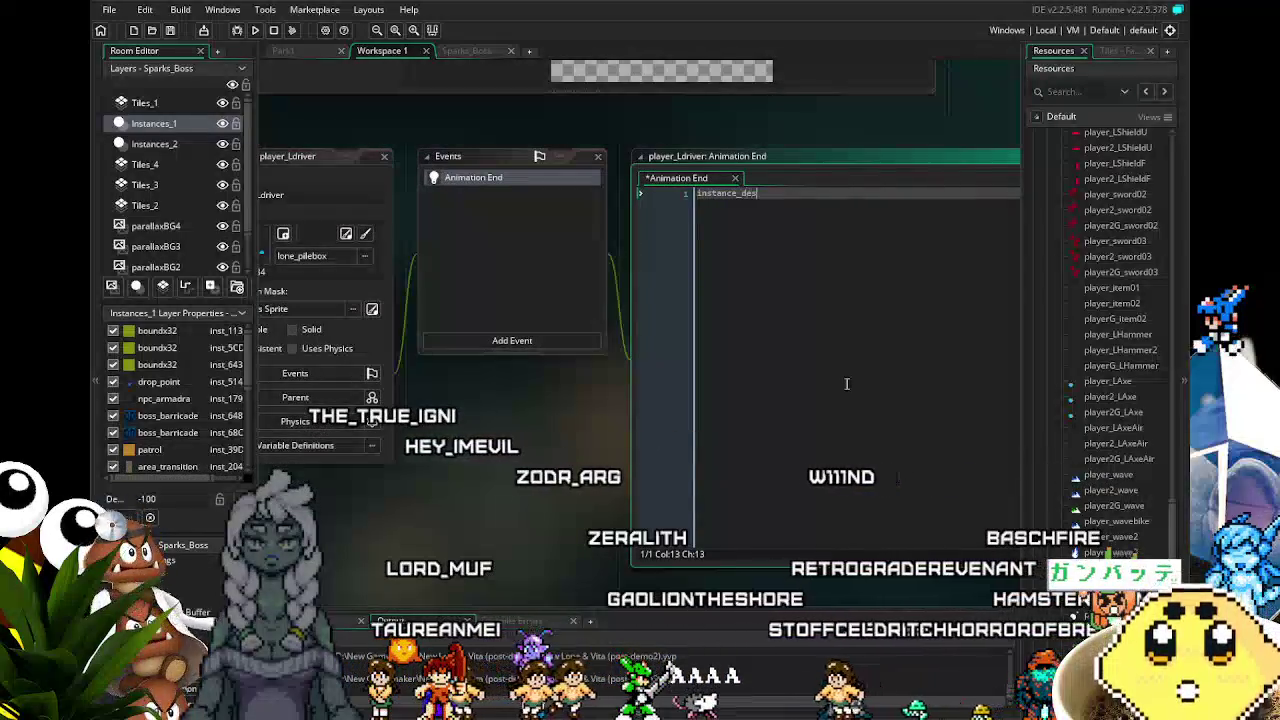
text(t)
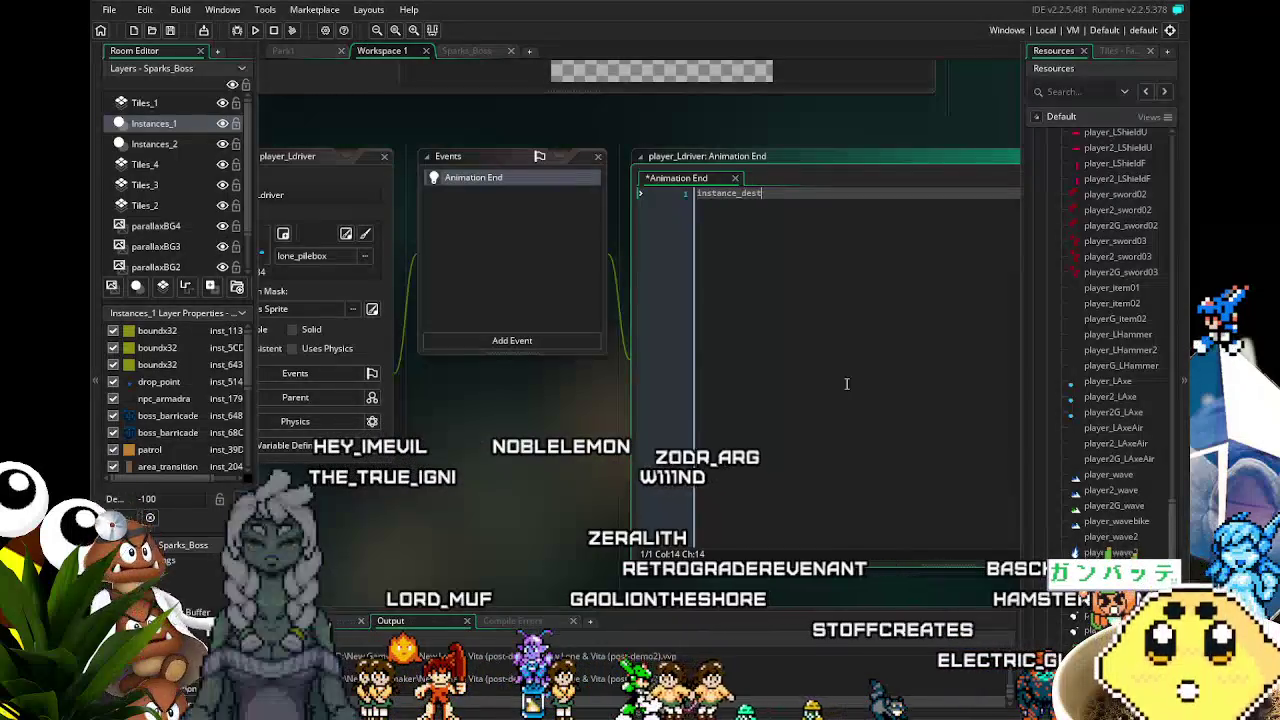
text(roy())
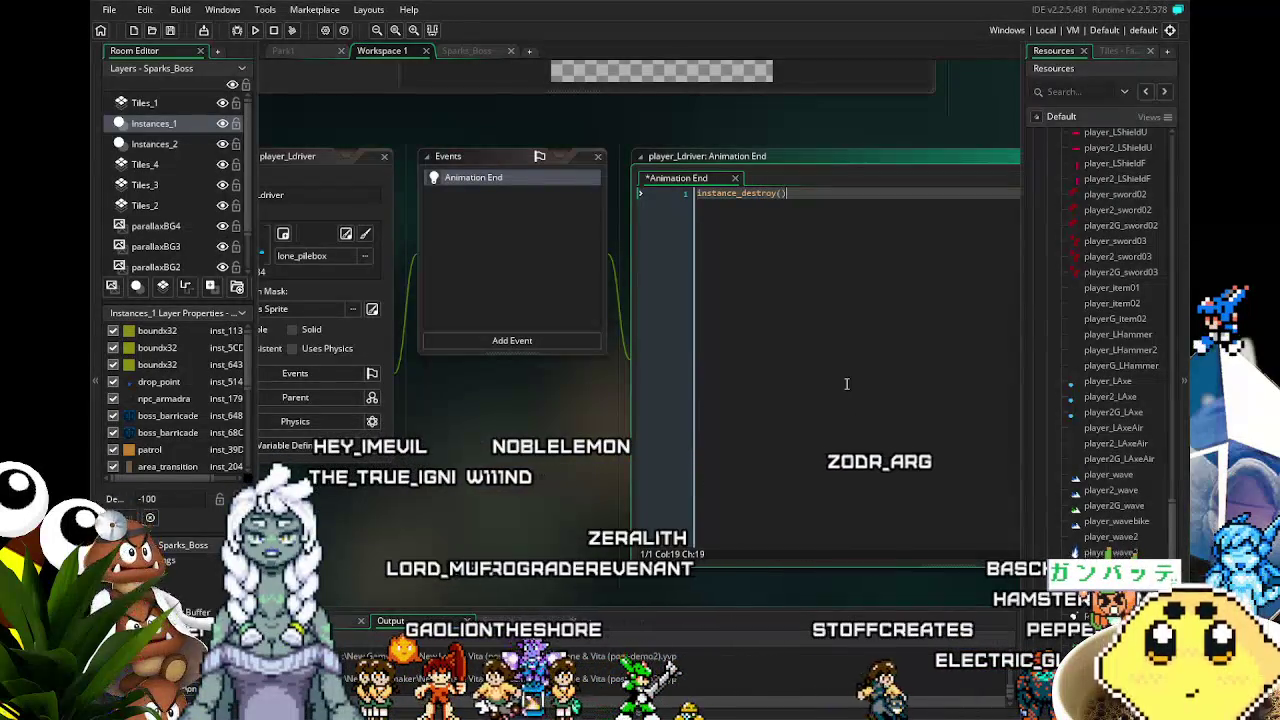
text(;)
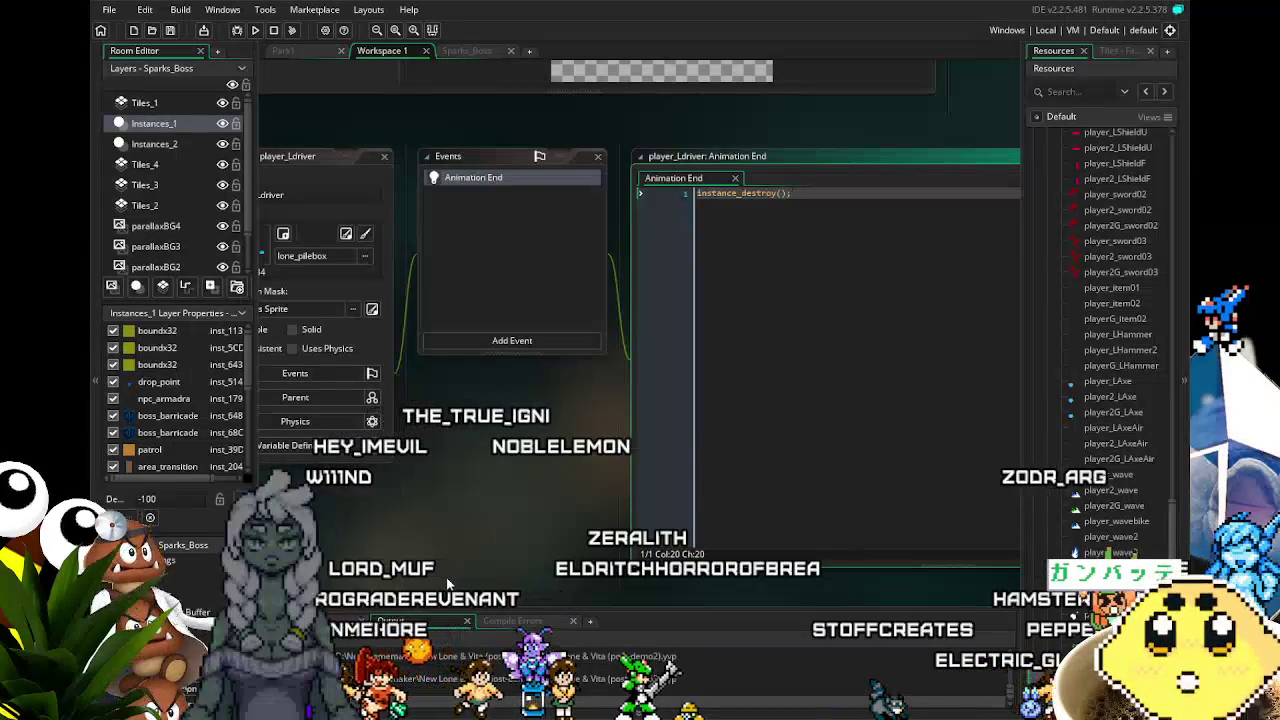
drag(482, 552, 524, 547)
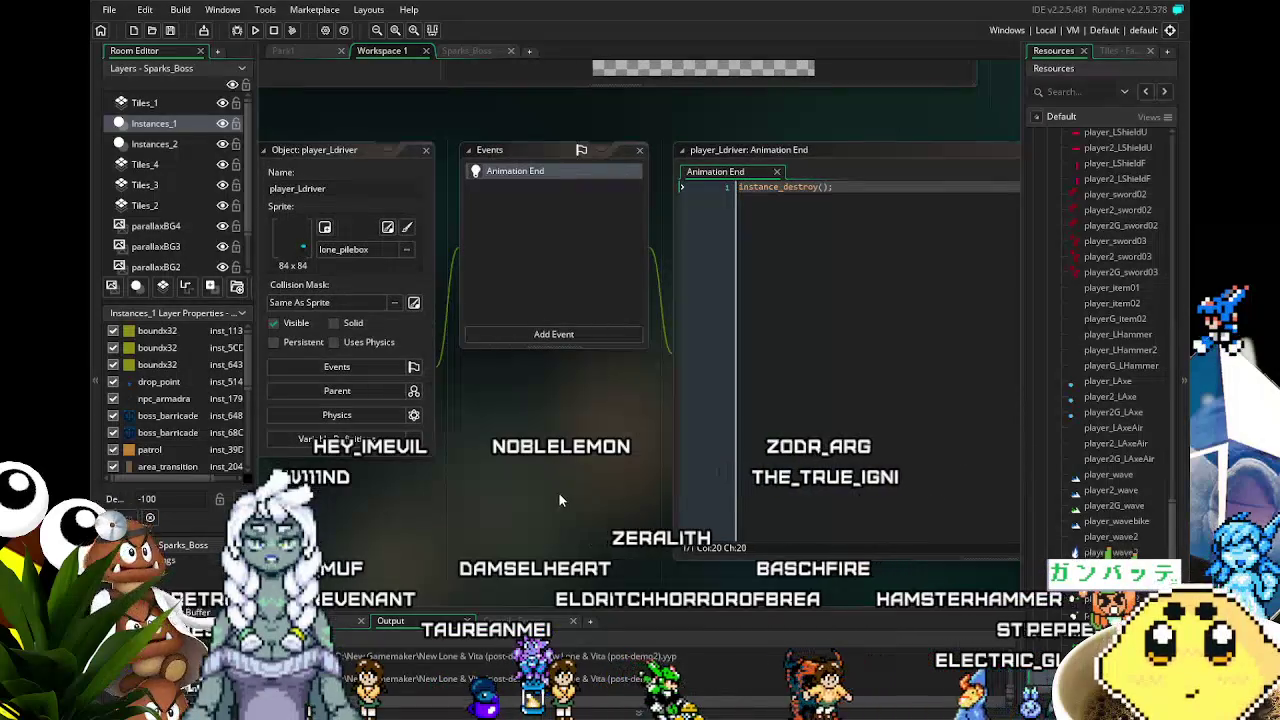
- Add a Create event to player_Ldriver whose code is damage_plus=0;
click(522, 334)
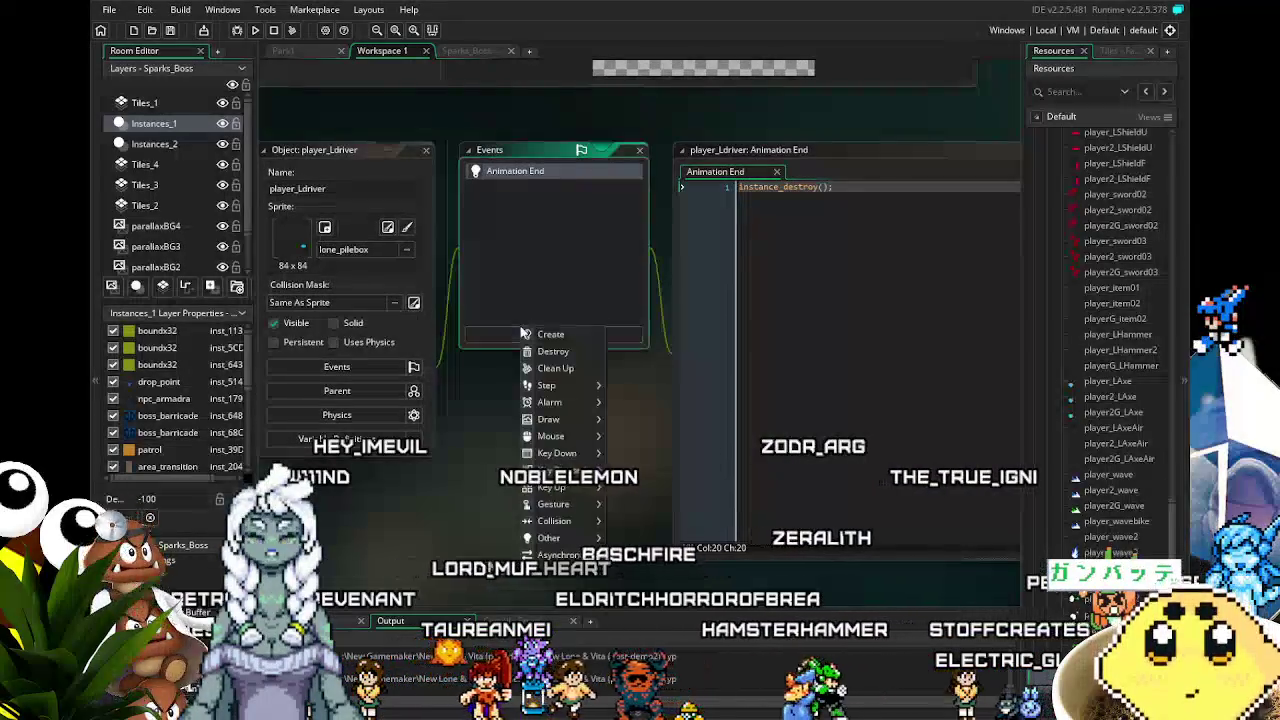
click(548, 335)
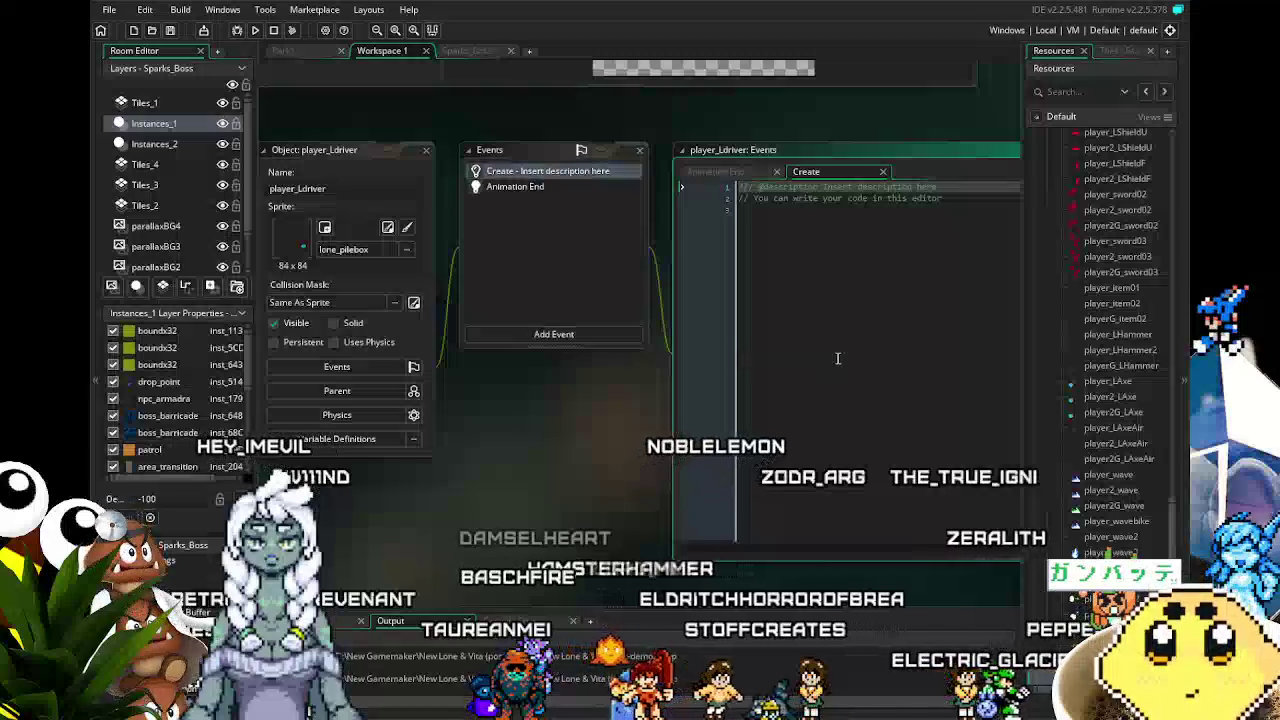
key(ctrl+a)
key(BackSpace)
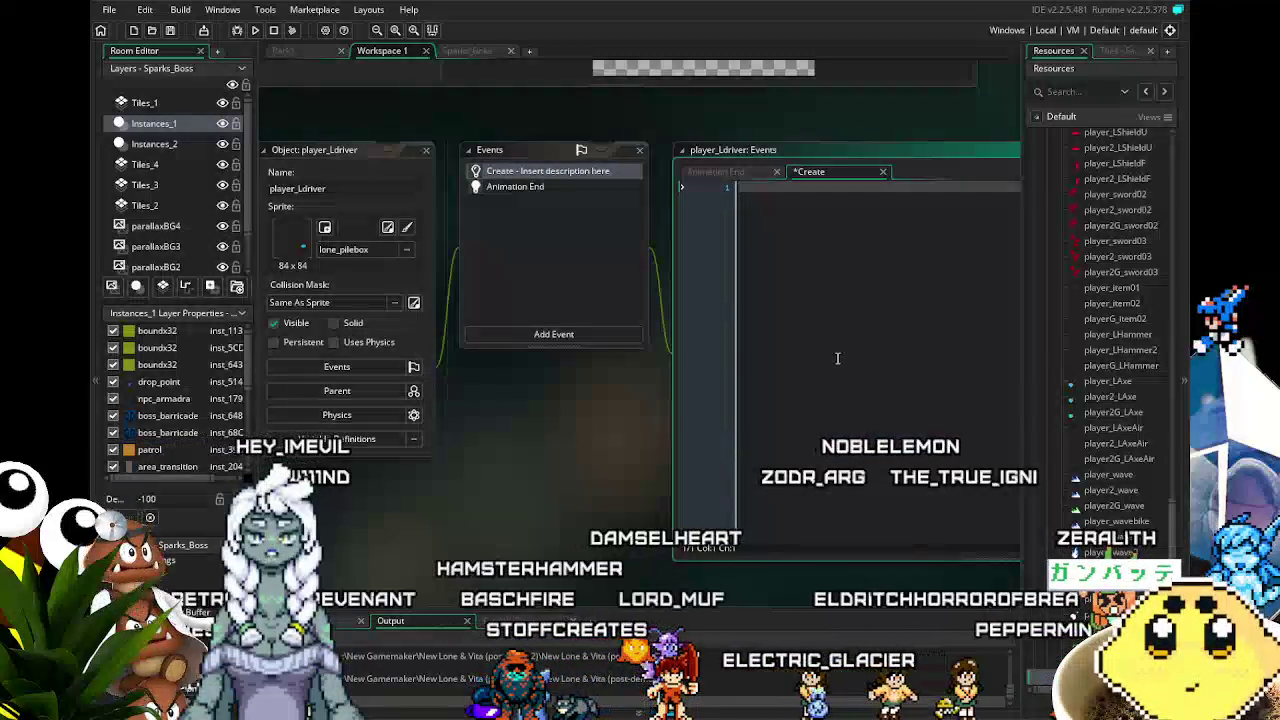
text(damage_plus=0;)
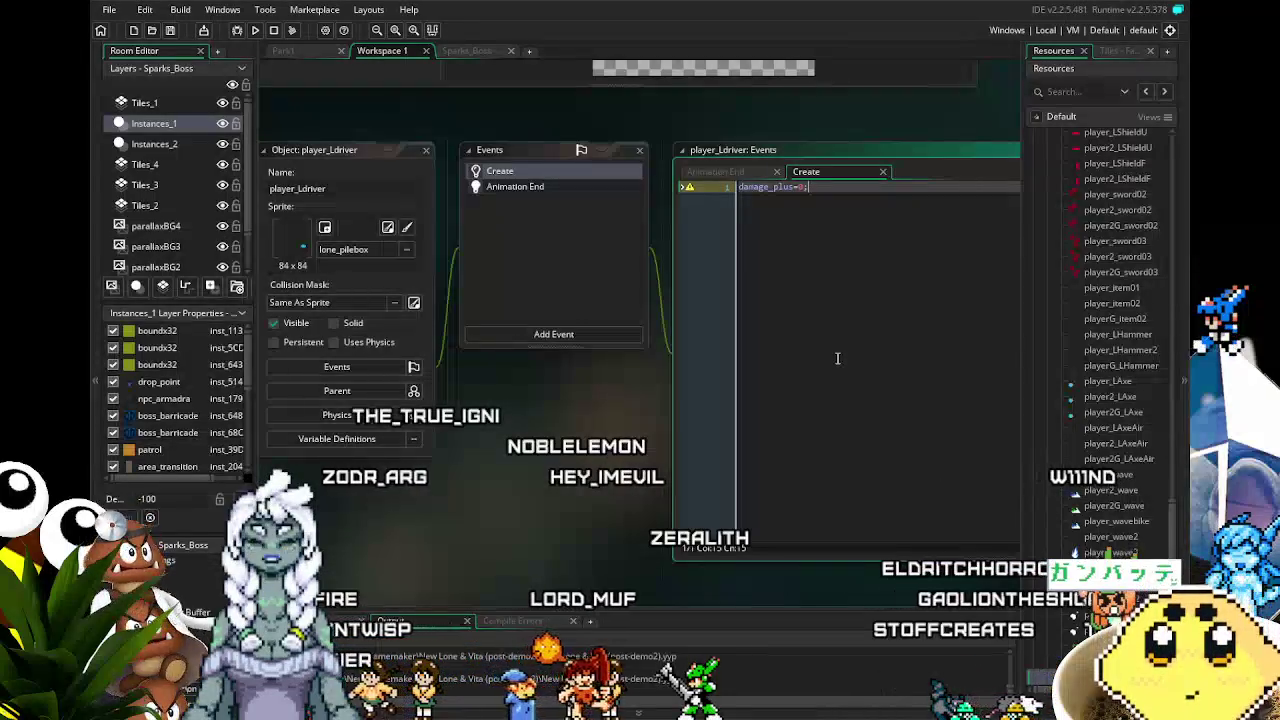
scroll(1088, 507, down, 5)
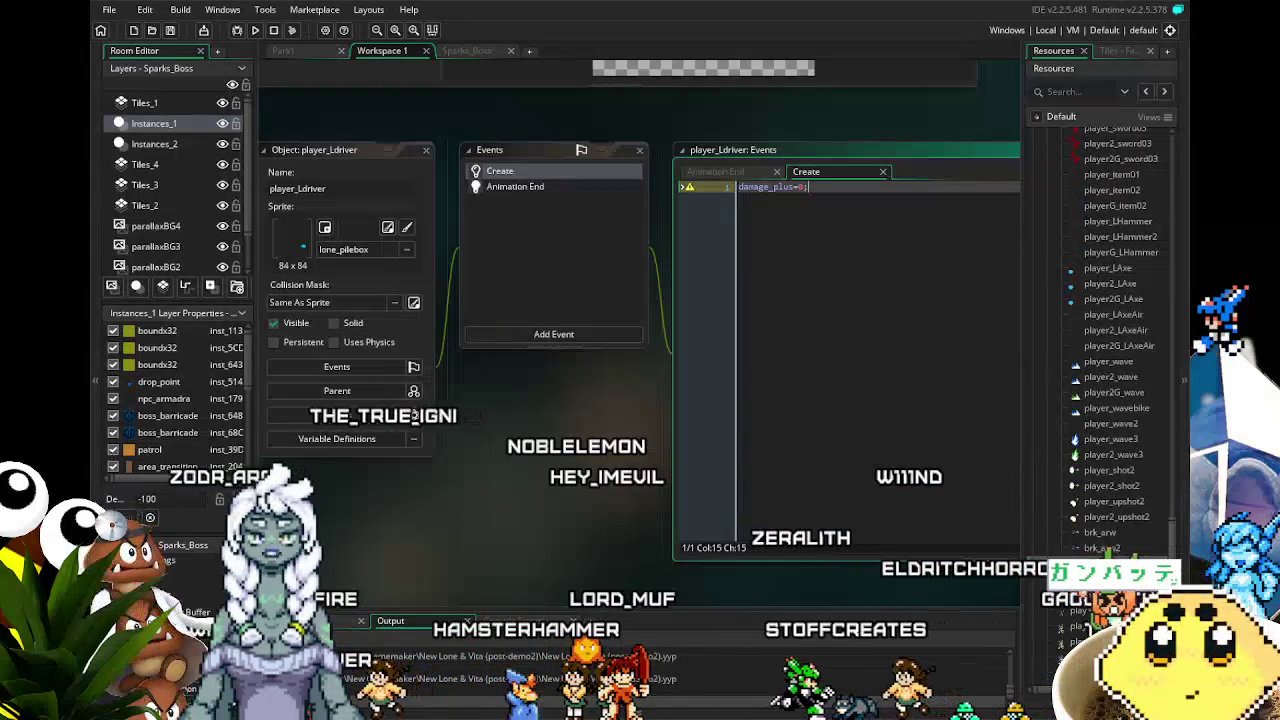
mouse_move(549, 538)
mouse_down()
mouse_move(575, 492)
mouse_move(547, 490)
mouse_up()
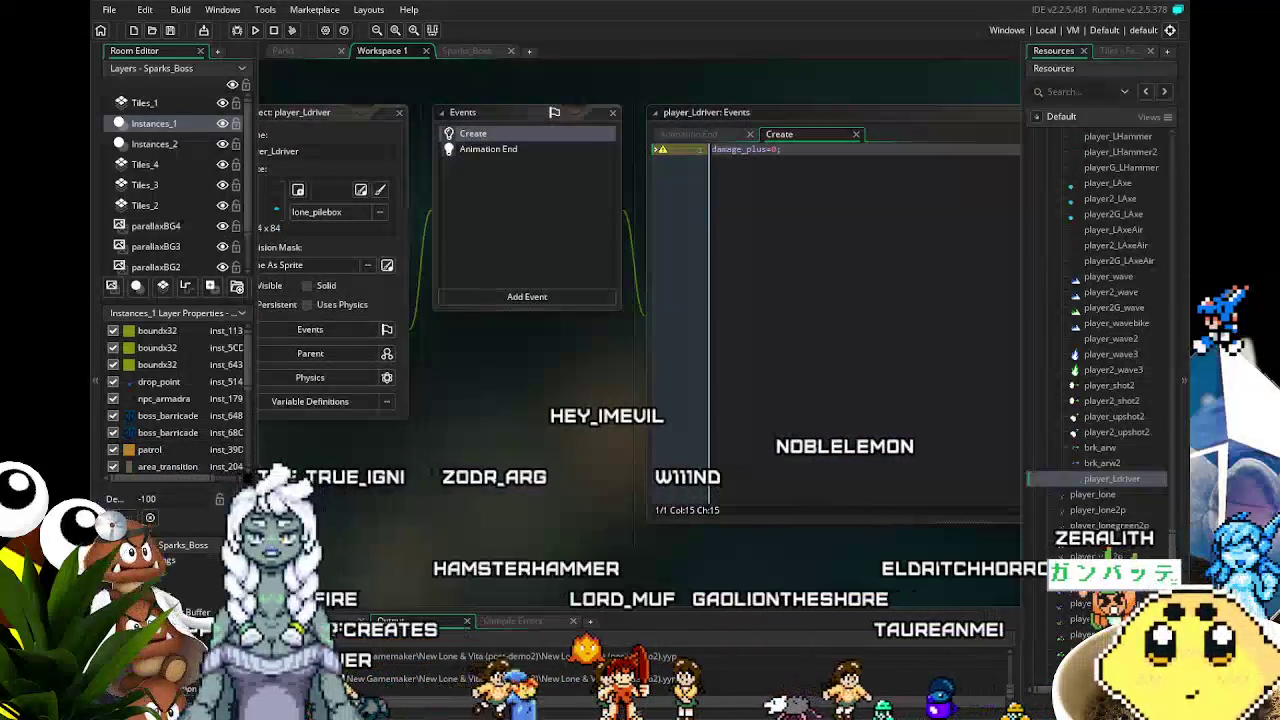
- Reopen player_Ldriver from Resources and show its Animation End code, instance_destroy();
click(1101, 481)
double_click(1099, 479)
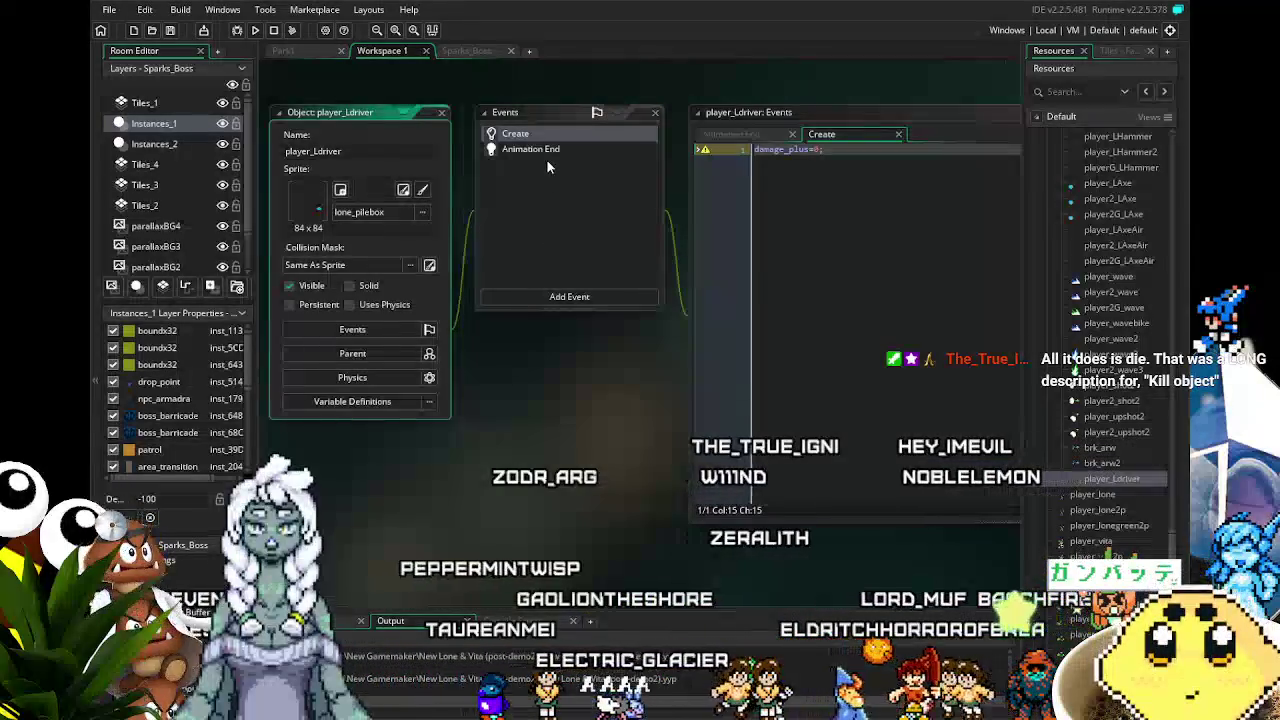
click(546, 156)
click(528, 153)
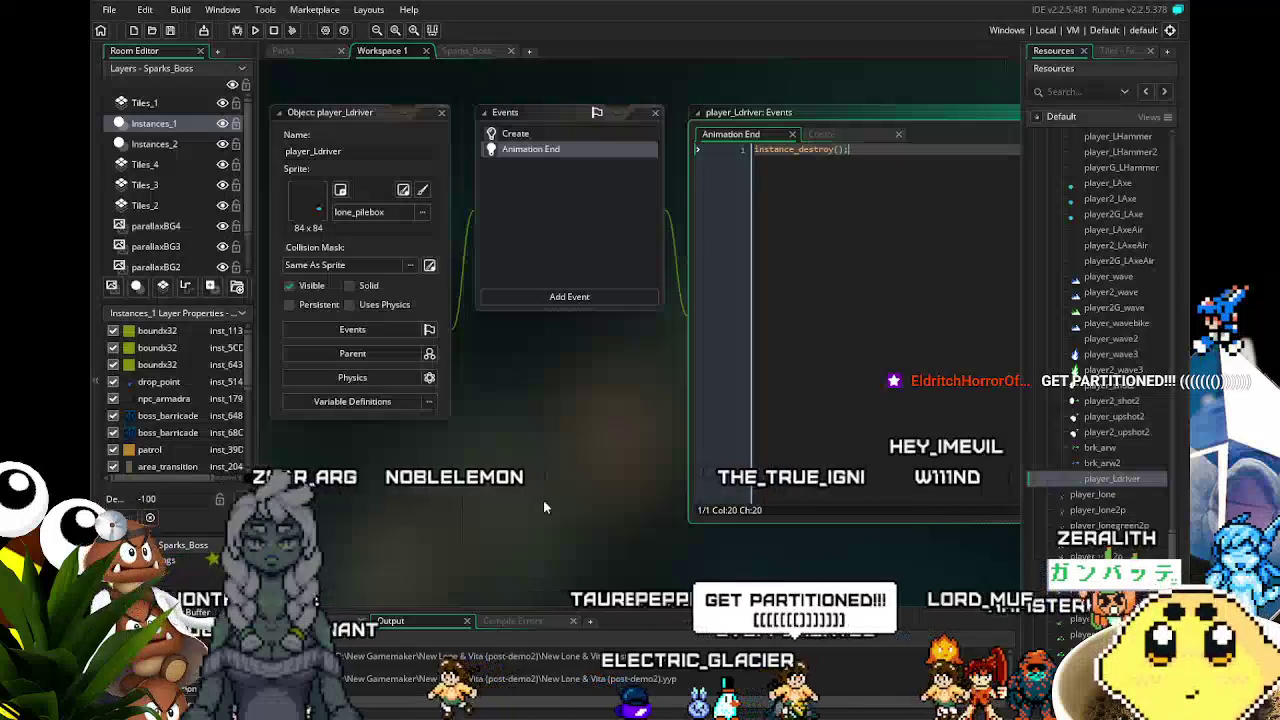
click(606, 295)
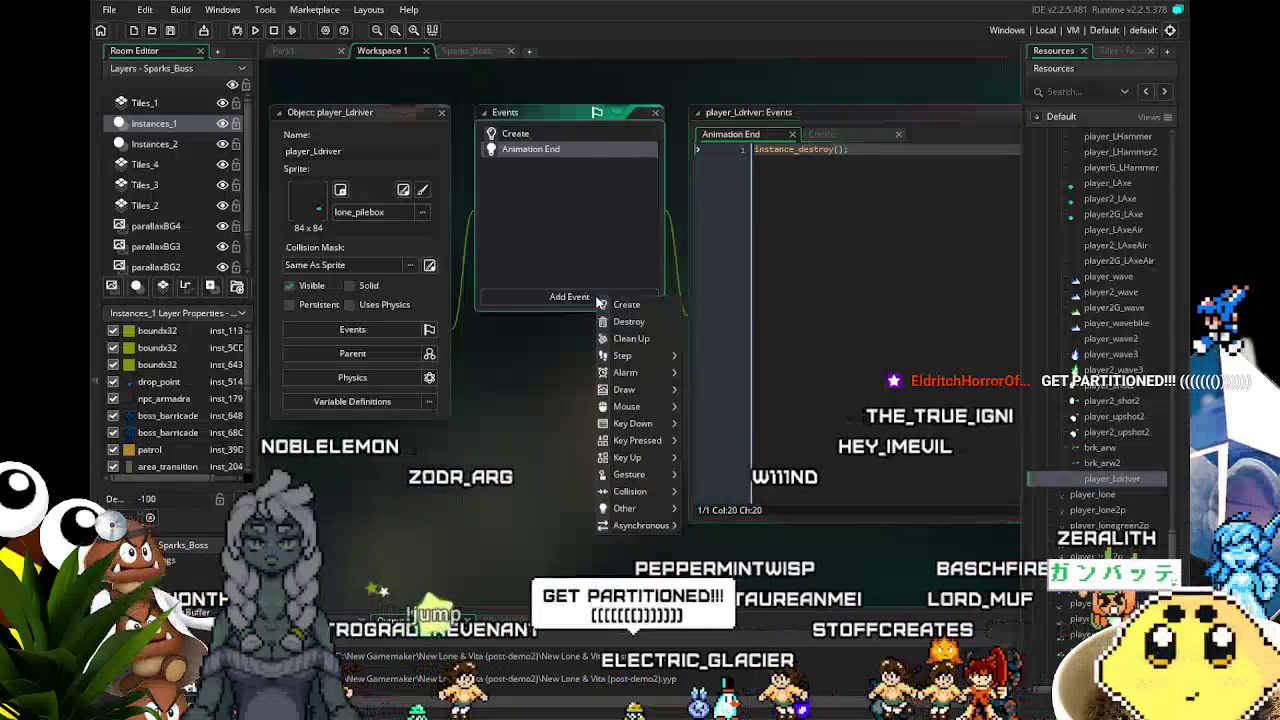
mouse_move(640, 508)
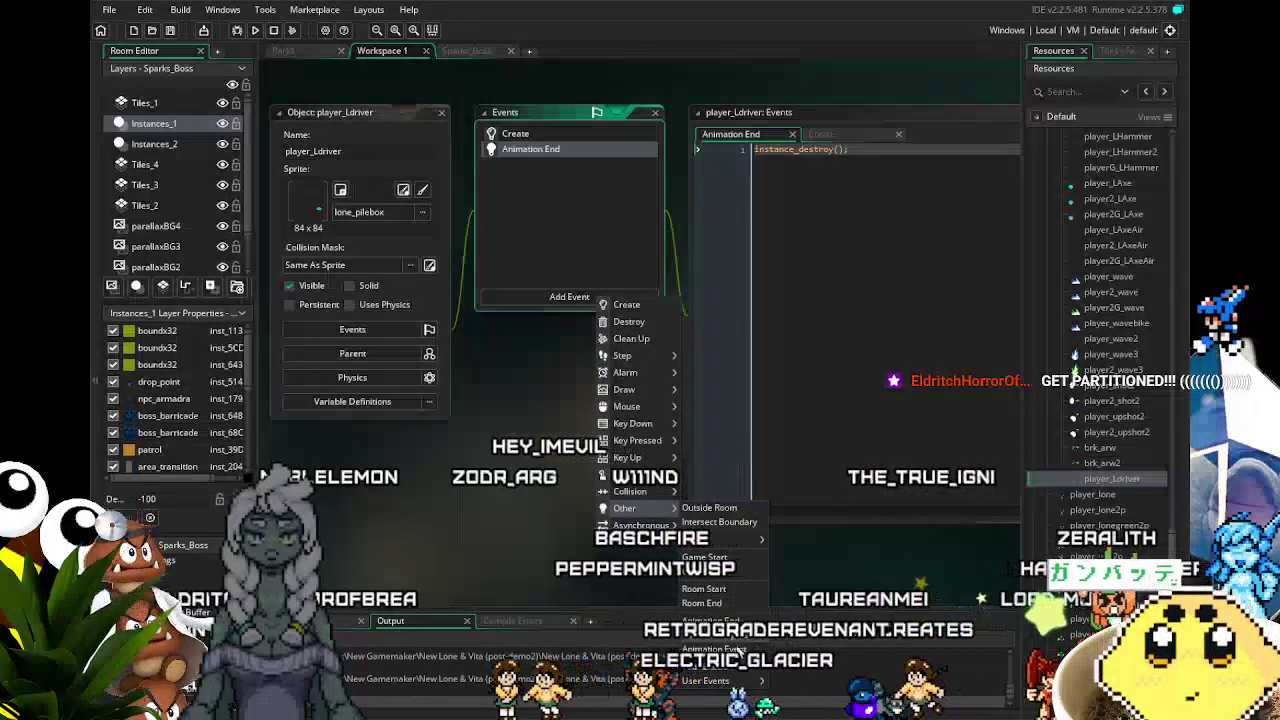
click(465, 514)
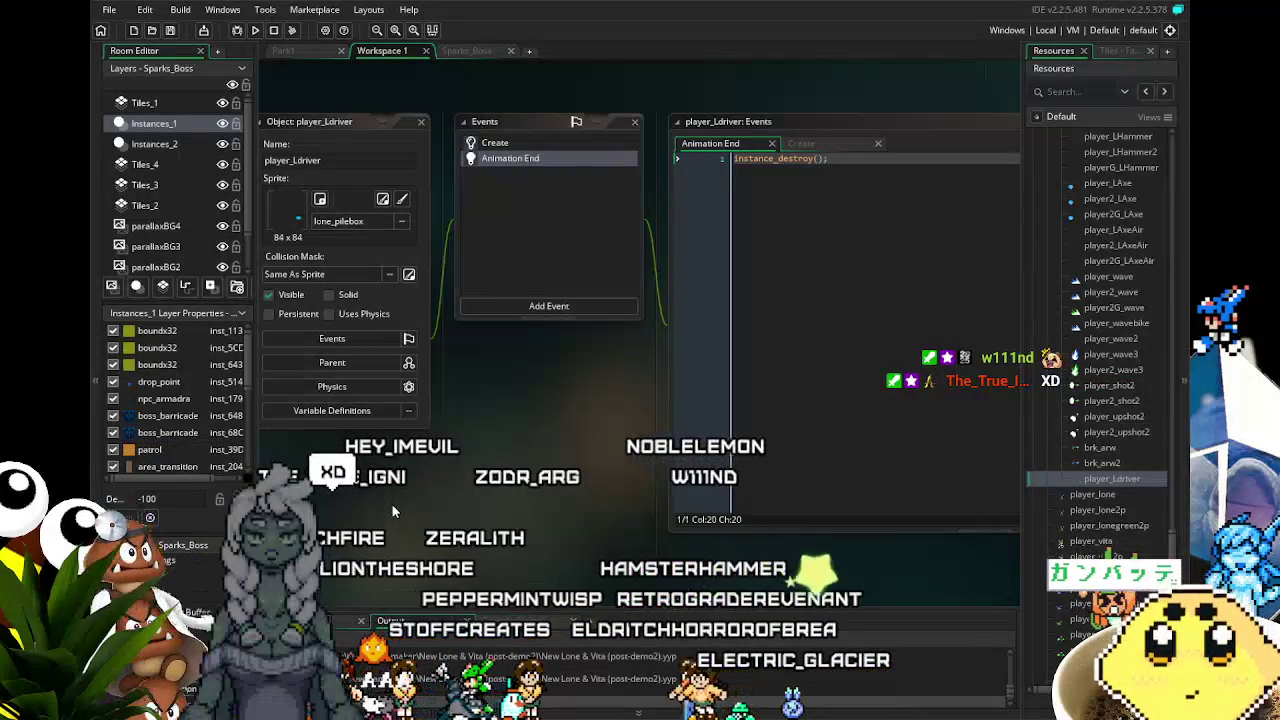
- Review player_Ldriver's code by switching between its Create and Animation End events
drag(548, 139, 537, 143)
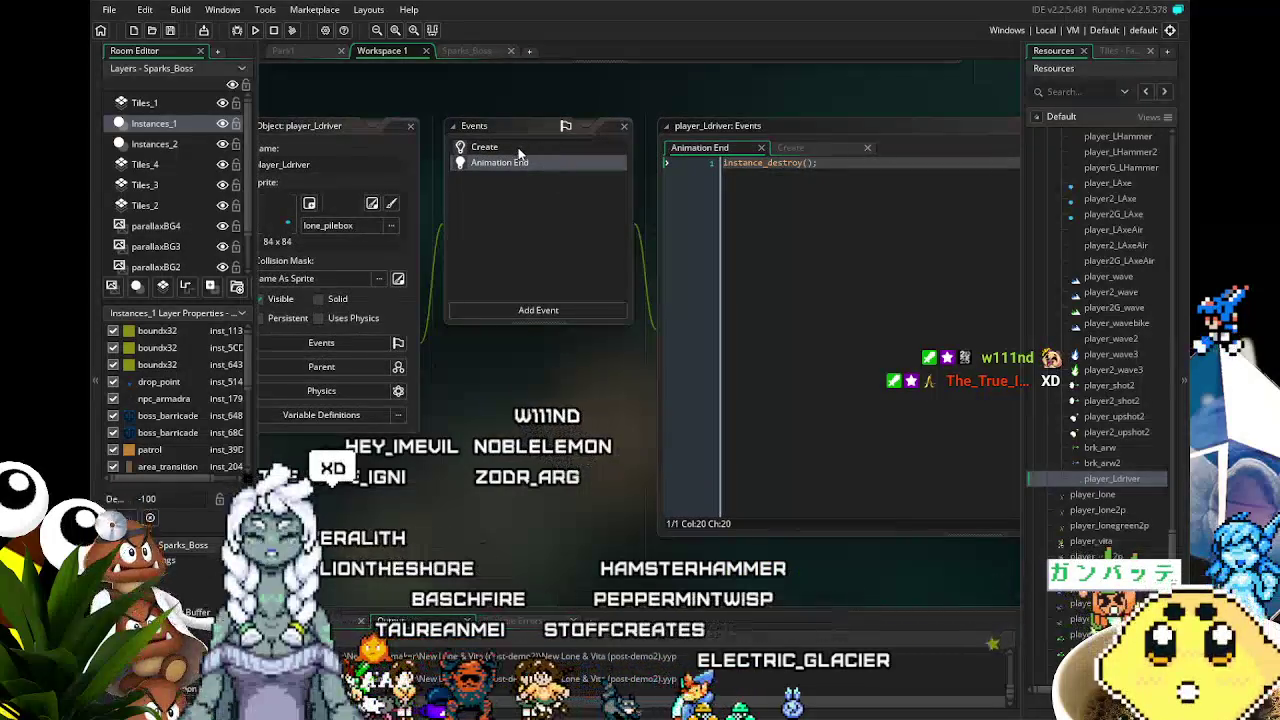
click(519, 150)
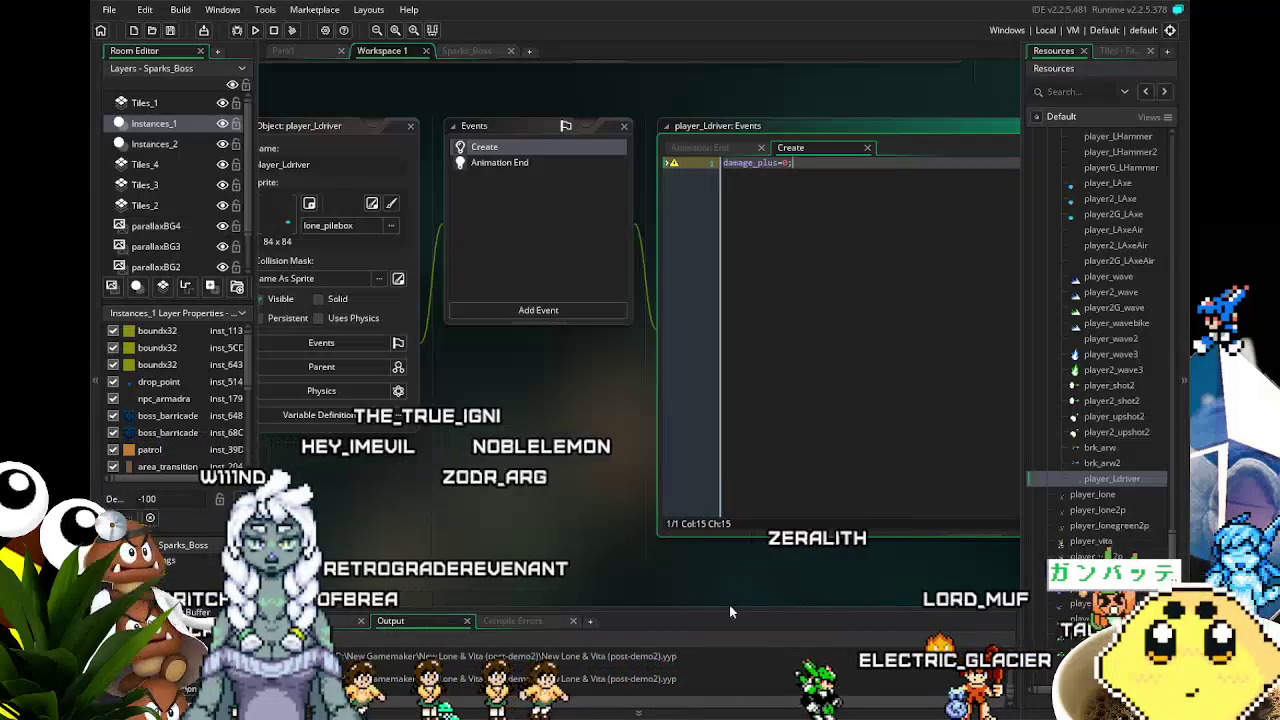
click(527, 163)
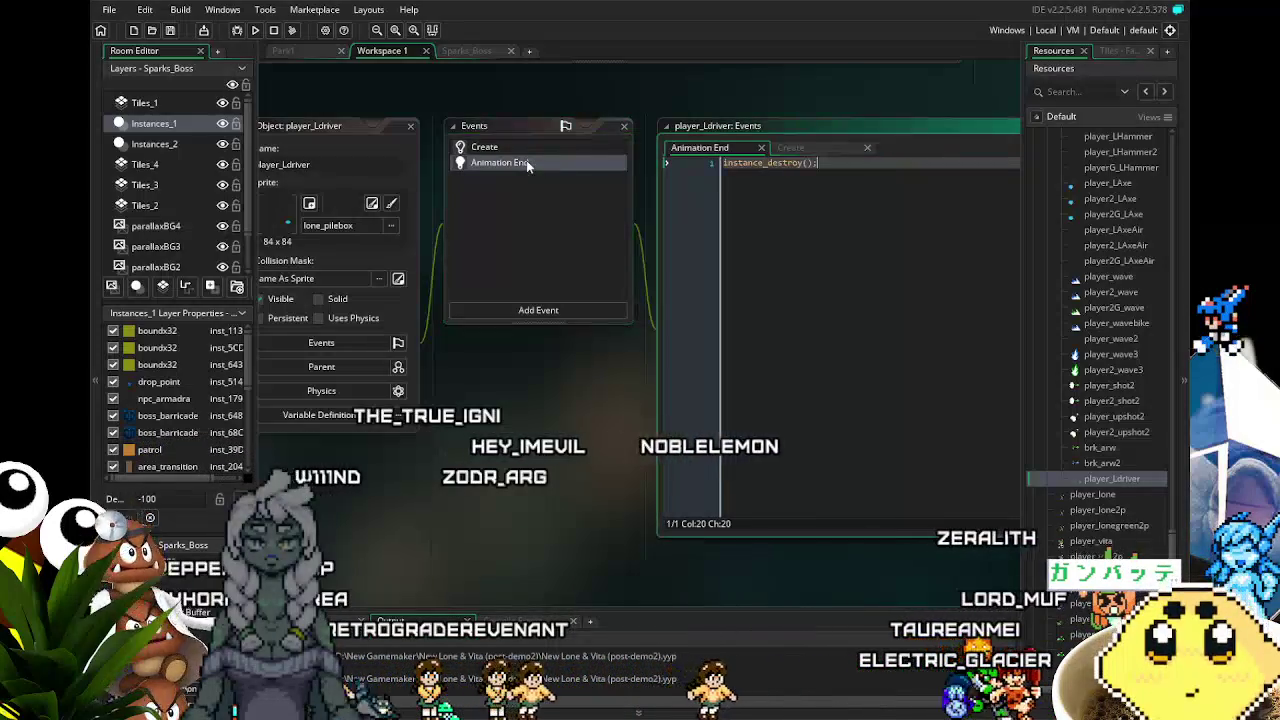
click(522, 147)
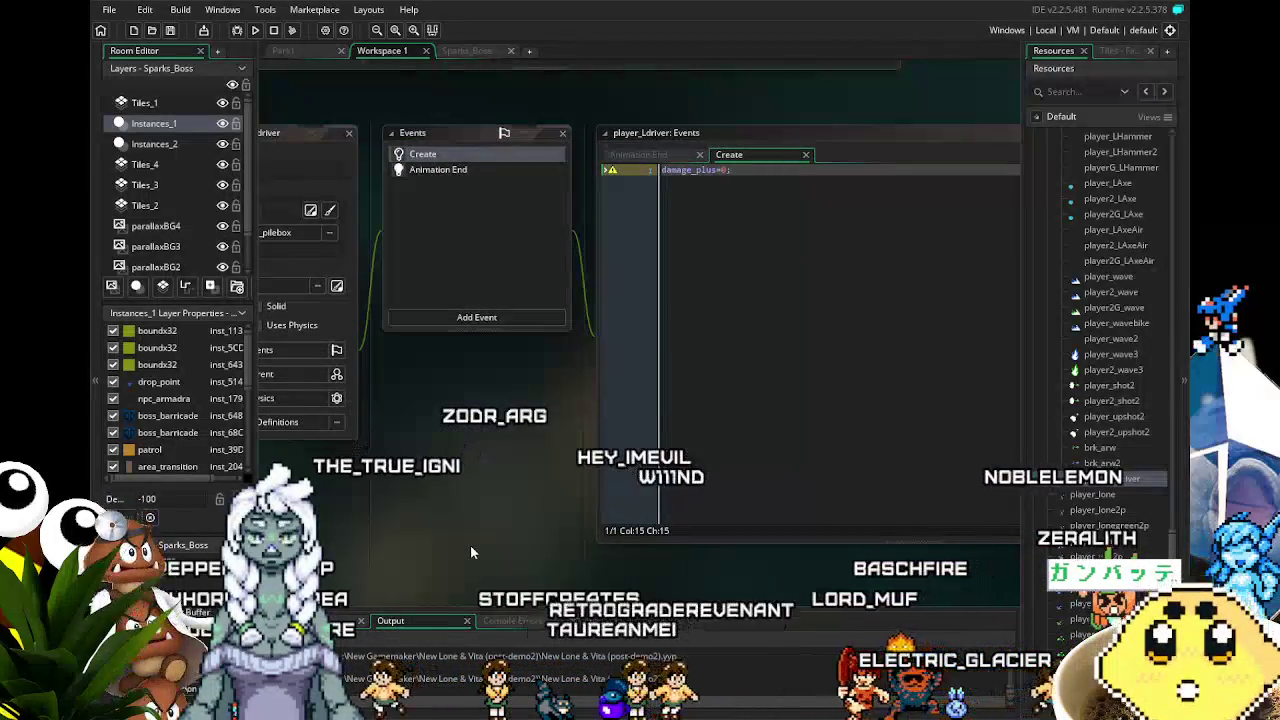
drag(470, 544, 499, 538)
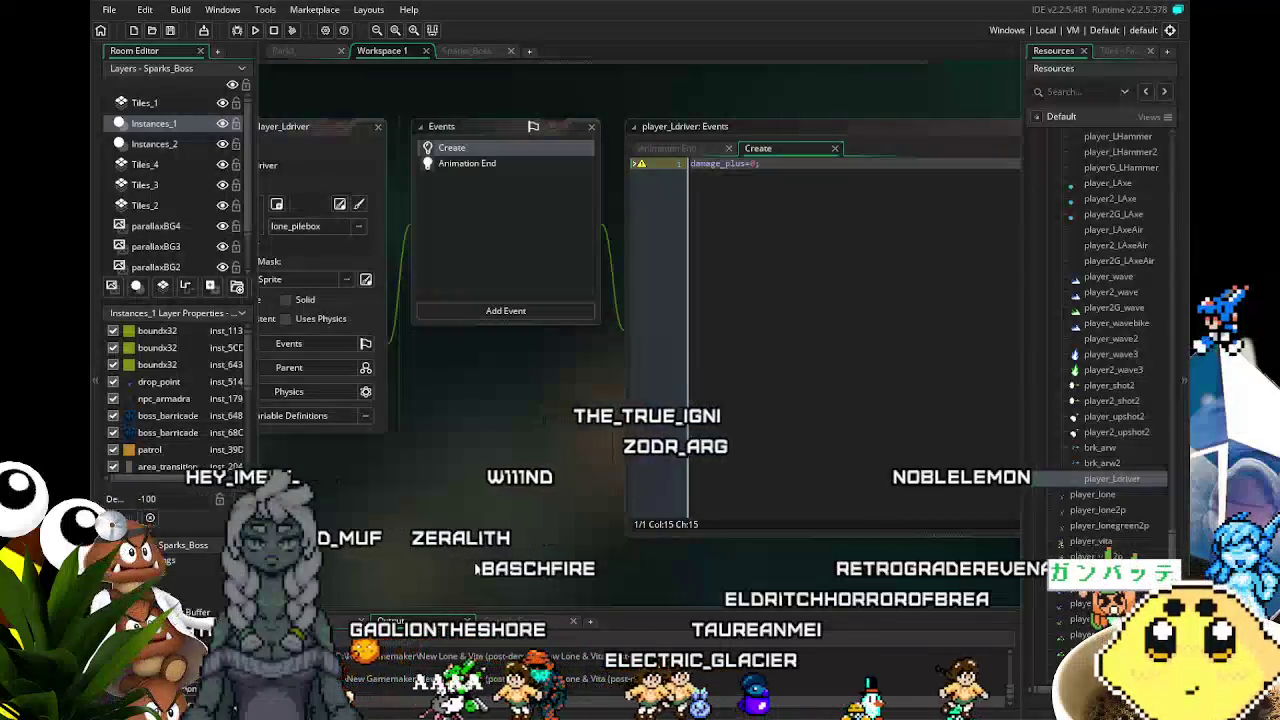
click(513, 155)
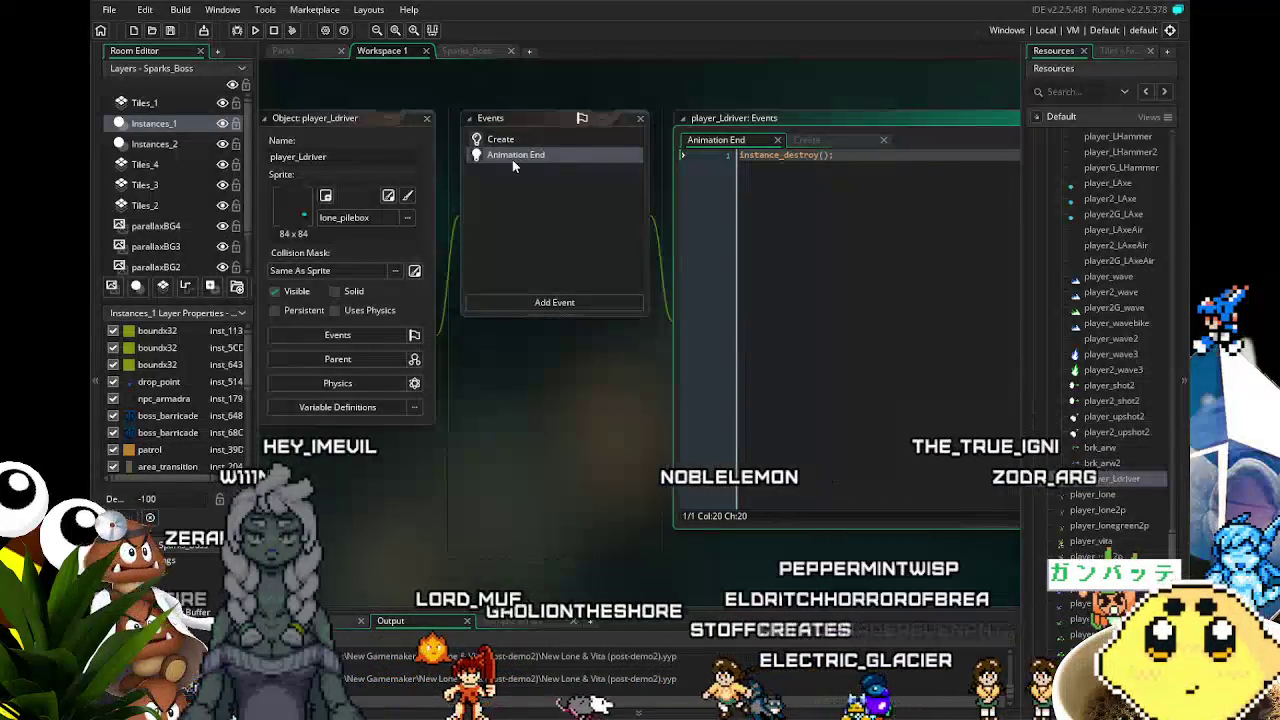
click(525, 141)
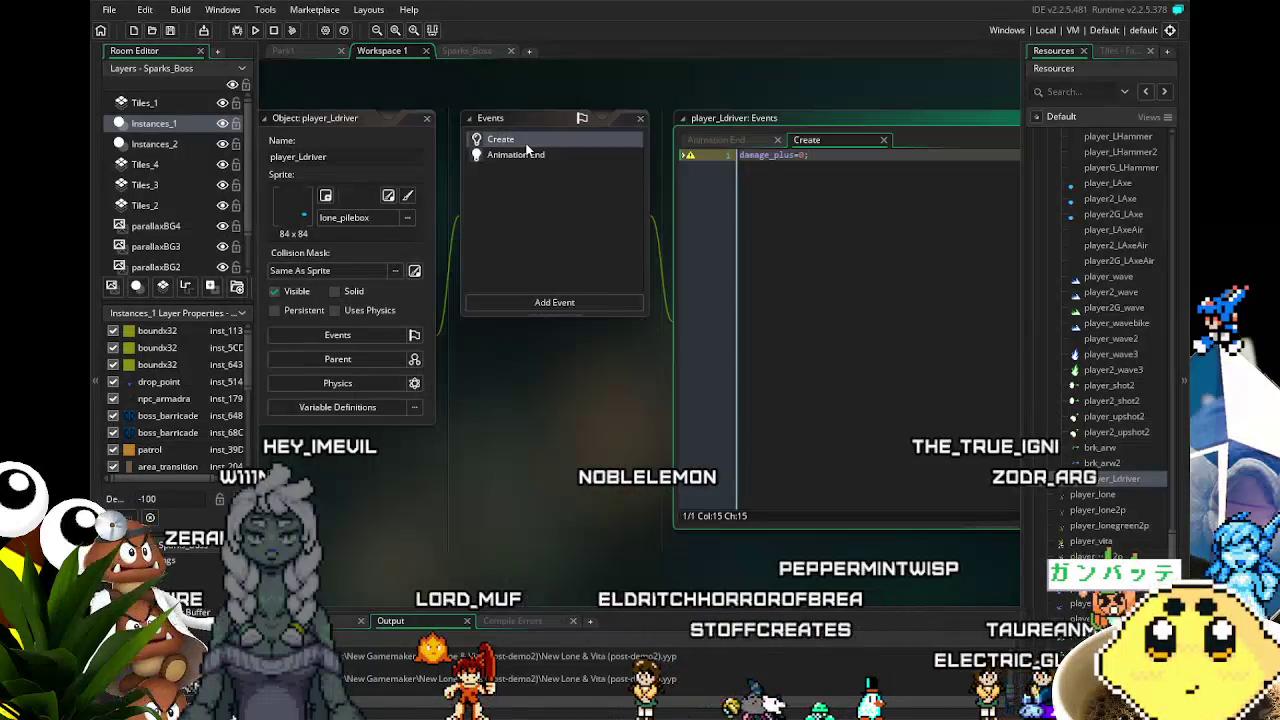
click(530, 157)
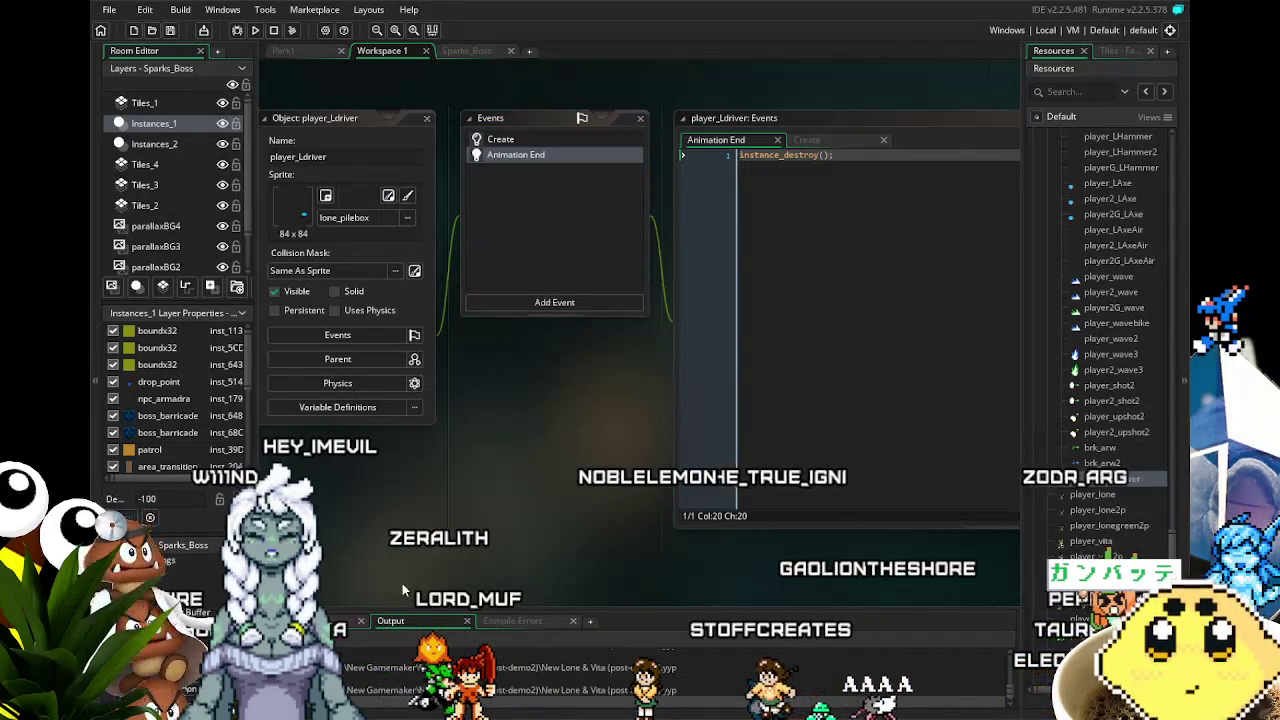
- Move over to Aseprite's Vita_driver sprite
scroll(402, 583, up, 2)
scroll(403, 579, down, 2)
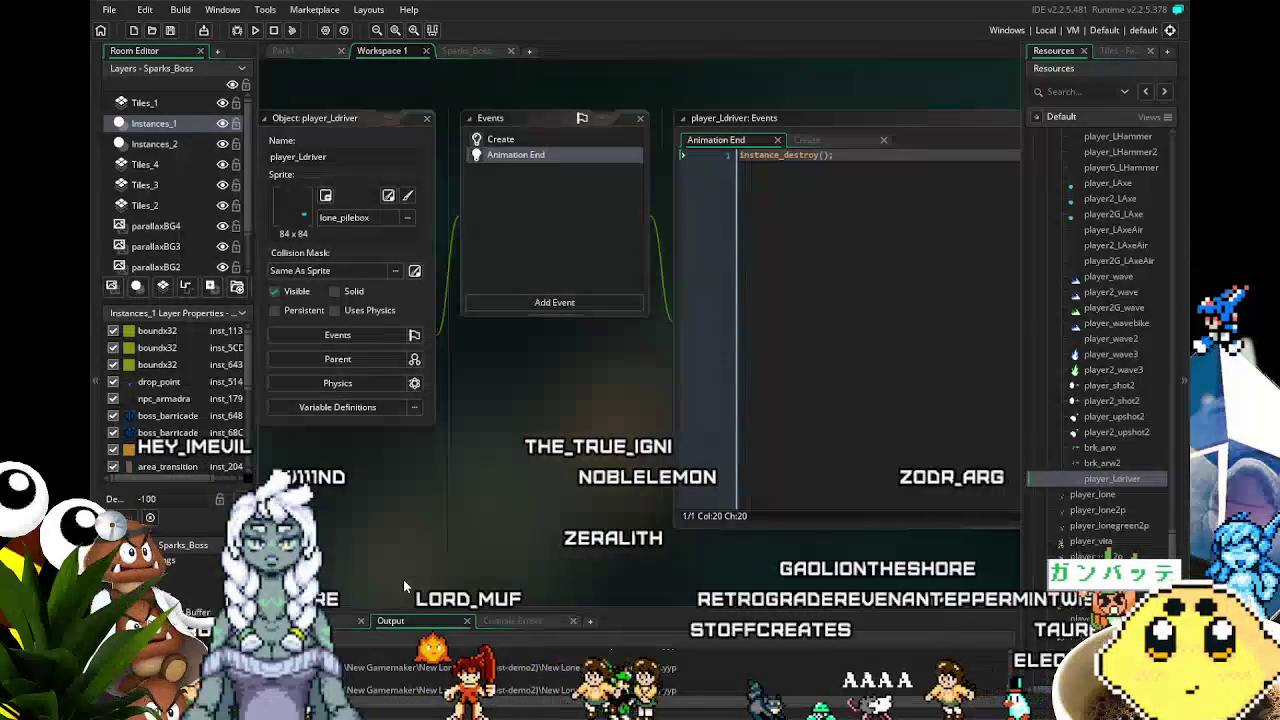
scroll(420, 578, left, 1)
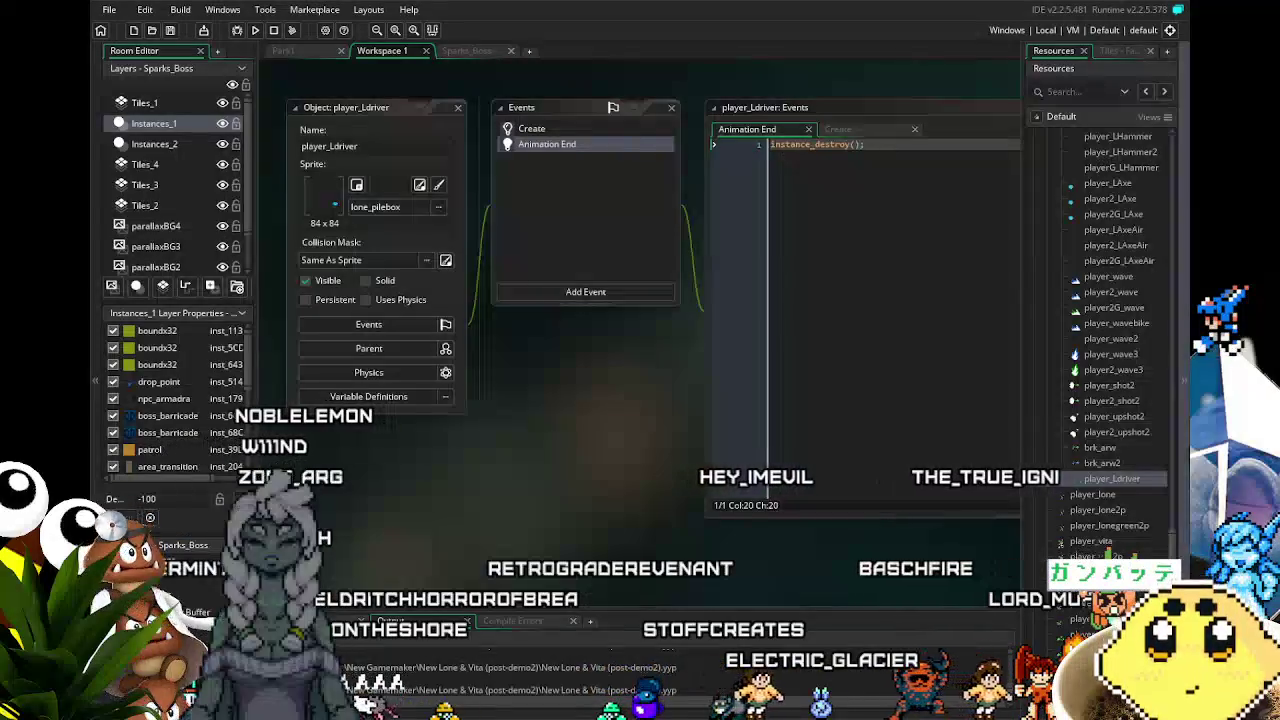
scroll(1117, 440, up, 1)
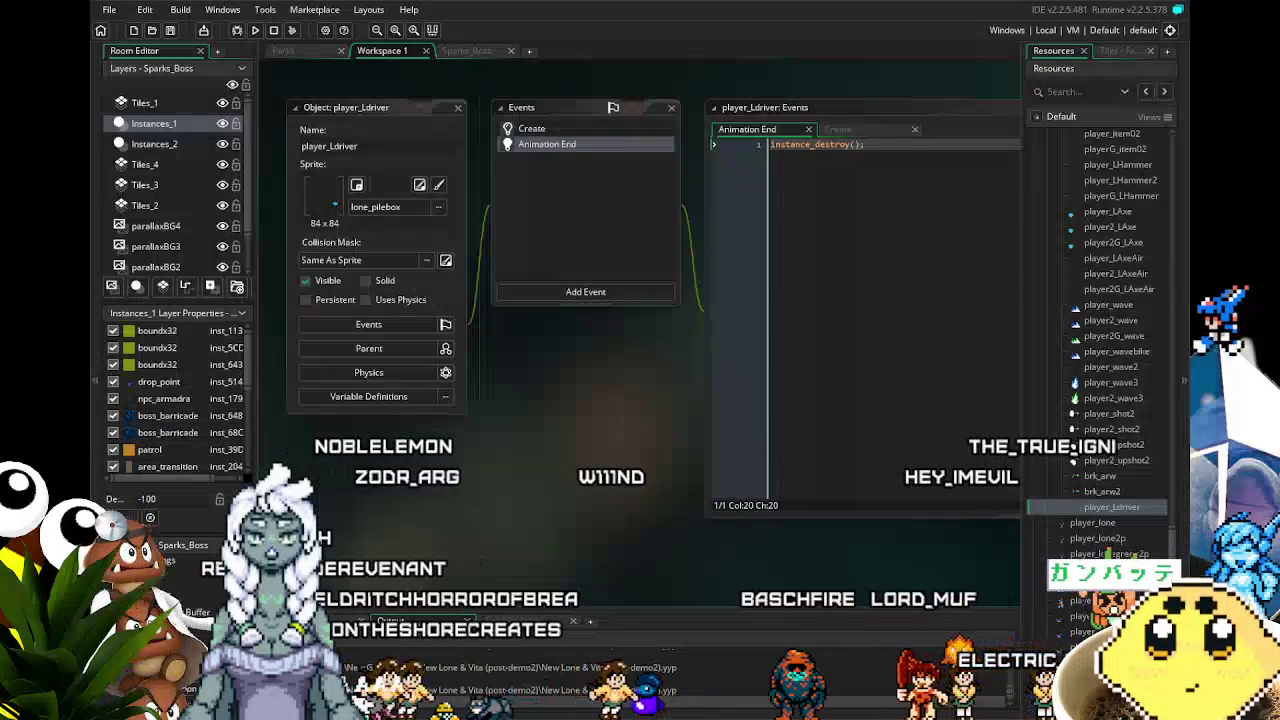
key(alt+Tab)
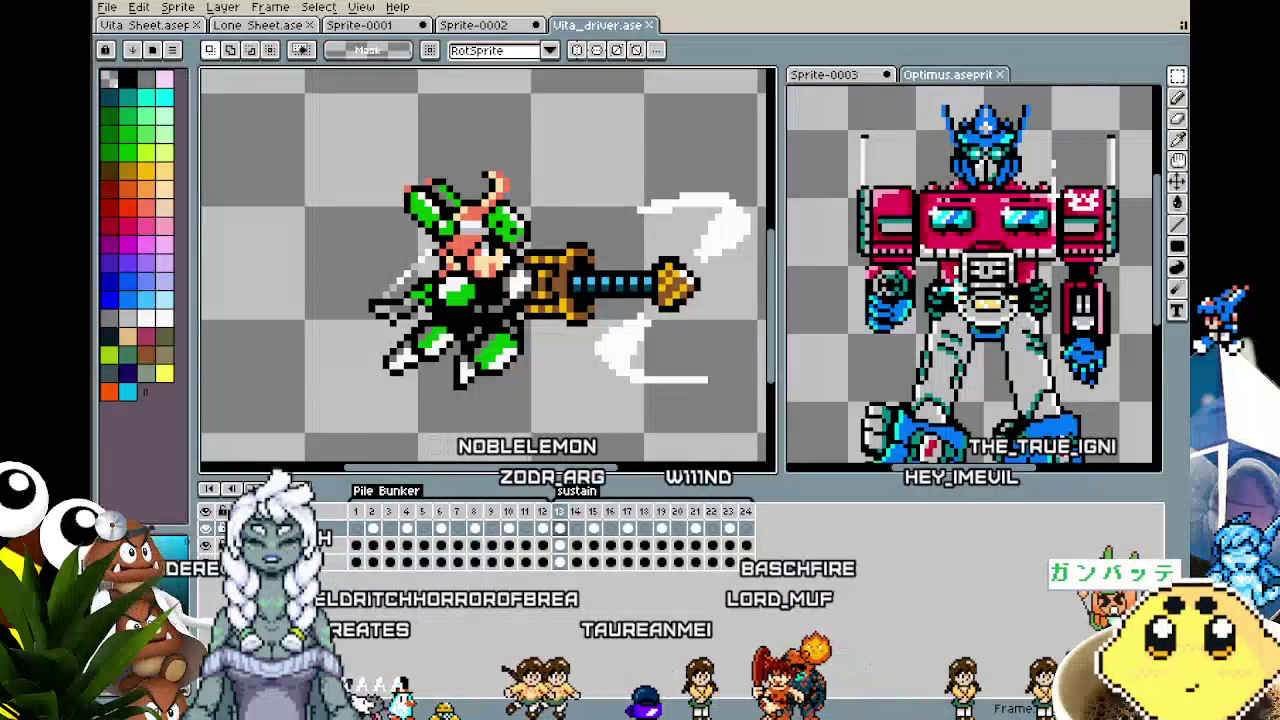
- Add a new layer to Vita_driver's timeline and name it fx
scroll(487, 265, right, 2)
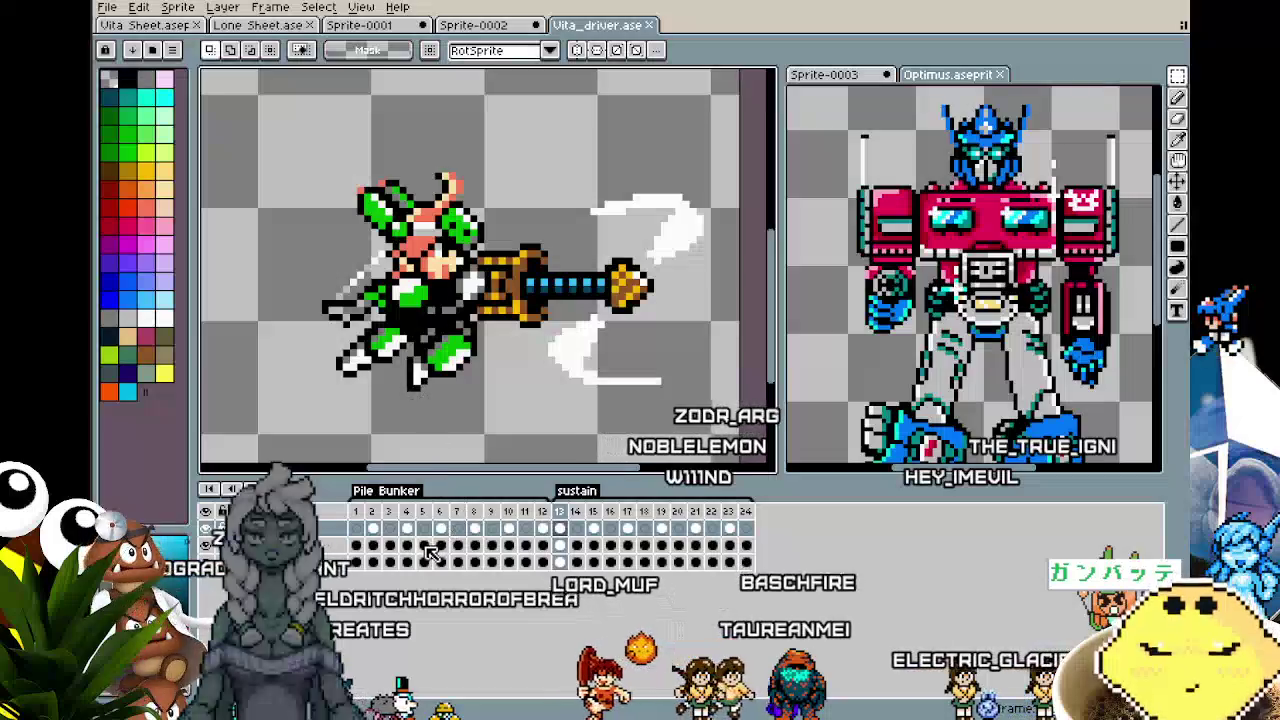
right_click(435, 560)
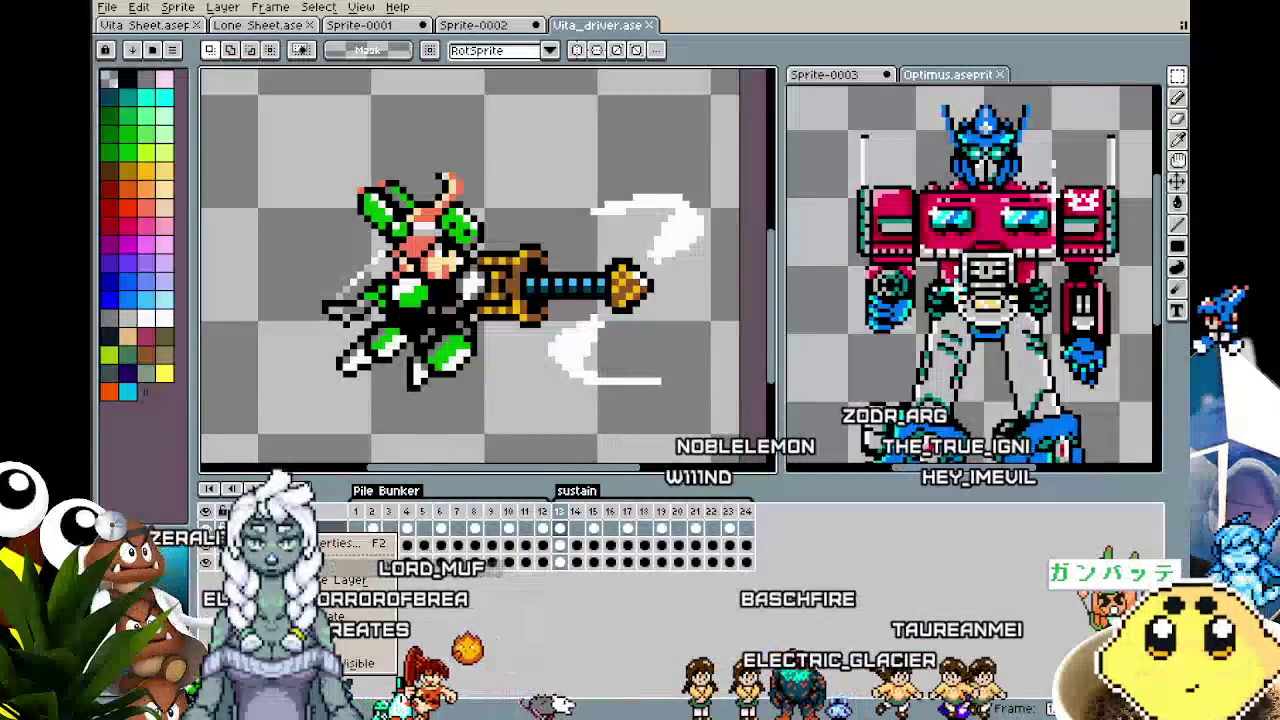
click(440, 570)
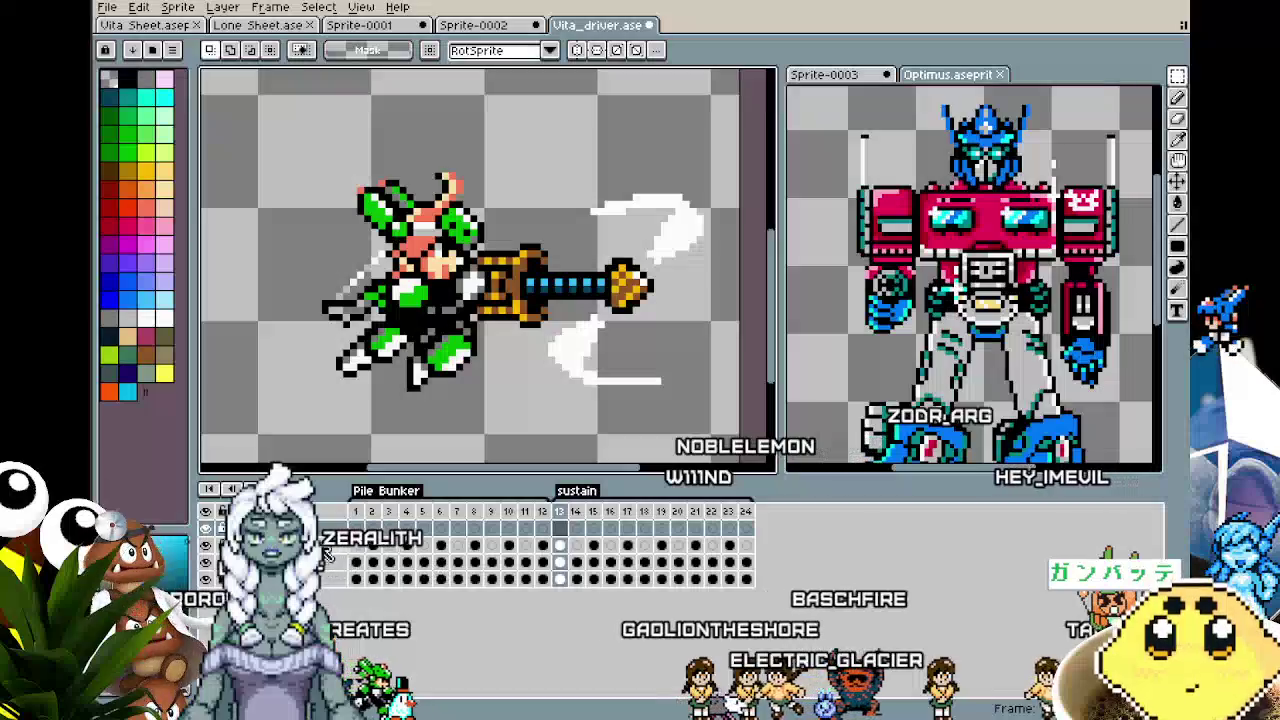
double_click(290, 528)
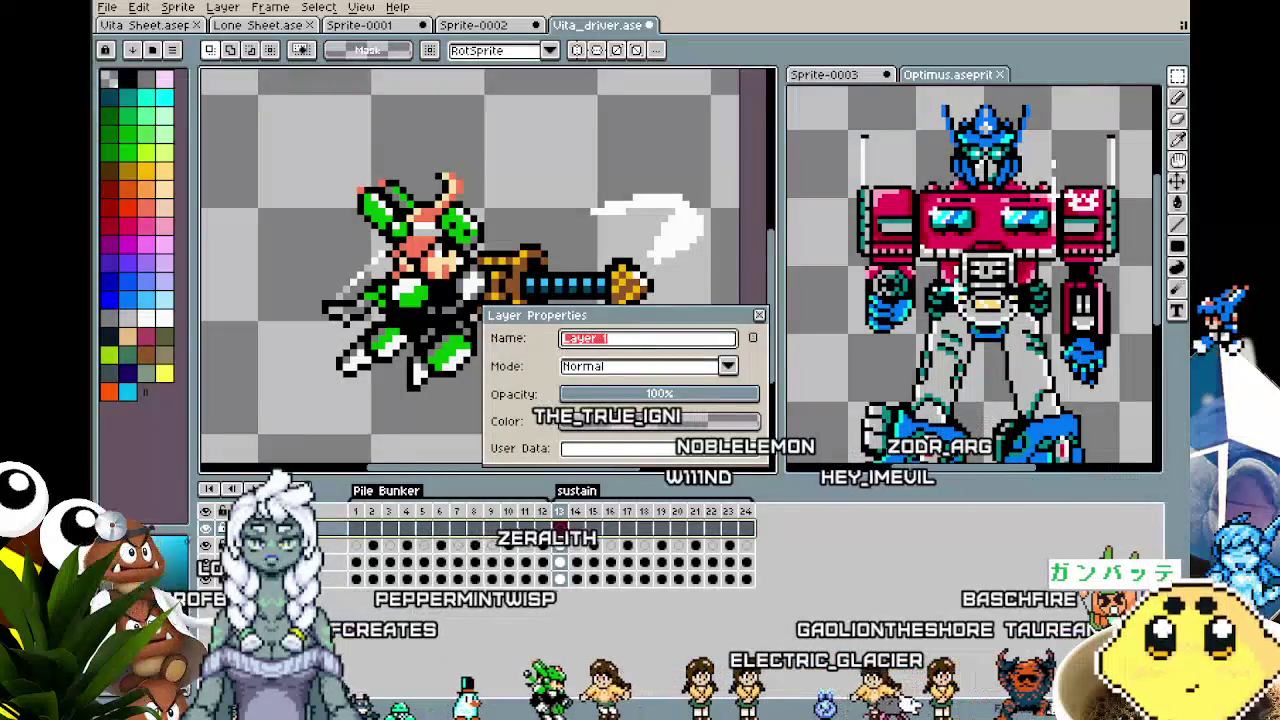
text(fx)
key(Return)
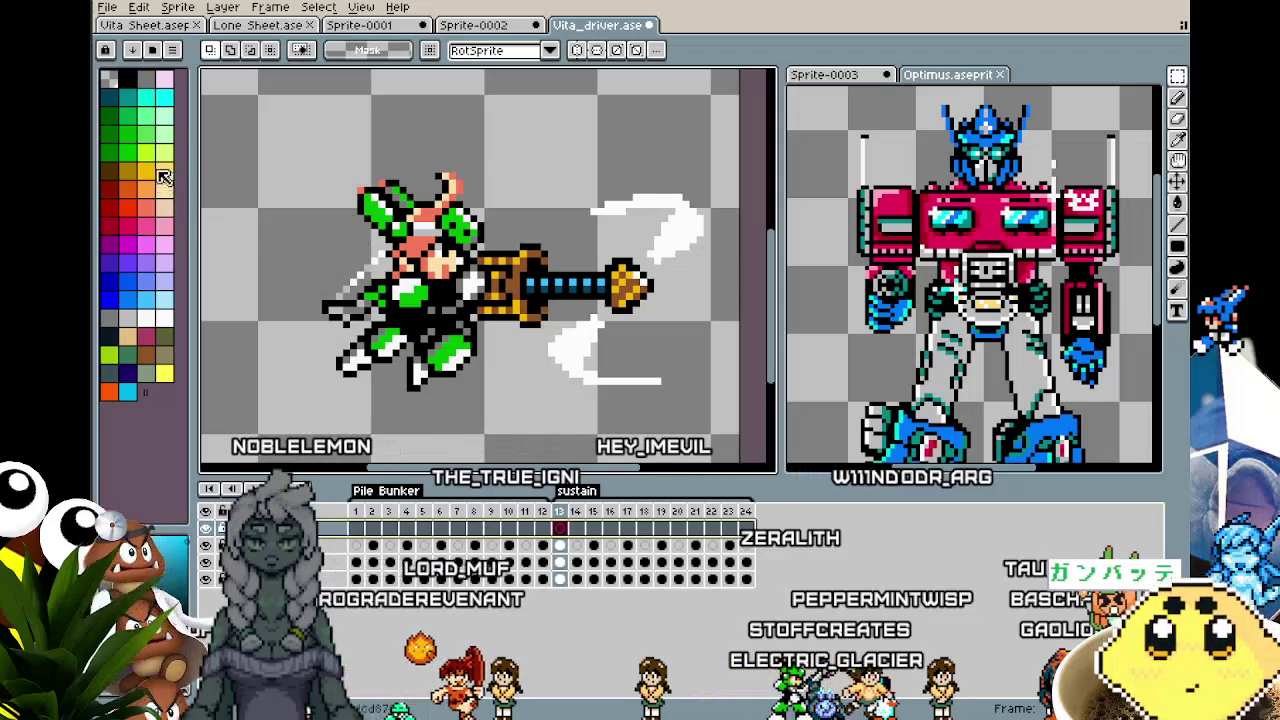
- Select the canvas with the Magic Wand and paste the green circle onto frame 14 over the pile bunker's tip
key(b)
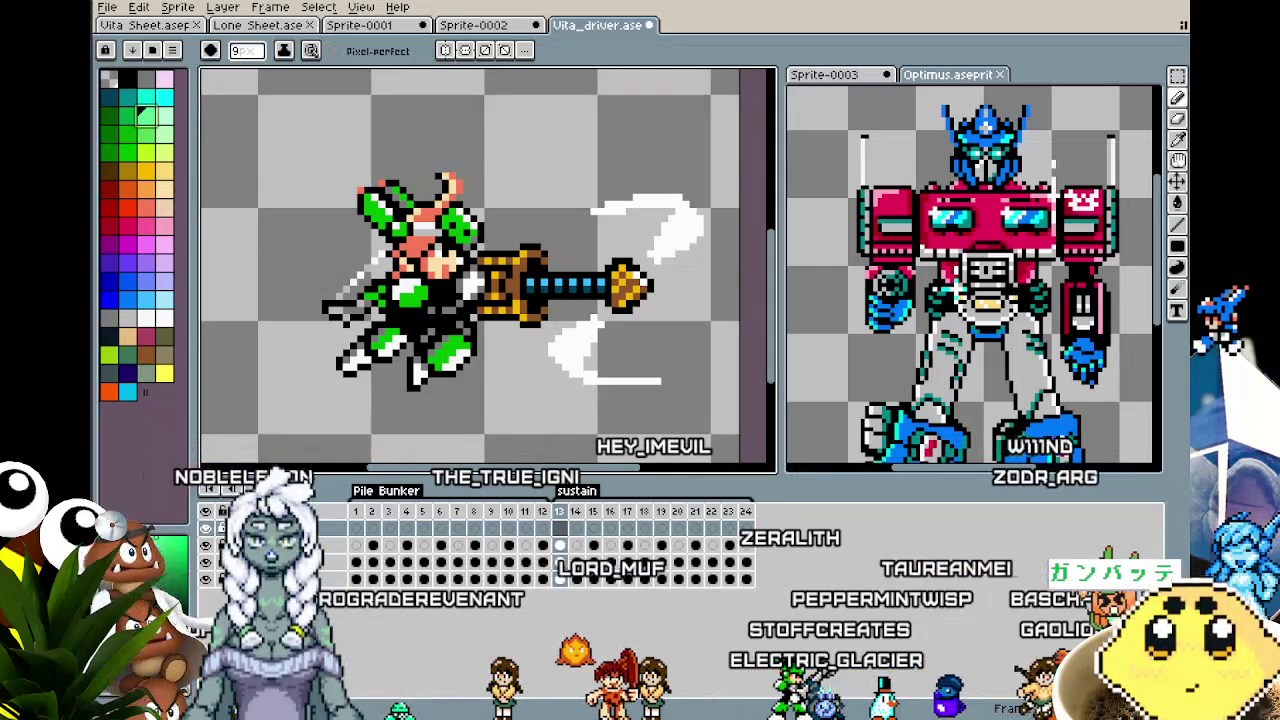
scroll(334, 228, up, 14)
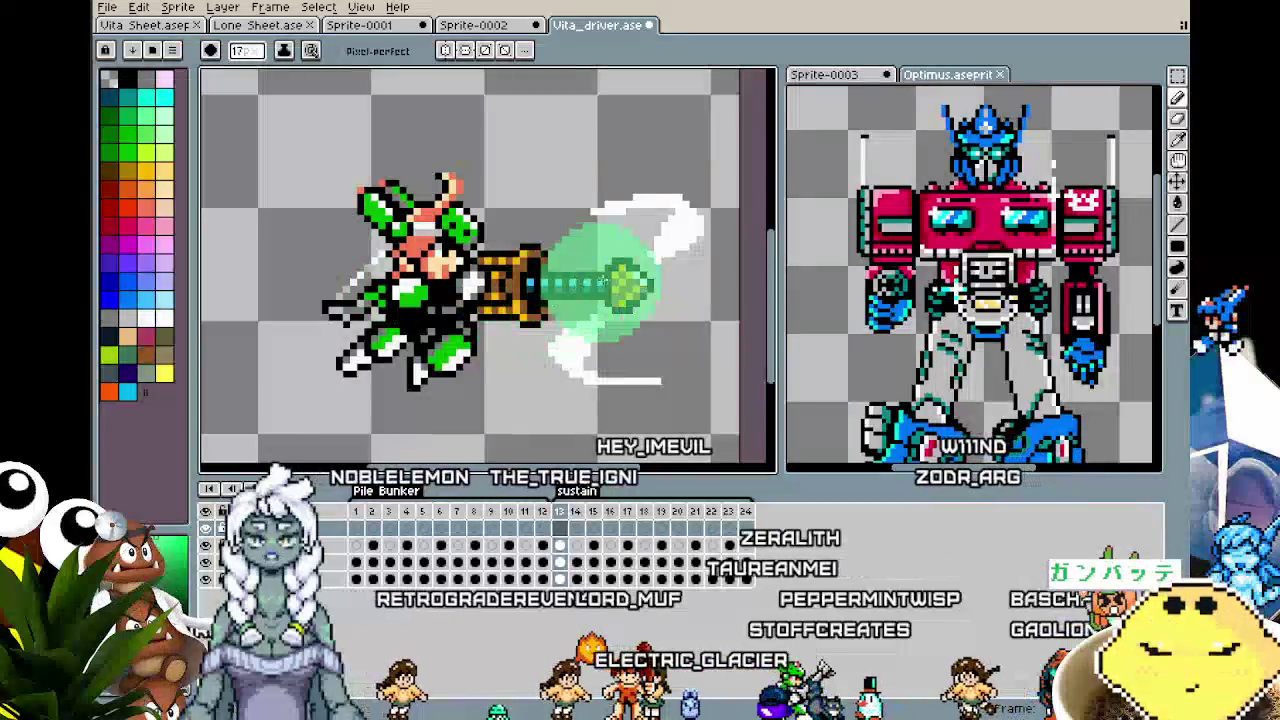
scroll(630, 285, up, 10)
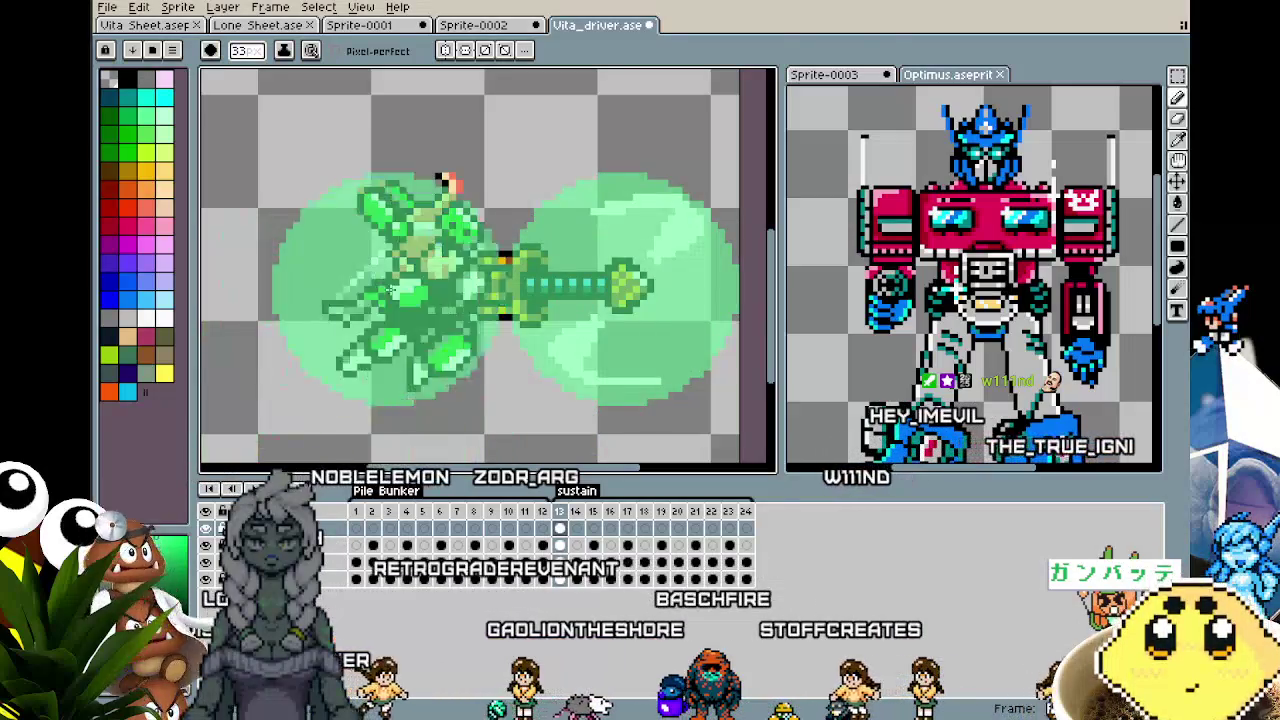
key(w)
click(588, 285)
click(432, 405)
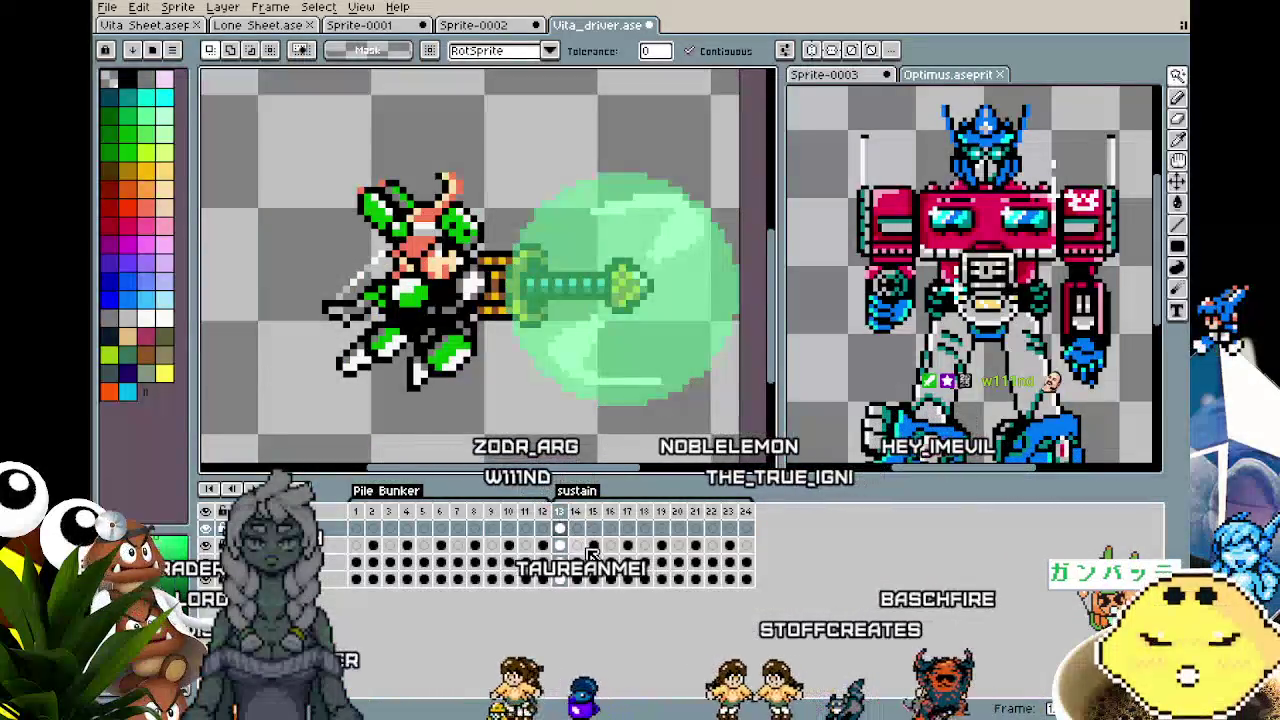
key(ctrl+v)
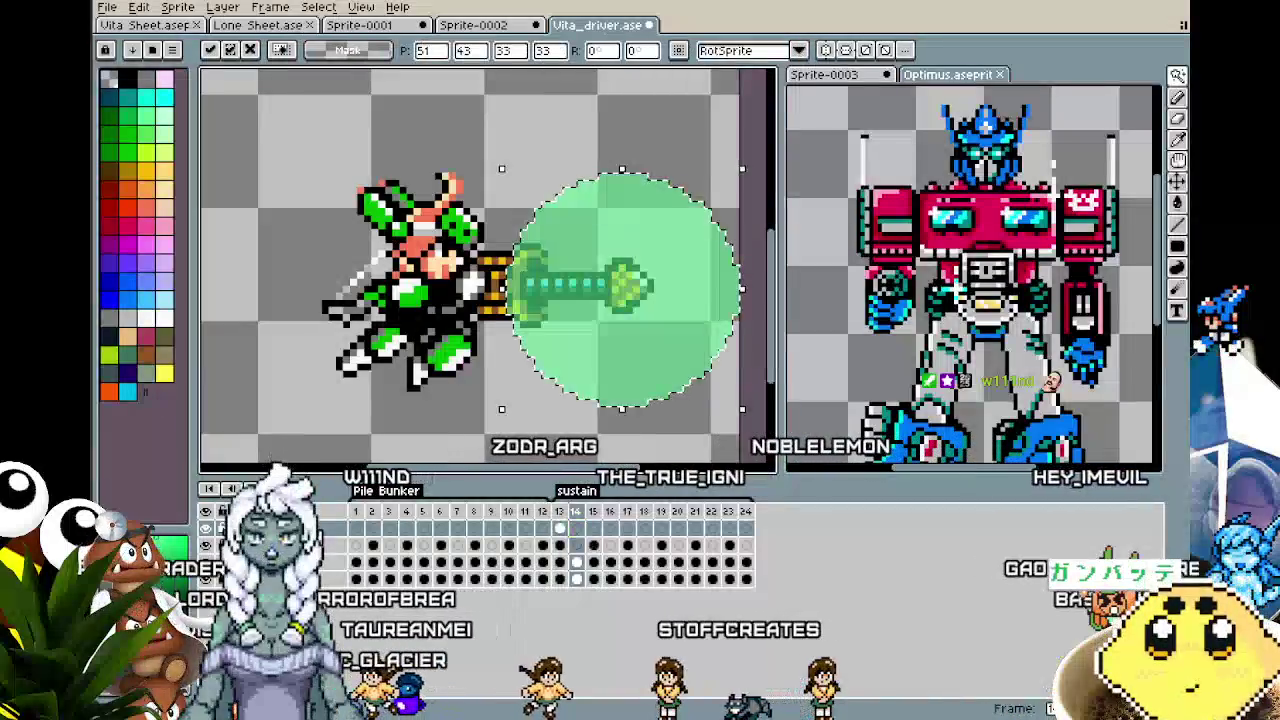
- Paste the green circle in place on frames 15 through 19
key(period)
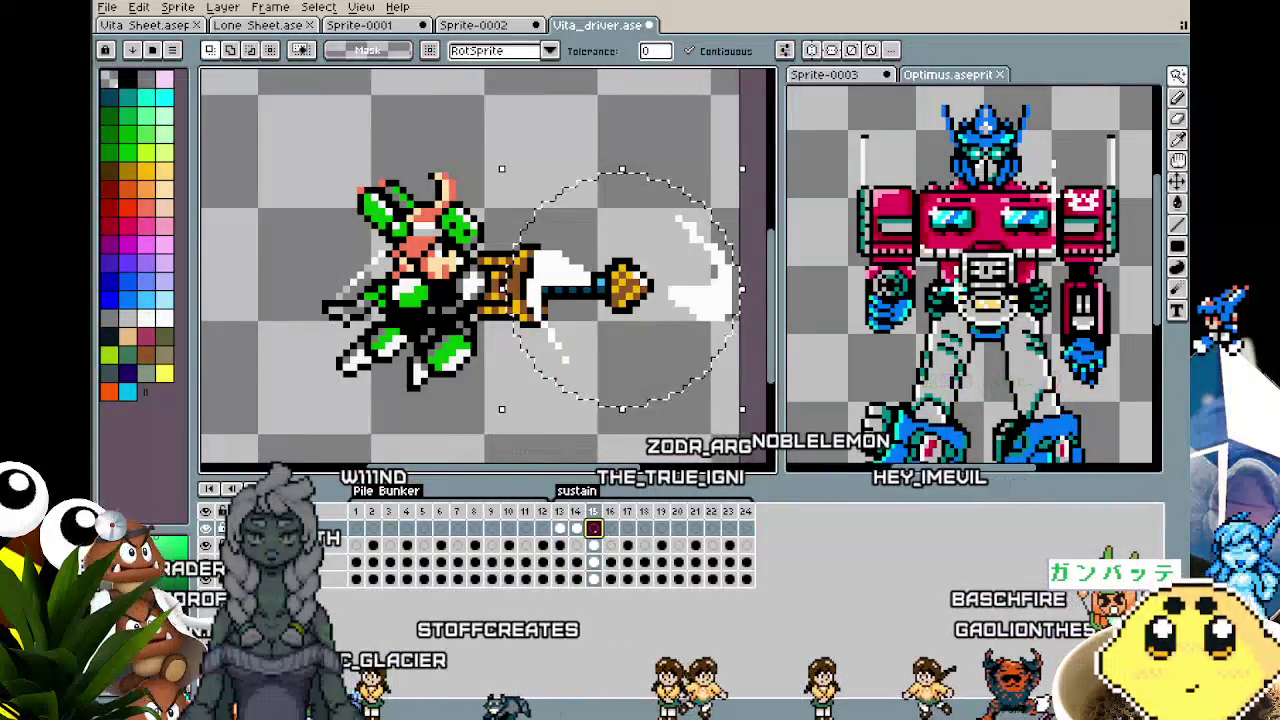
key(ctrl+v)
key(period)
key(ctrl+v)
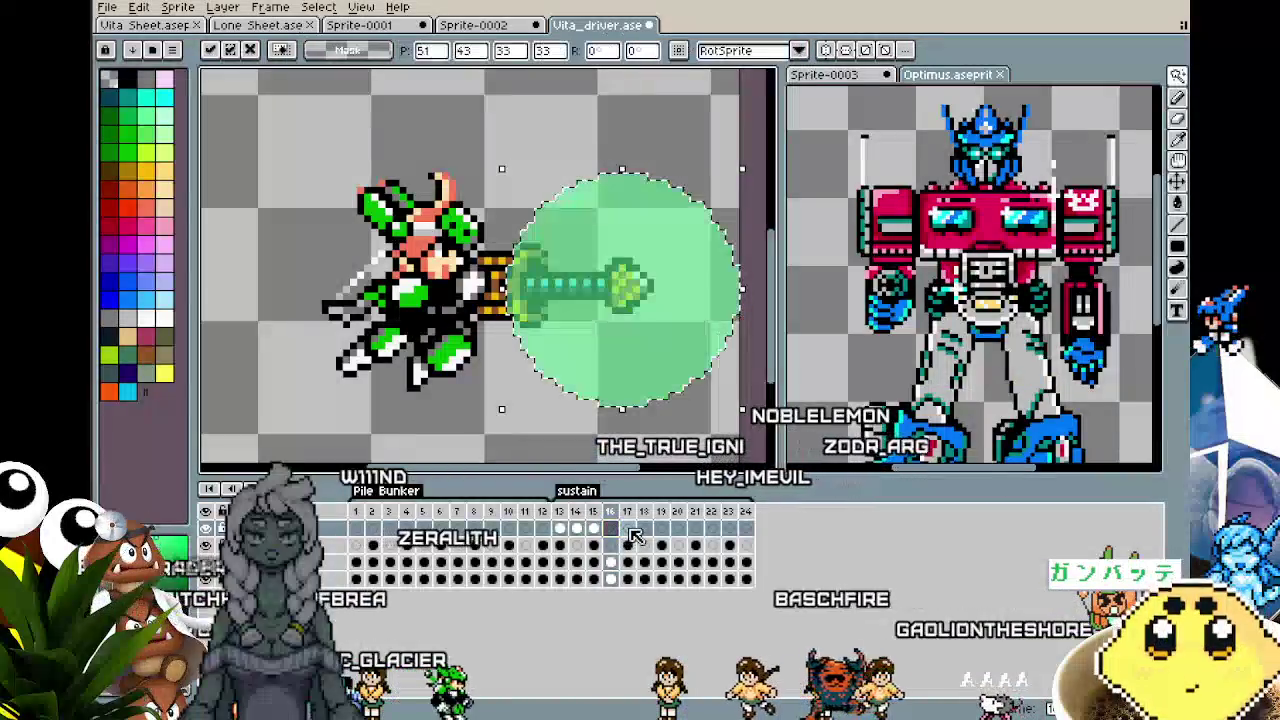
key(period)
key(ctrl+v)
key(period)
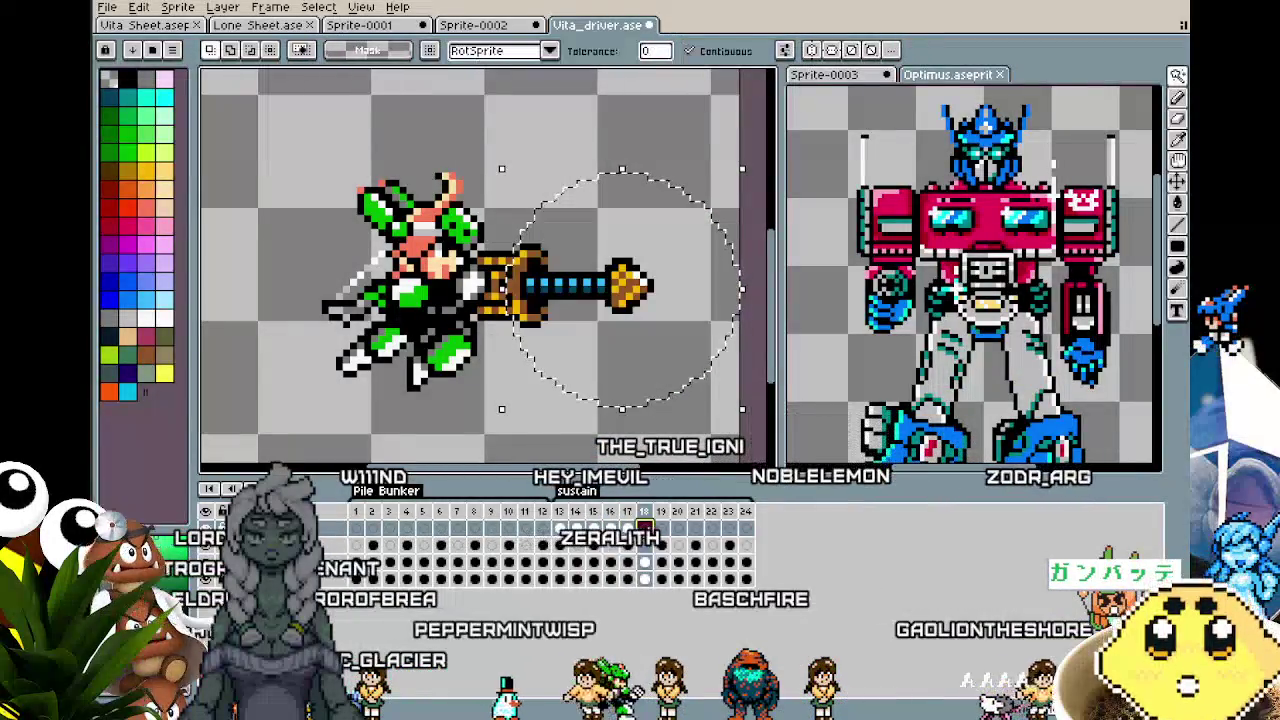
key(ctrl+v)
key(period)
key(ctrl+v)
- Paste the circle on frames 20 through 23 and commit the last paste
key(period)
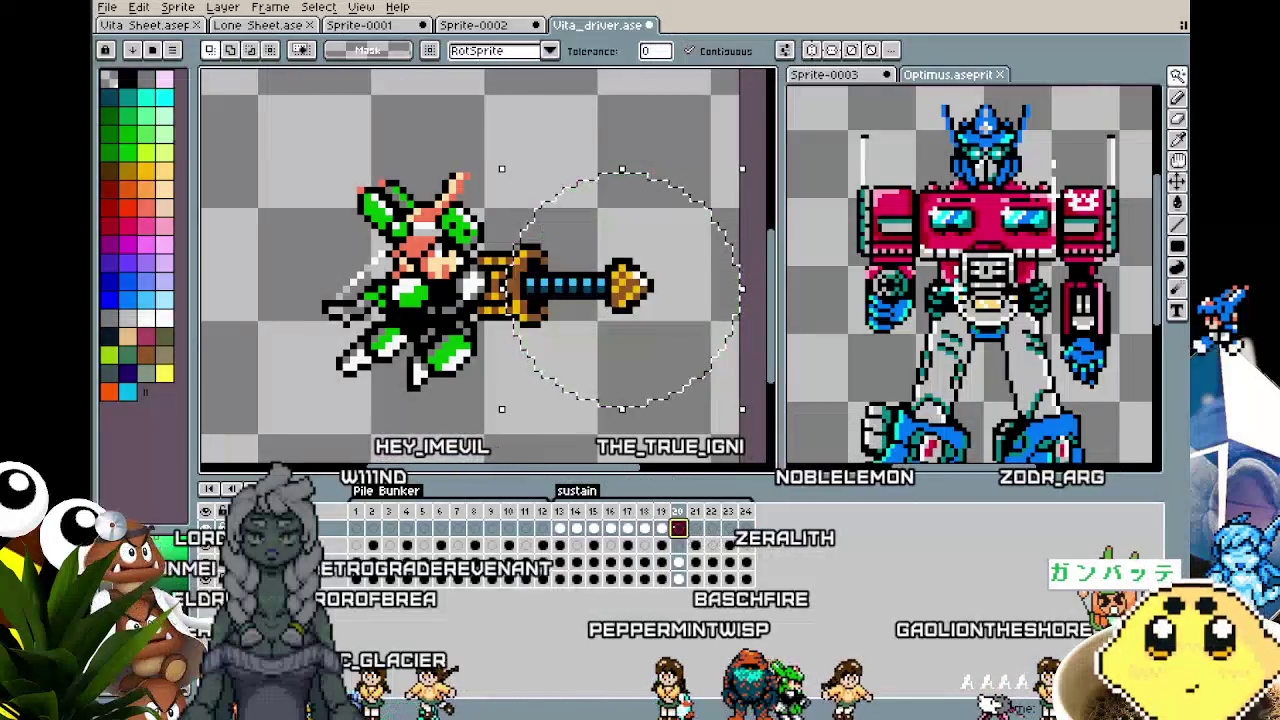
key(ctrl+v)
key(period)
key(ctrl+v)
key(period)
key(ctrl+v)
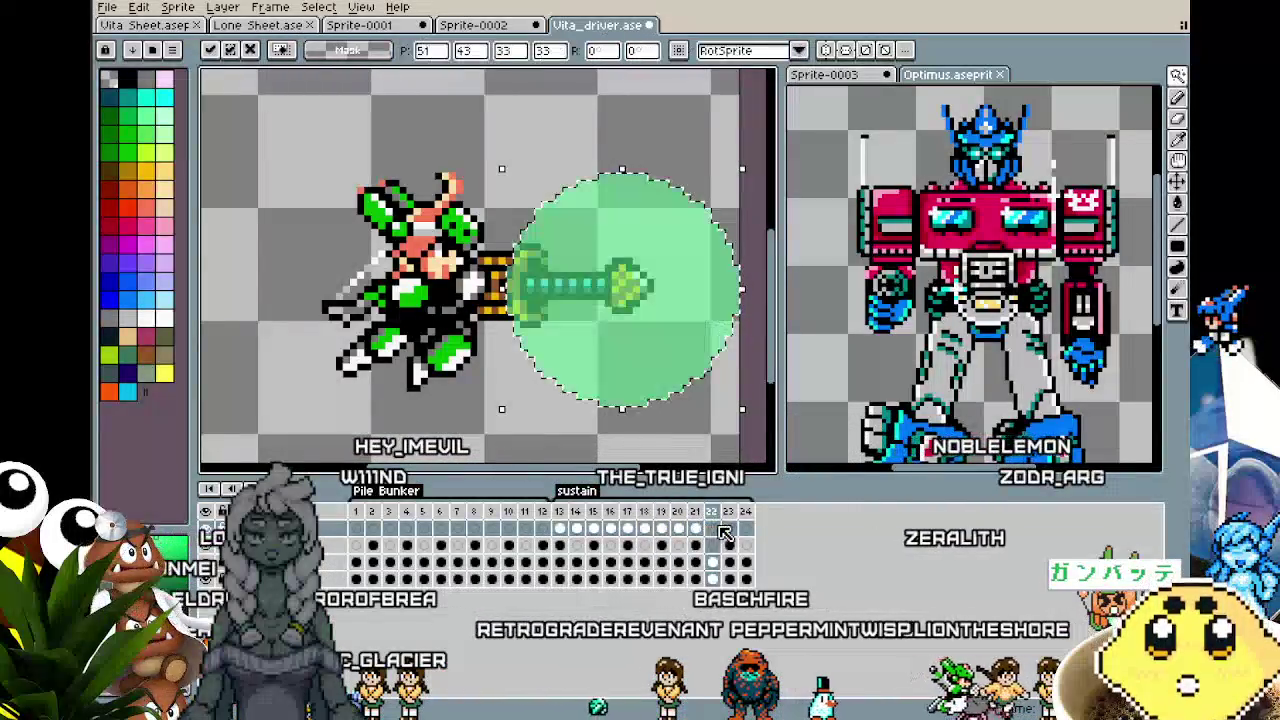
key(period)
key(ctrl+v)
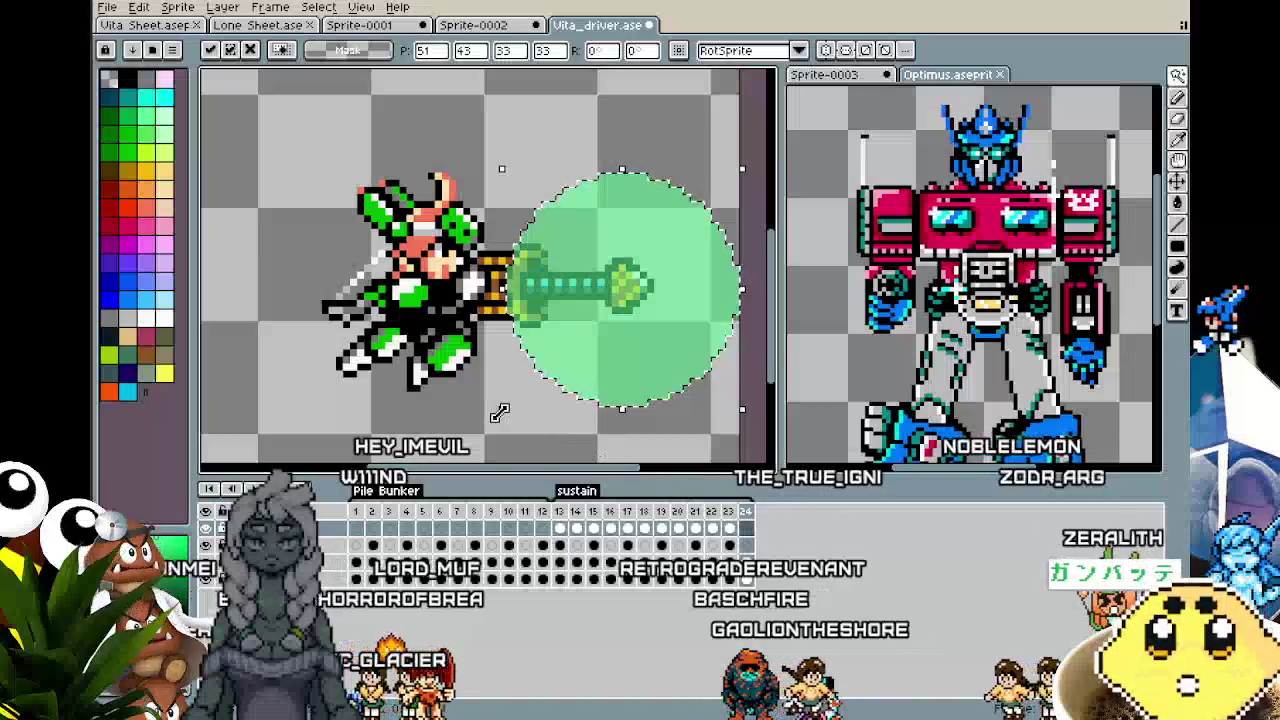
key(Return)
scroll(438, 424, down, 1)
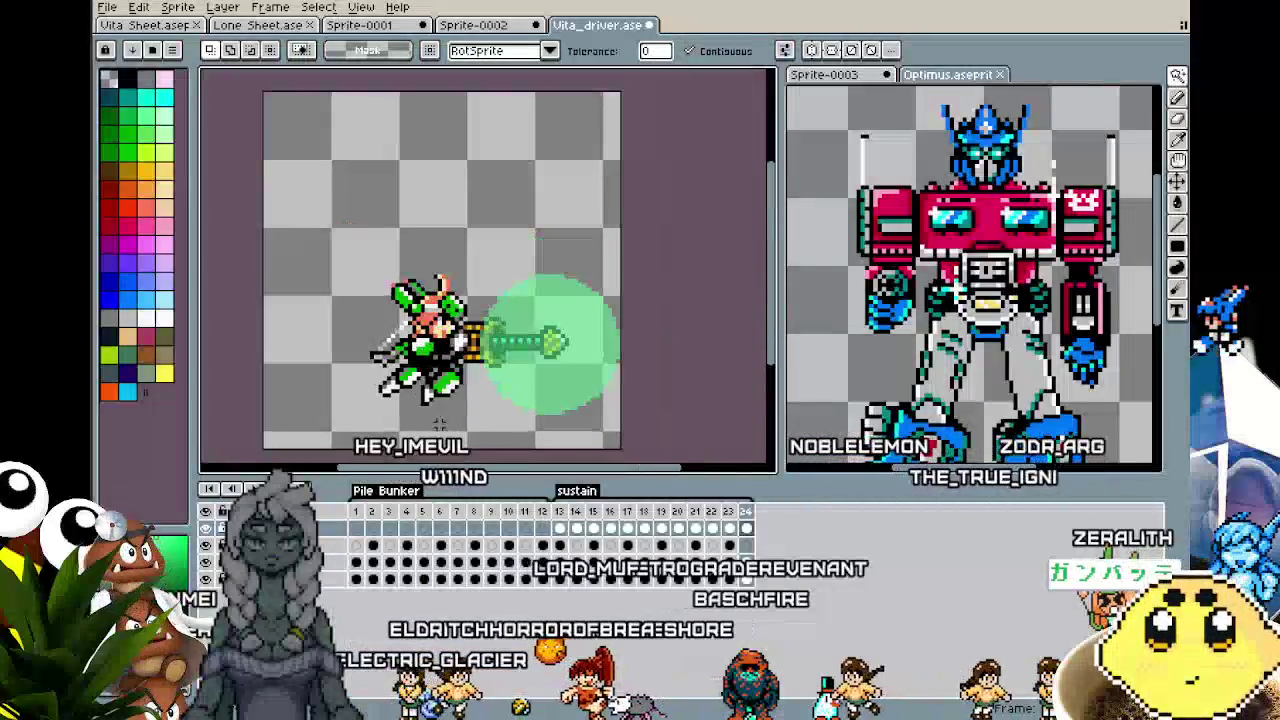
scroll(522, 409, down, 1)
scroll(580, 430, up, 1)
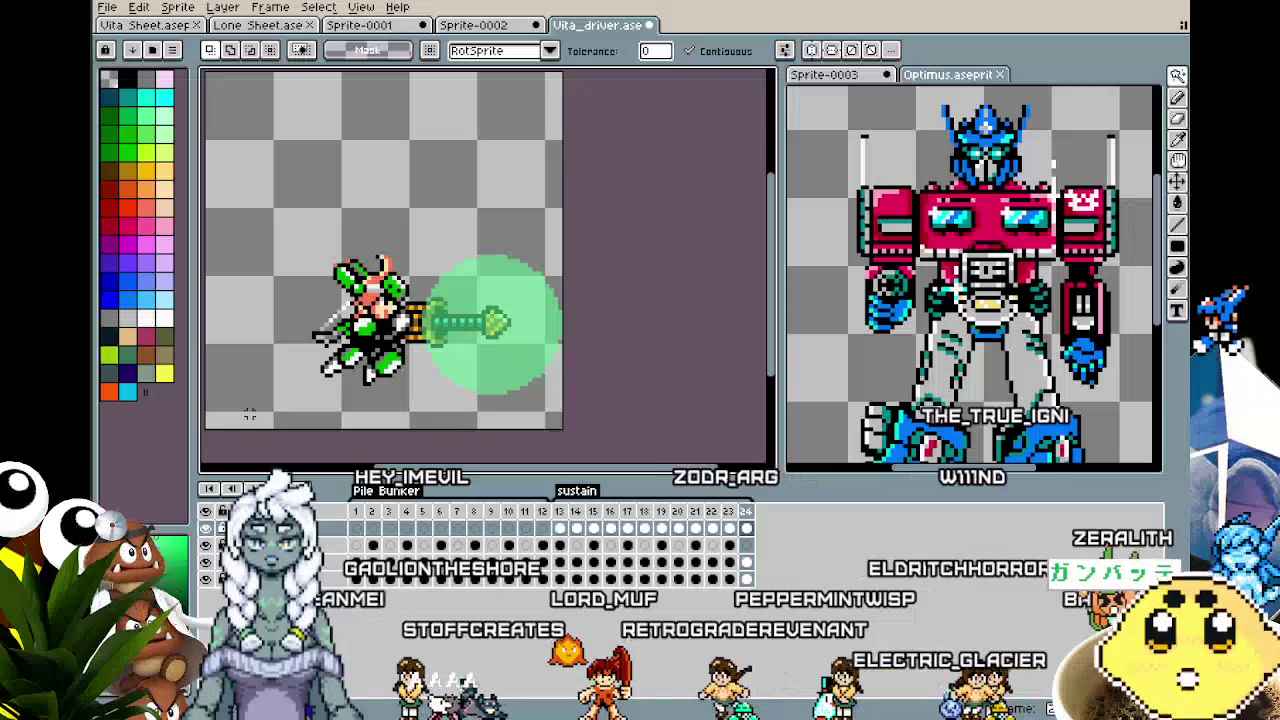
scroll(250, 414, left, 1)
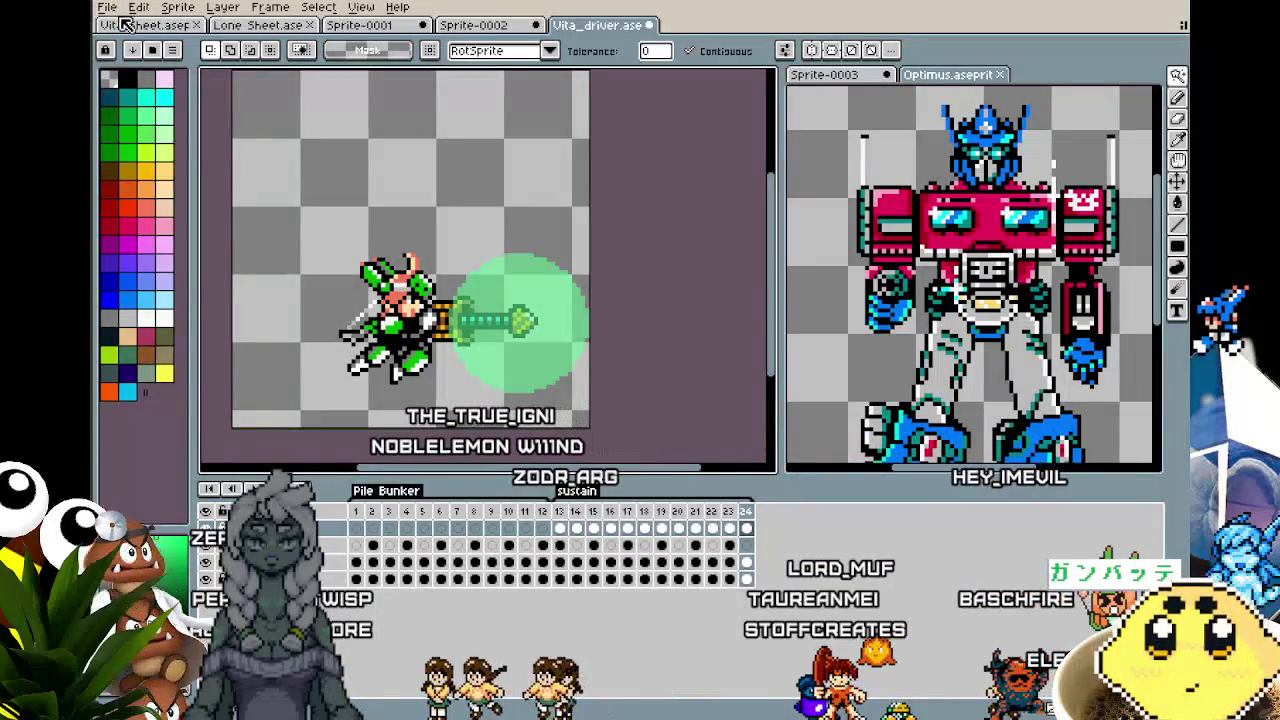
scroll(268, 196, left, 1)
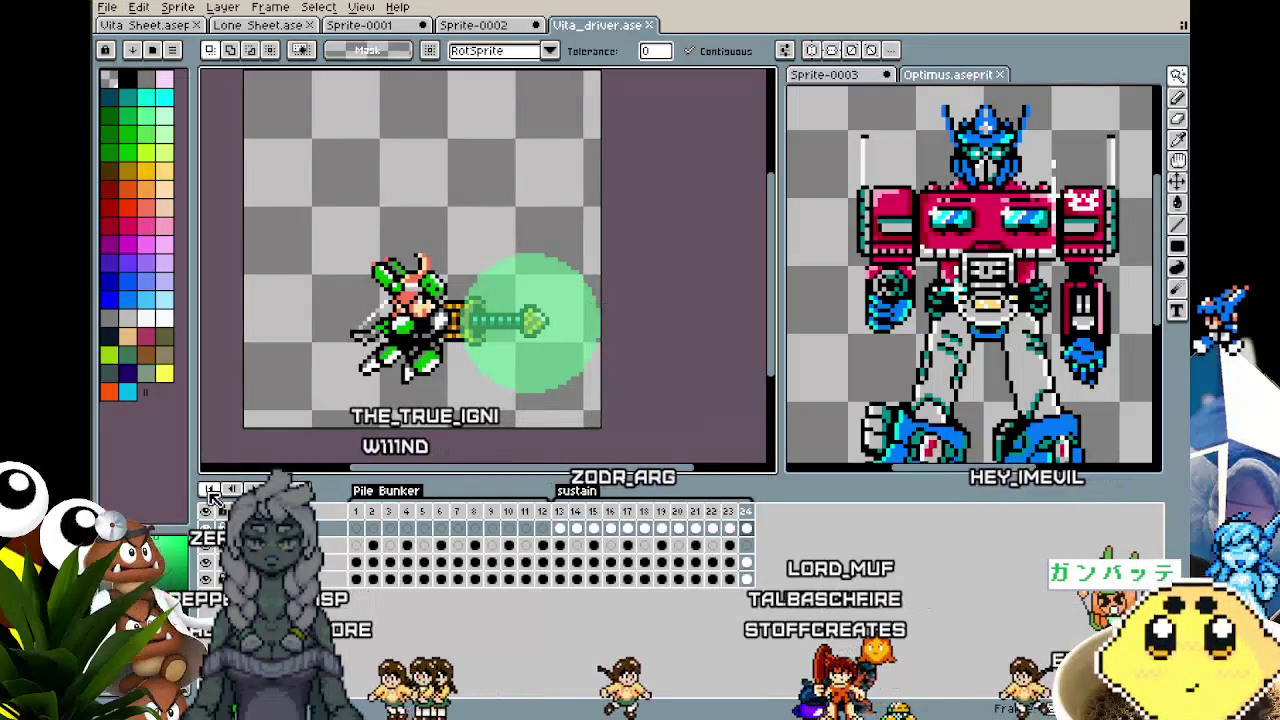
- Export only the Box layer's sustain tag frames as Vita_driver_sustain.gif
click(116, 9)
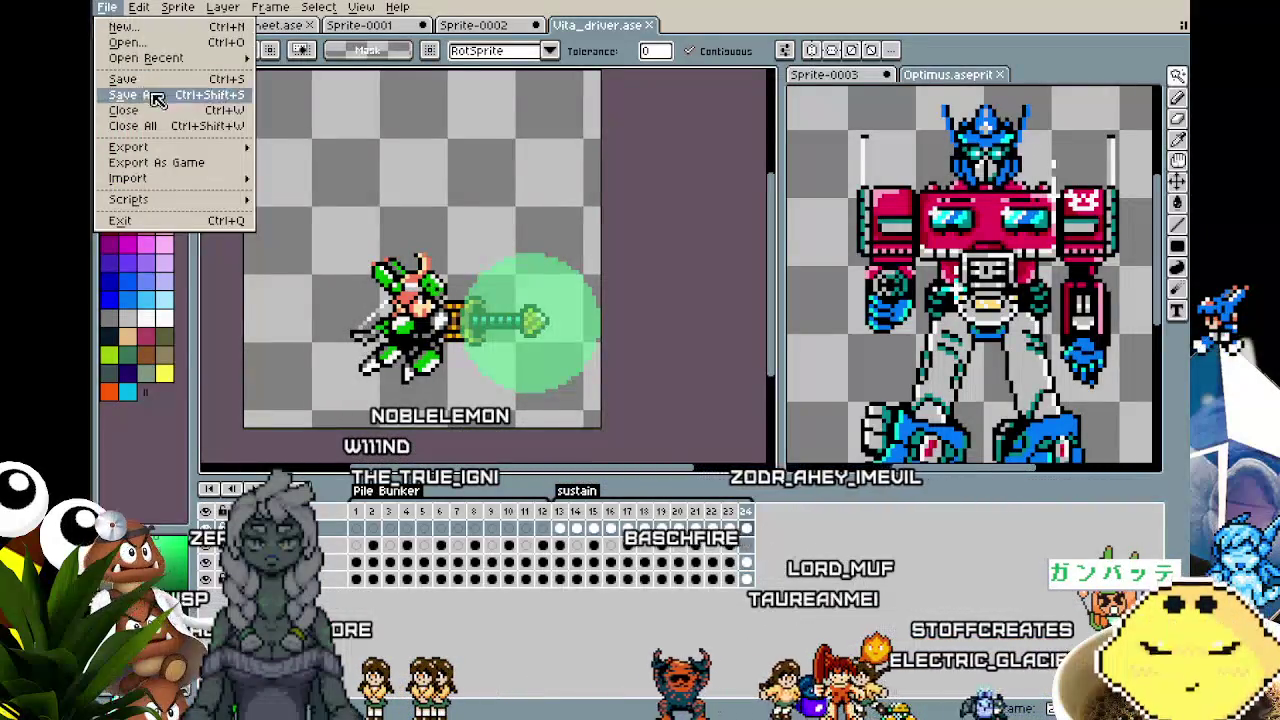
mouse_move(173, 147)
click(285, 149)
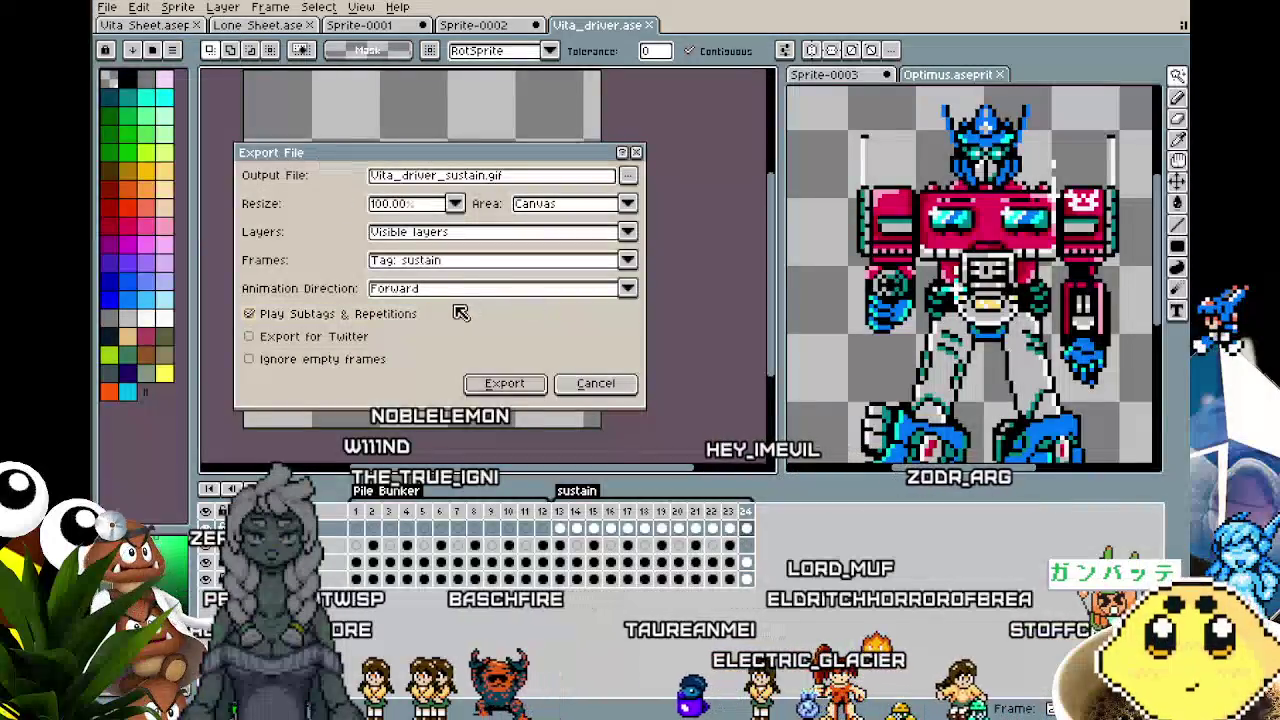
click(456, 259)
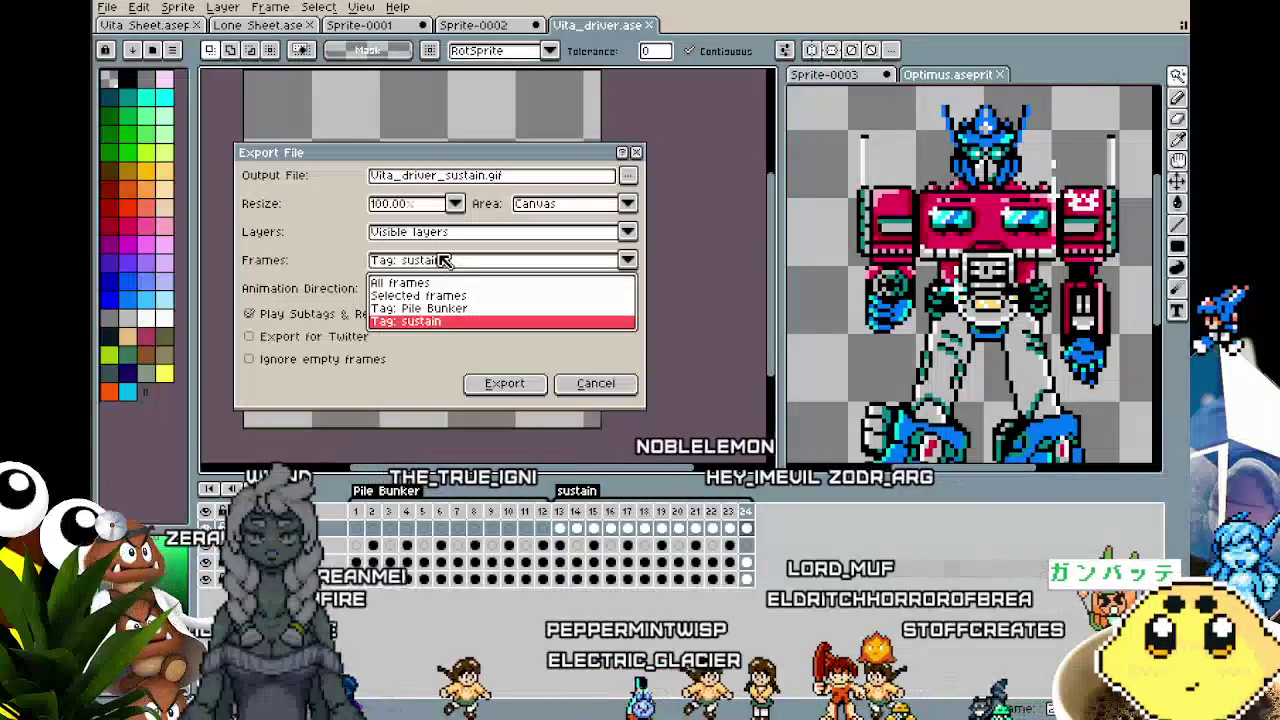
click(456, 262)
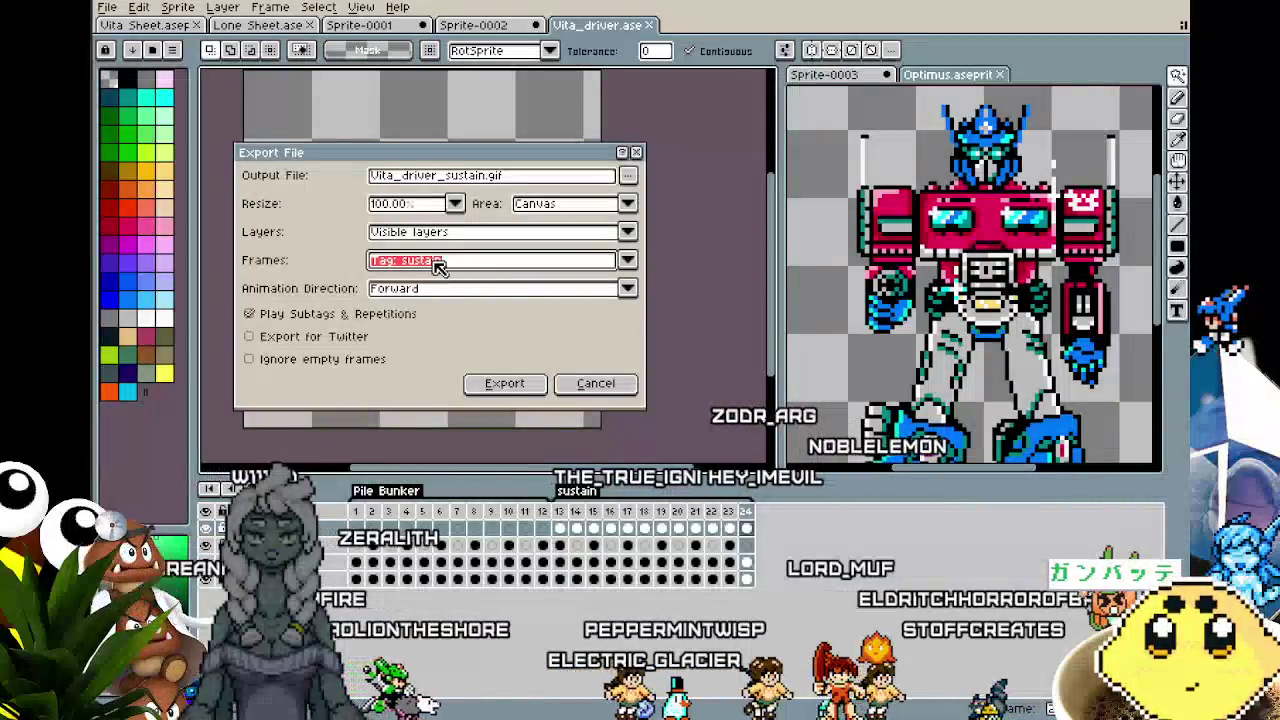
click(474, 233)
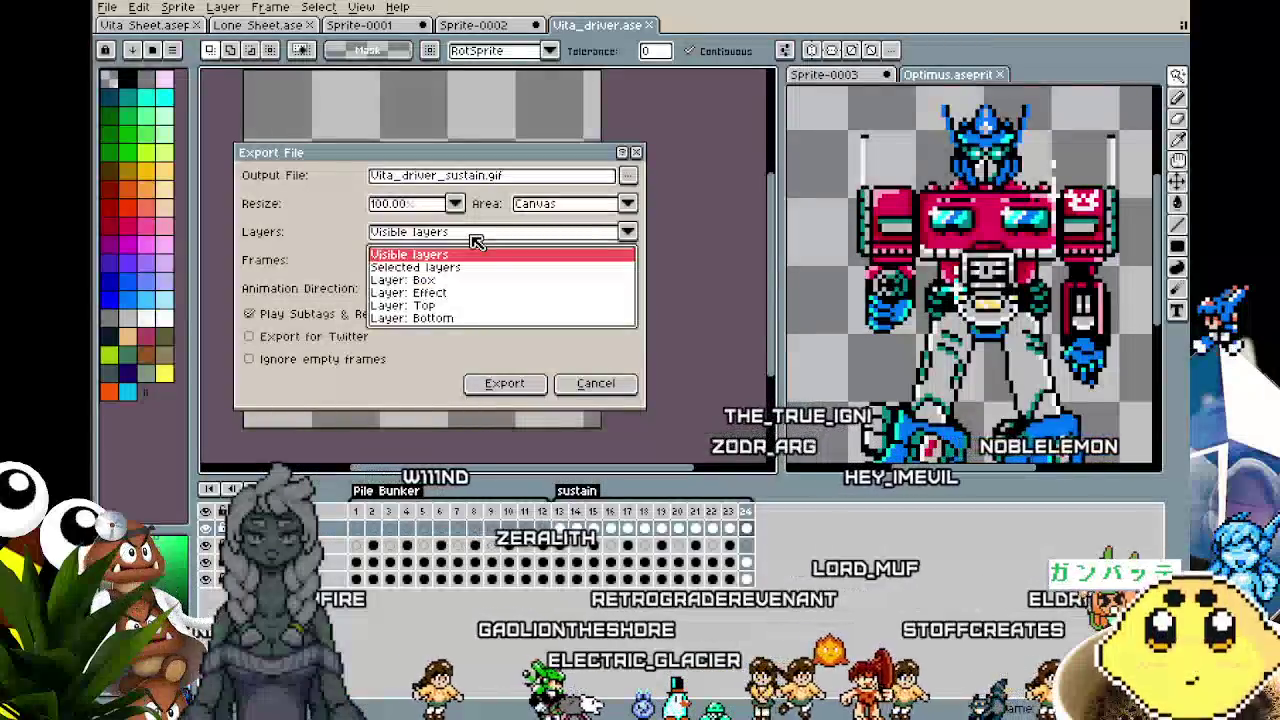
click(405, 280)
click(533, 178)
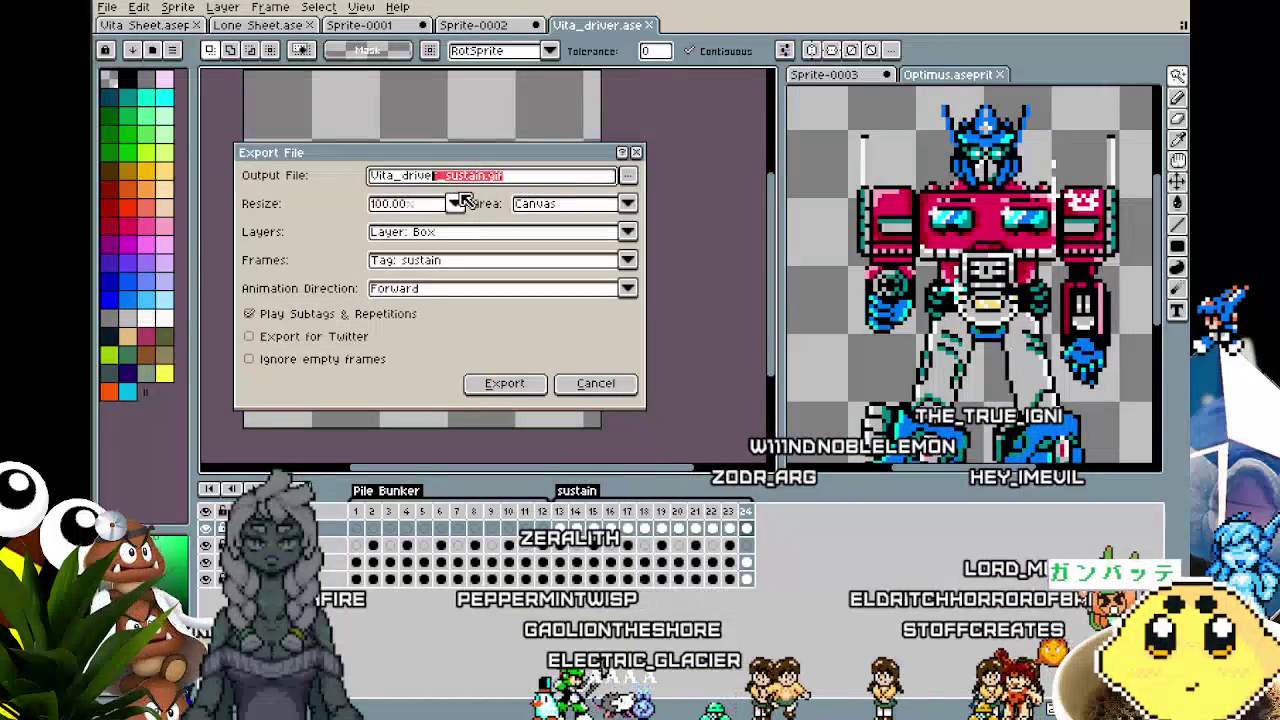
key(Return)
key(Return)
key(Return)
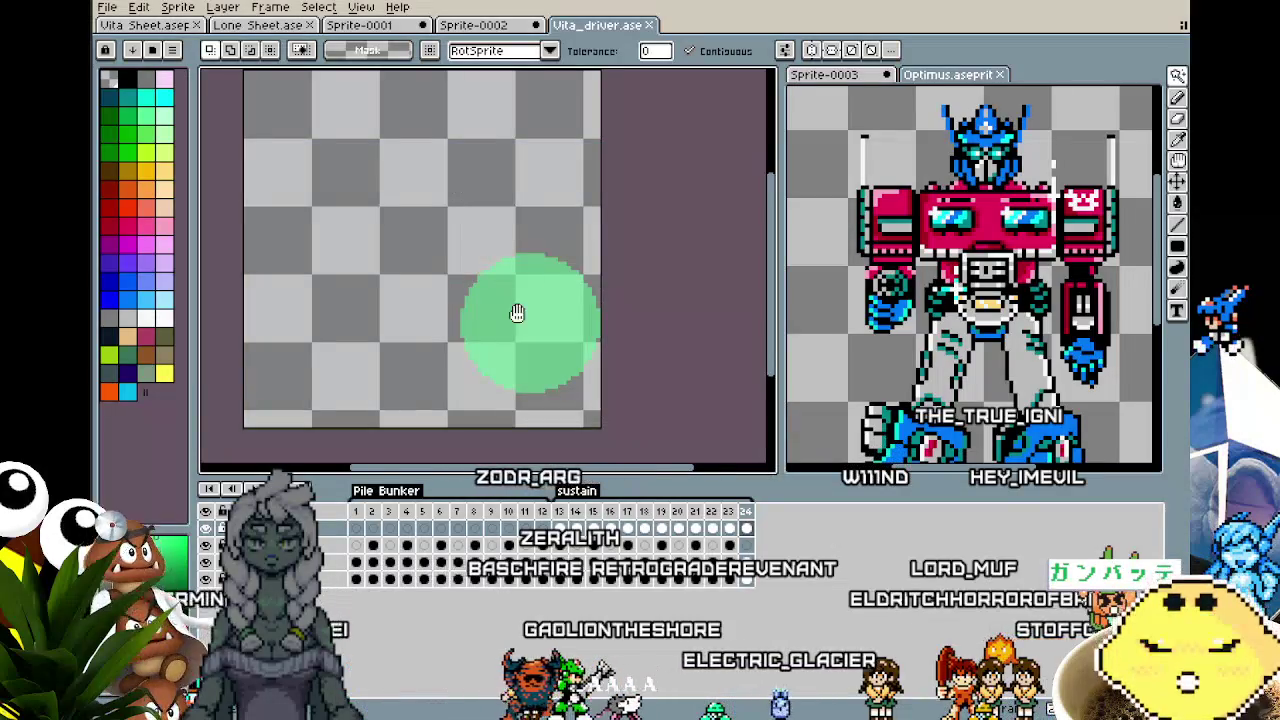
- Bring the sprite back into view, then switch from Aseprite to GameMaker's Sparks_Boss room editor
drag(517, 314, 466, 300)
scroll(473, 404, up, 1)
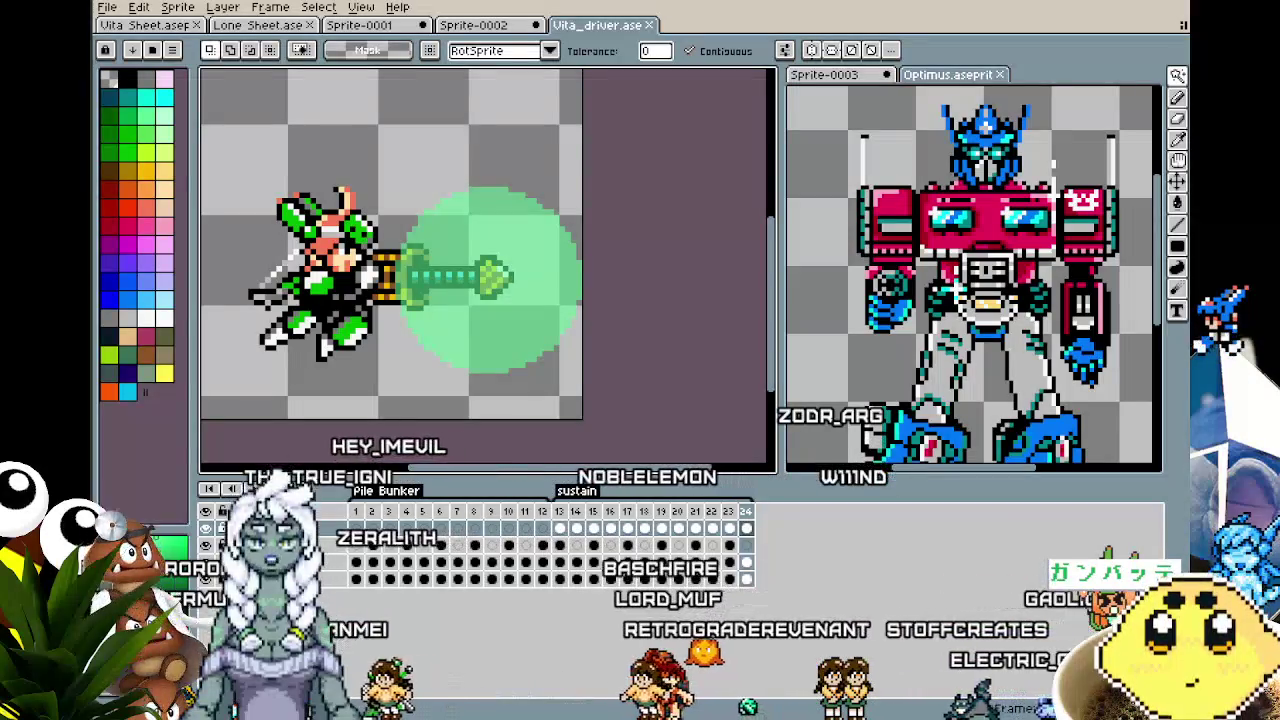
key(alt+Tab)
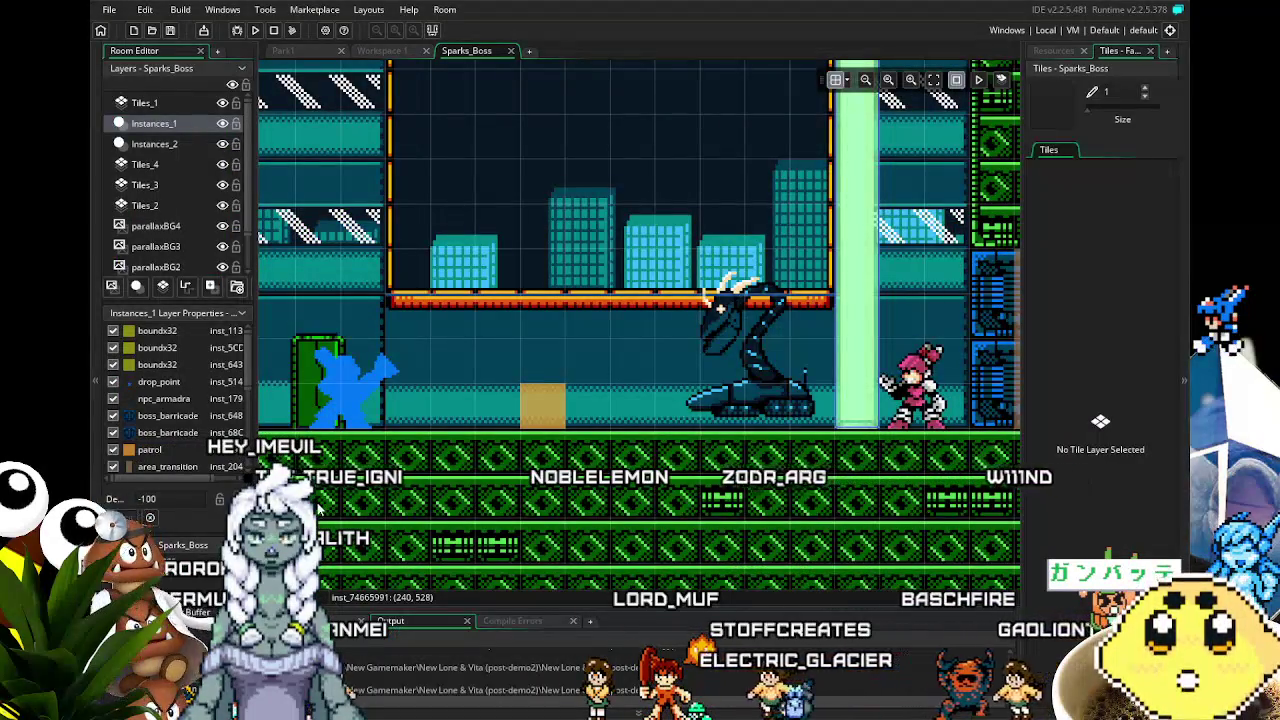
- Pan the Sparks_Boss room view to centre on the boss arena
scroll(318, 508, down, 5)
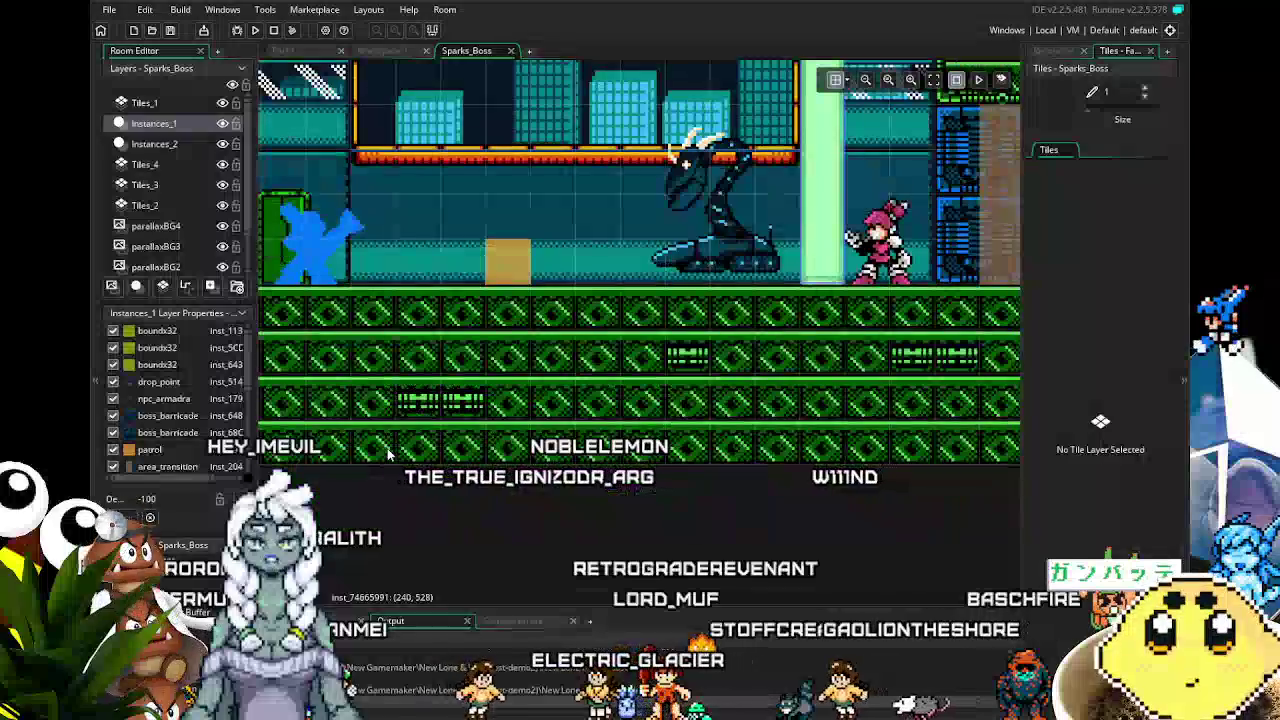
scroll(348, 490, up, 4)
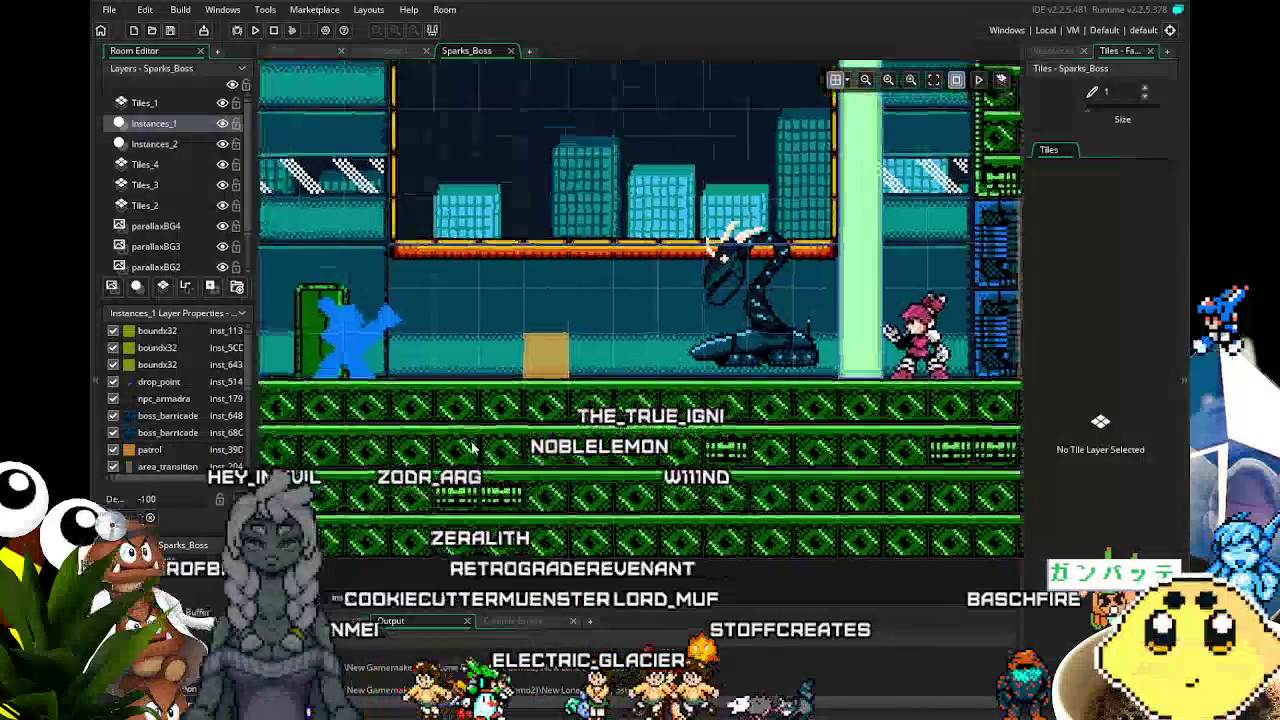
scroll(474, 450, down, 2)
scroll(500, 480, up, 3)
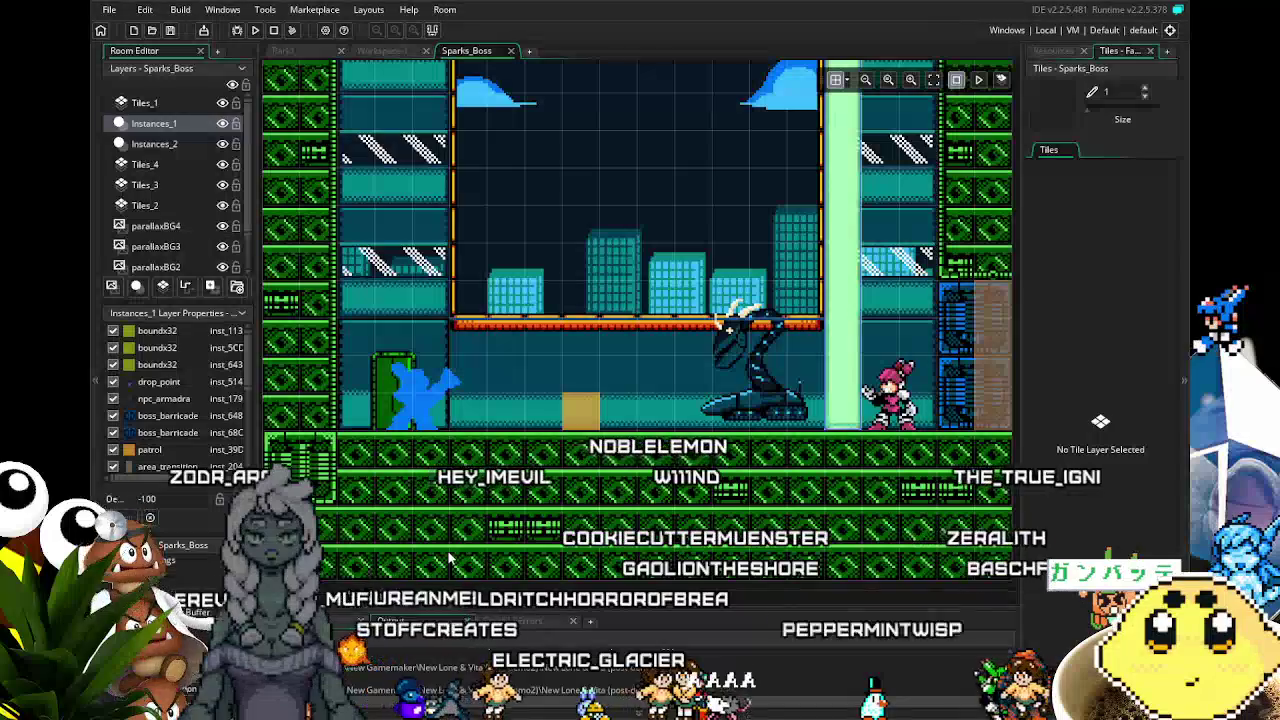
drag(450, 556, 428, 560)
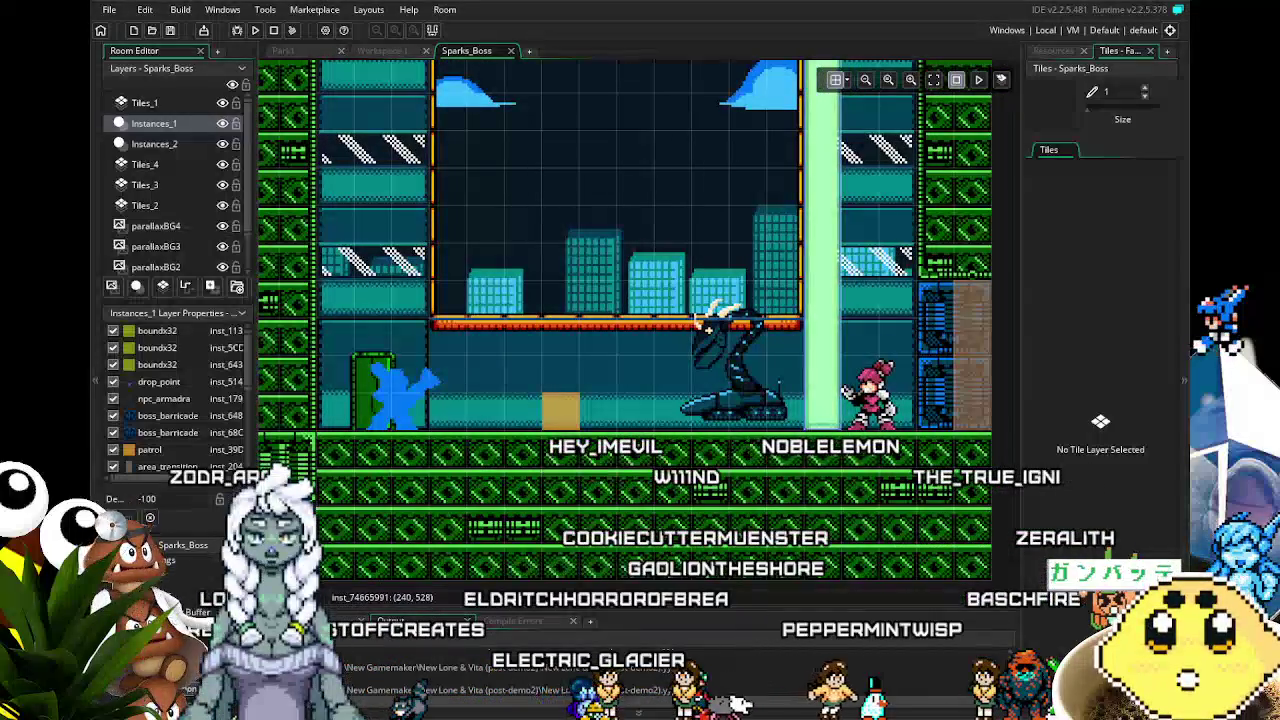
drag(486, 474, 515, 487)
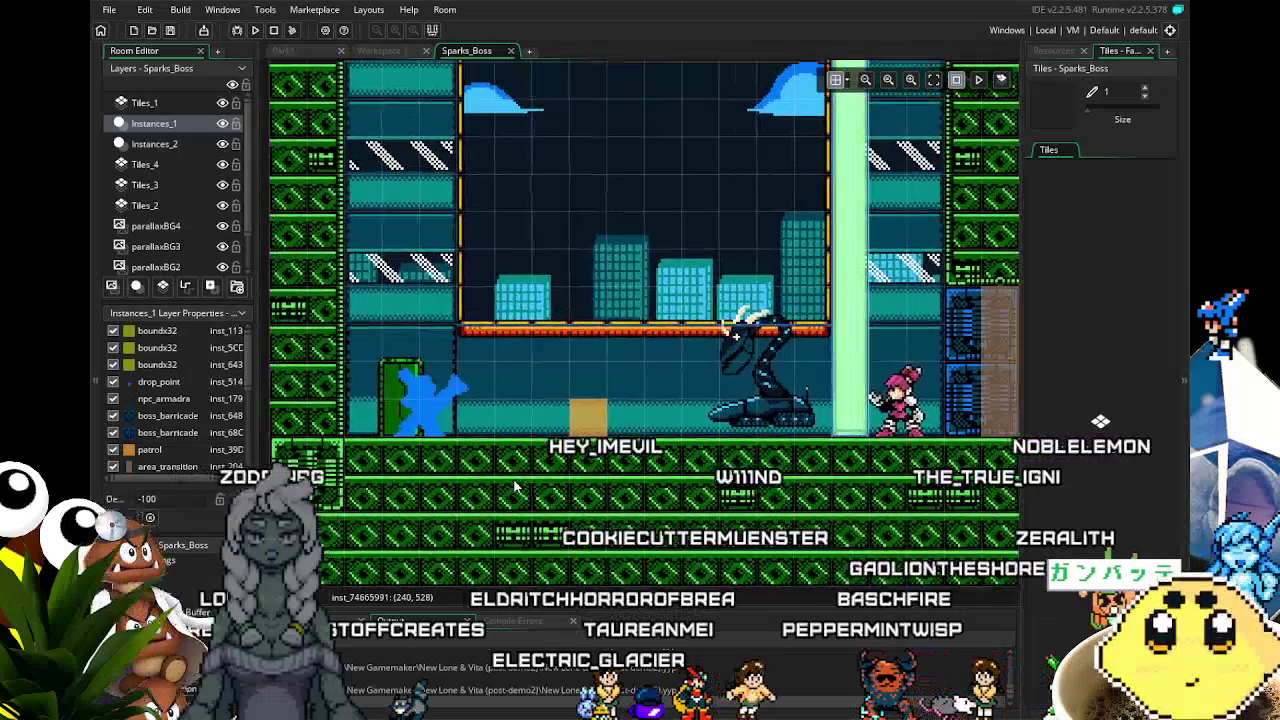
- Expand the Vita folder in Resources and open the Vita_driverbox sprite
click(1045, 50)
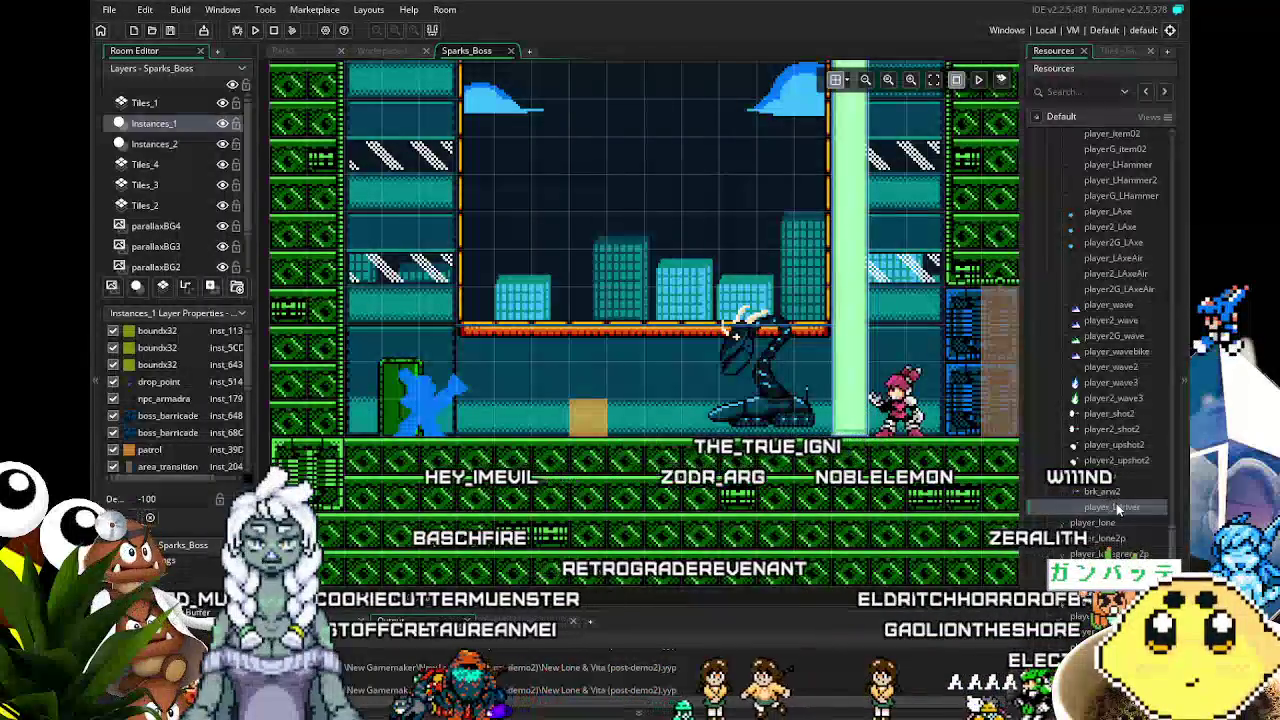
scroll(1105, 500, down, 2)
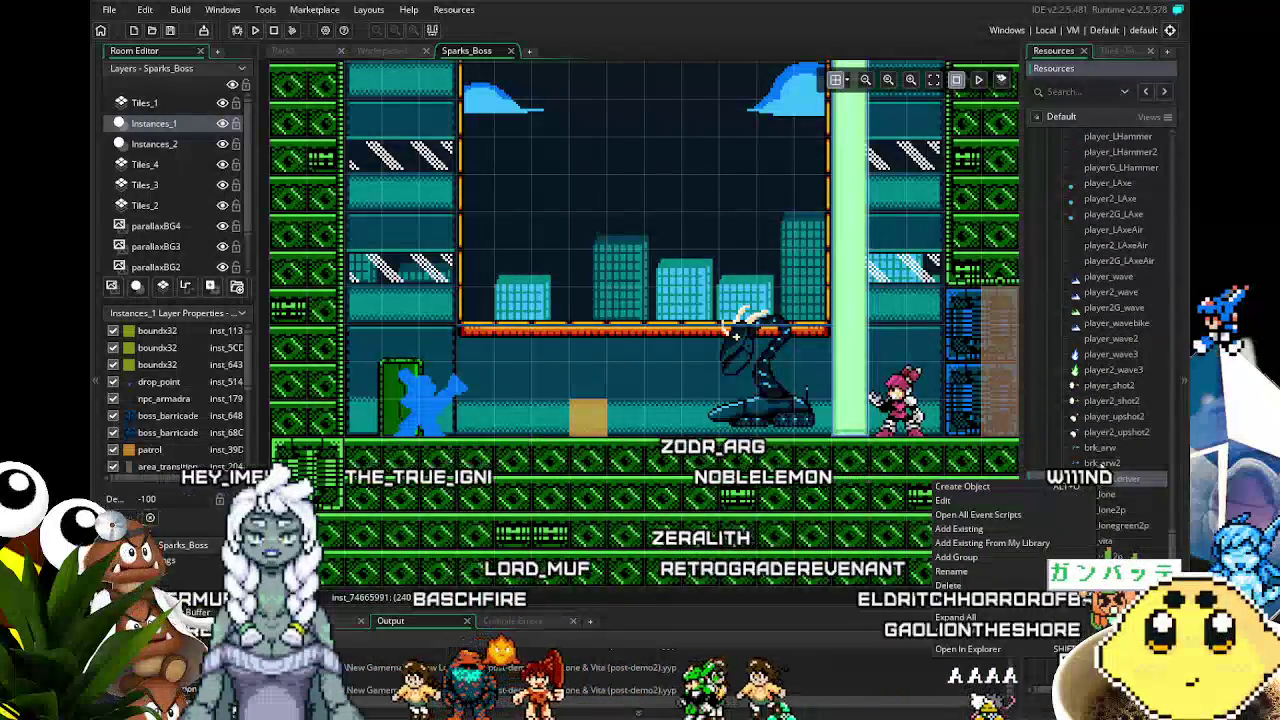
scroll(1116, 417, up, 5)
scroll(1114, 409, up, 15)
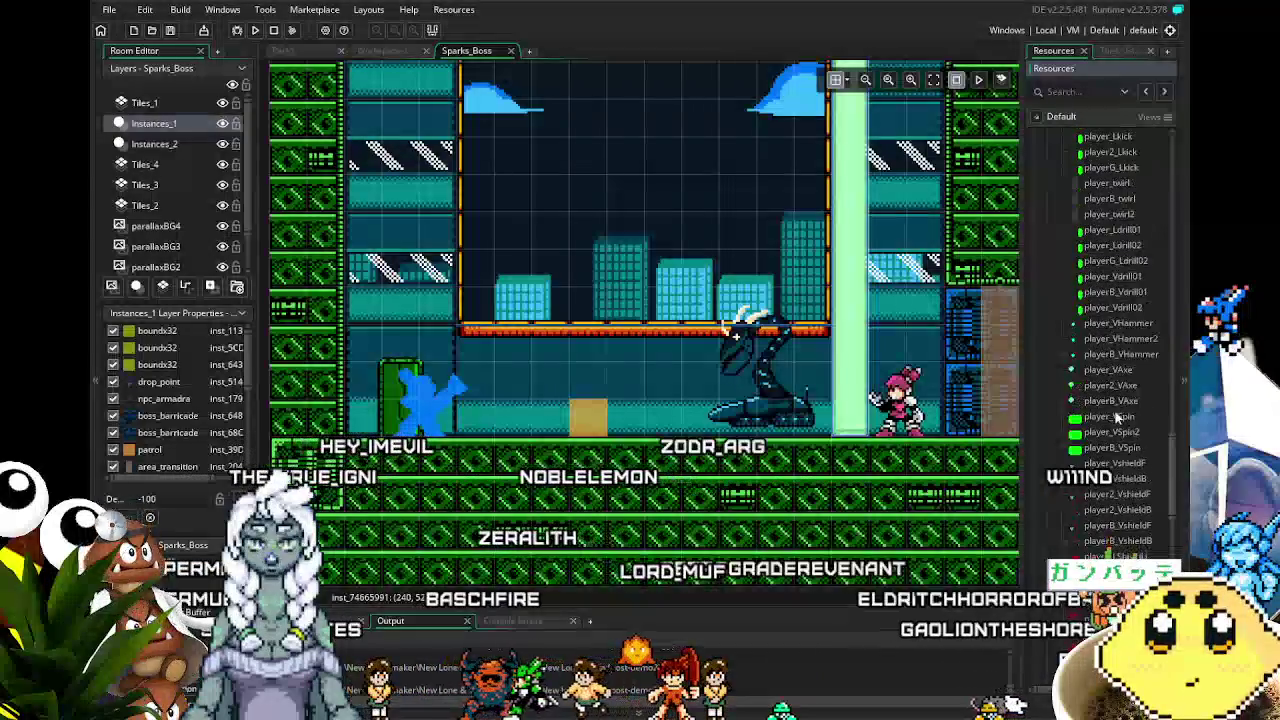
scroll(1114, 410, down, 10)
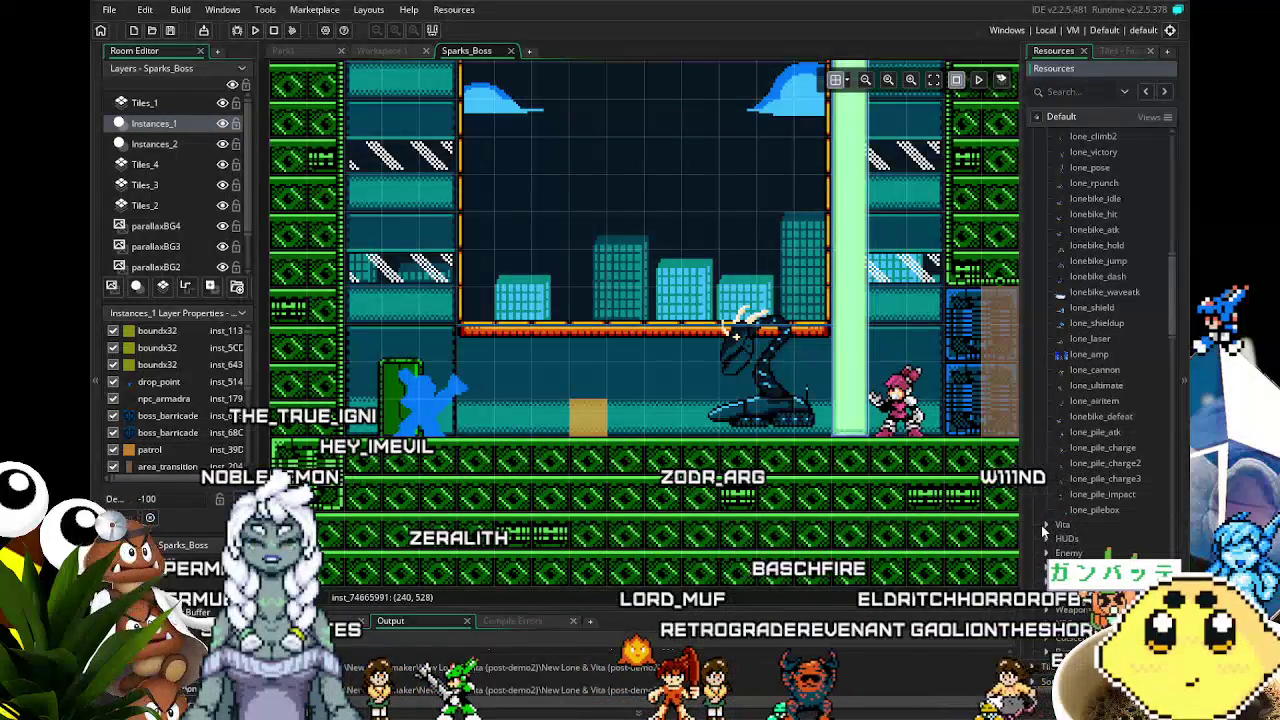
click(1045, 524)
scroll(1080, 505, down, 8)
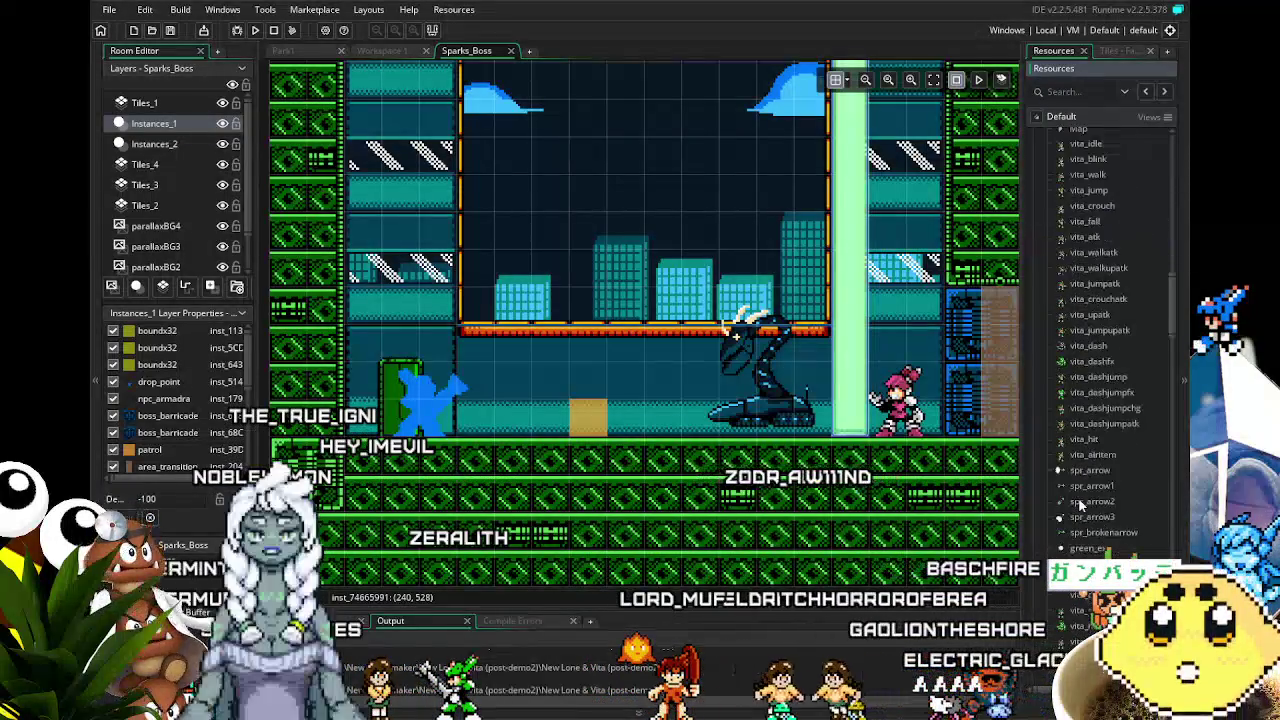
scroll(1080, 505, down, 6)
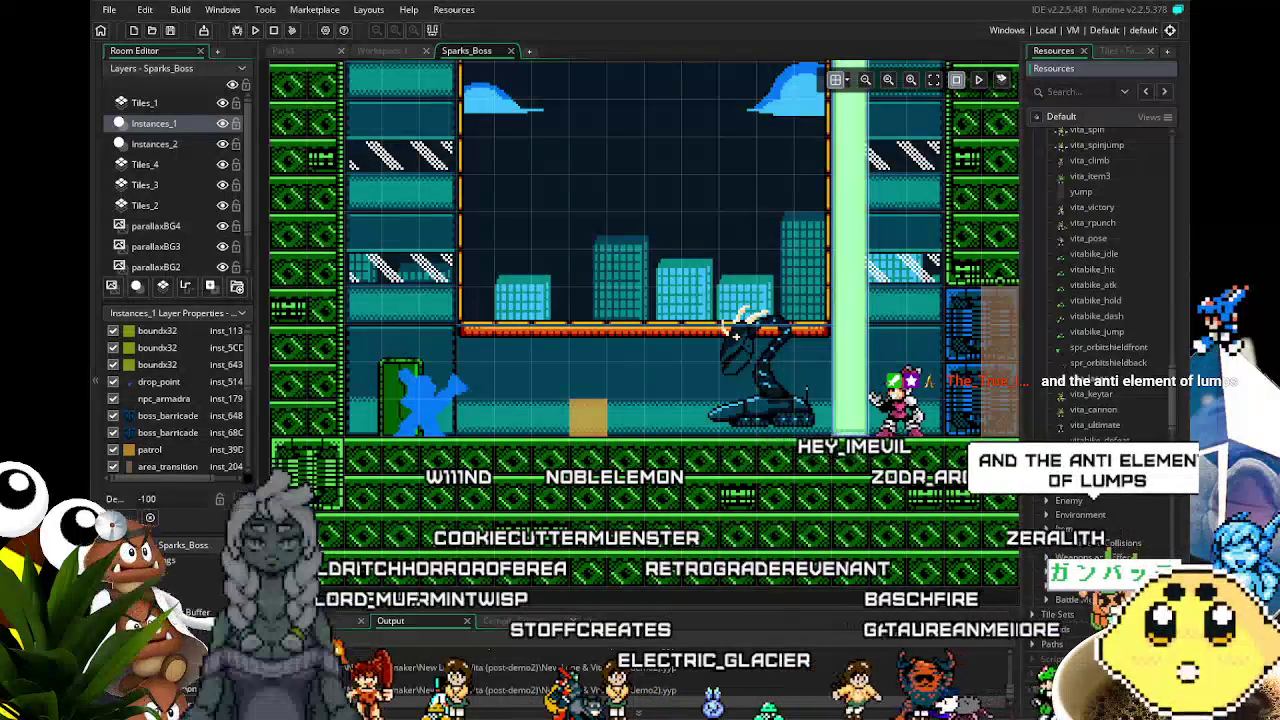
double_click(736, 335)
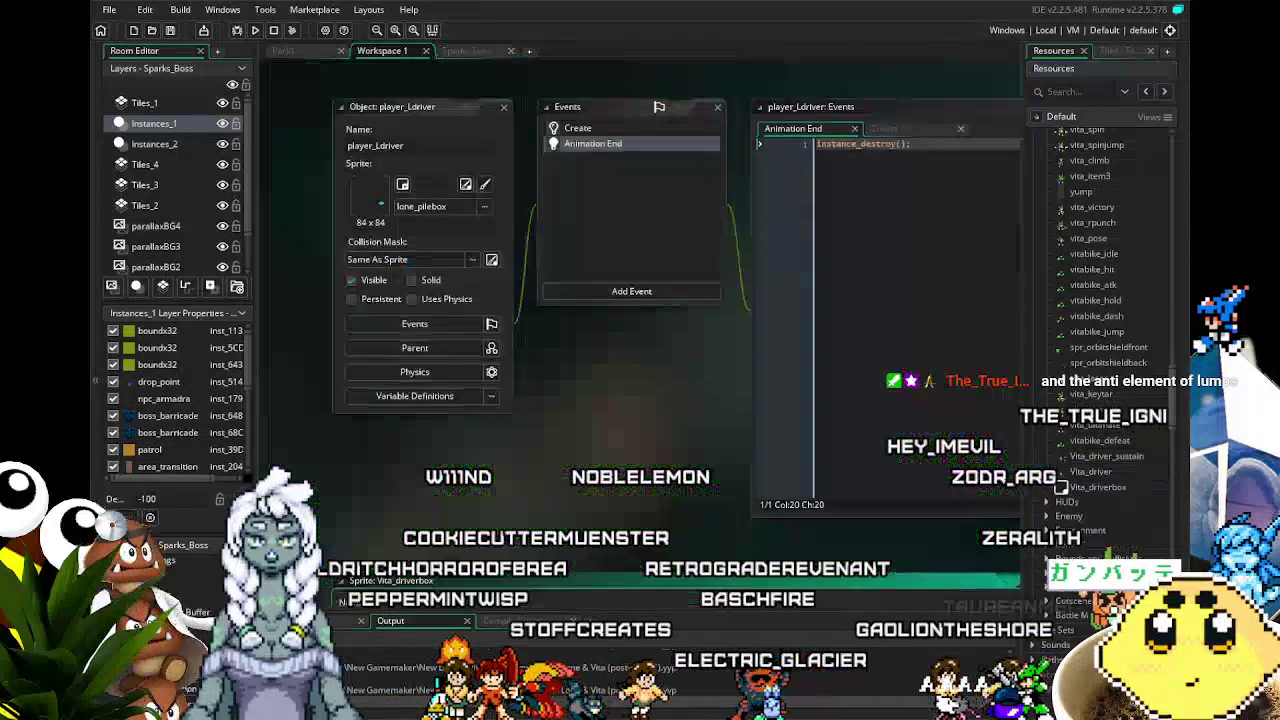
- Set the Vita_driverbox origin to Middle Centre (42, 42) and save the project
click(400, 208)
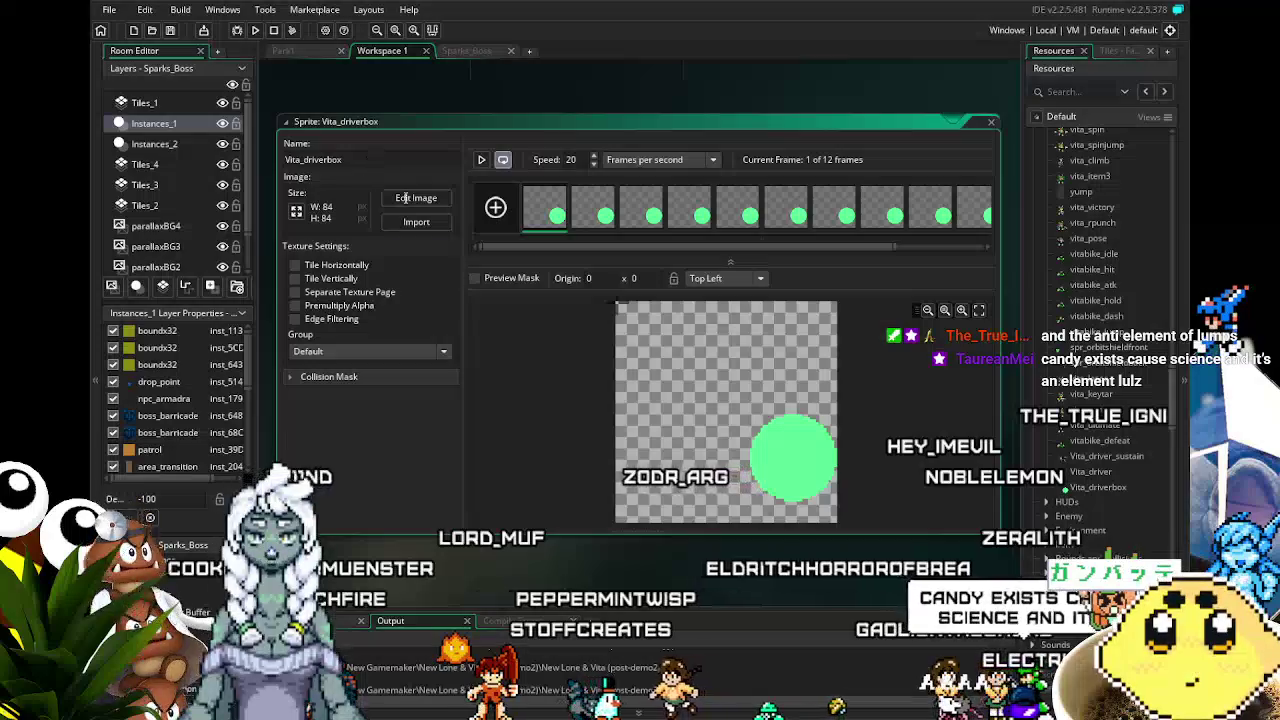
click(718, 280)
click(730, 346)
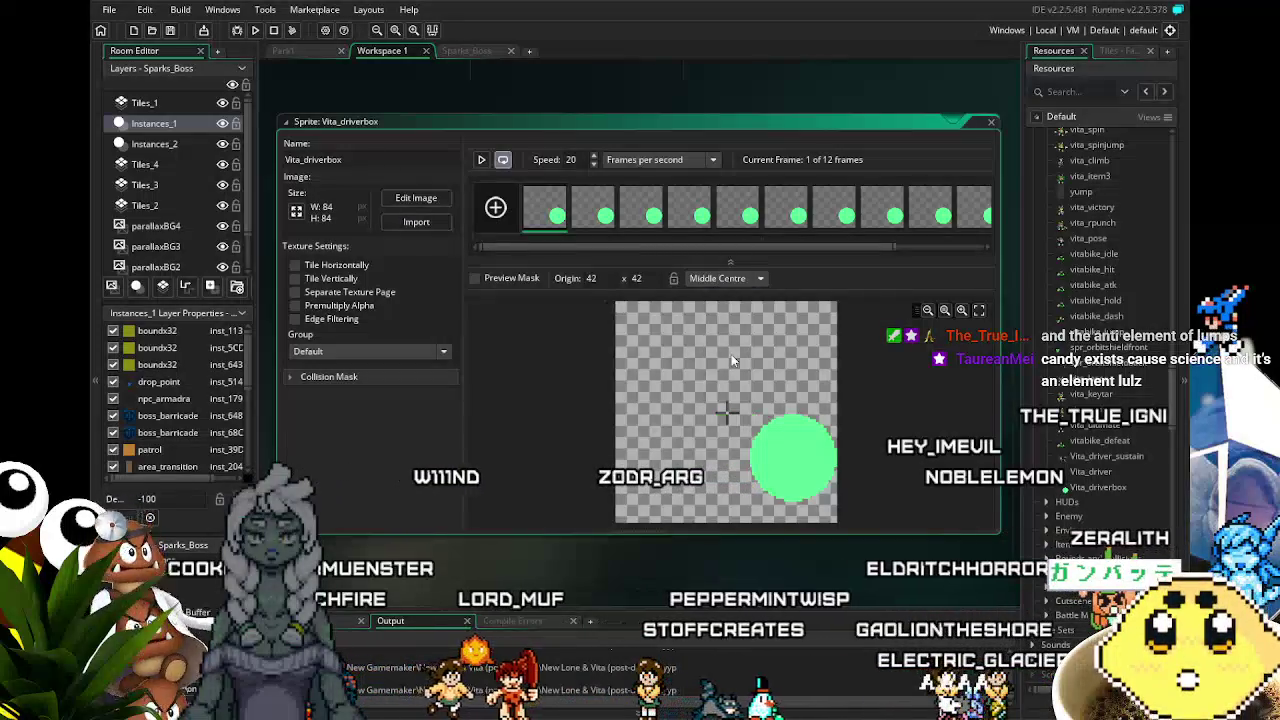
click(172, 37)
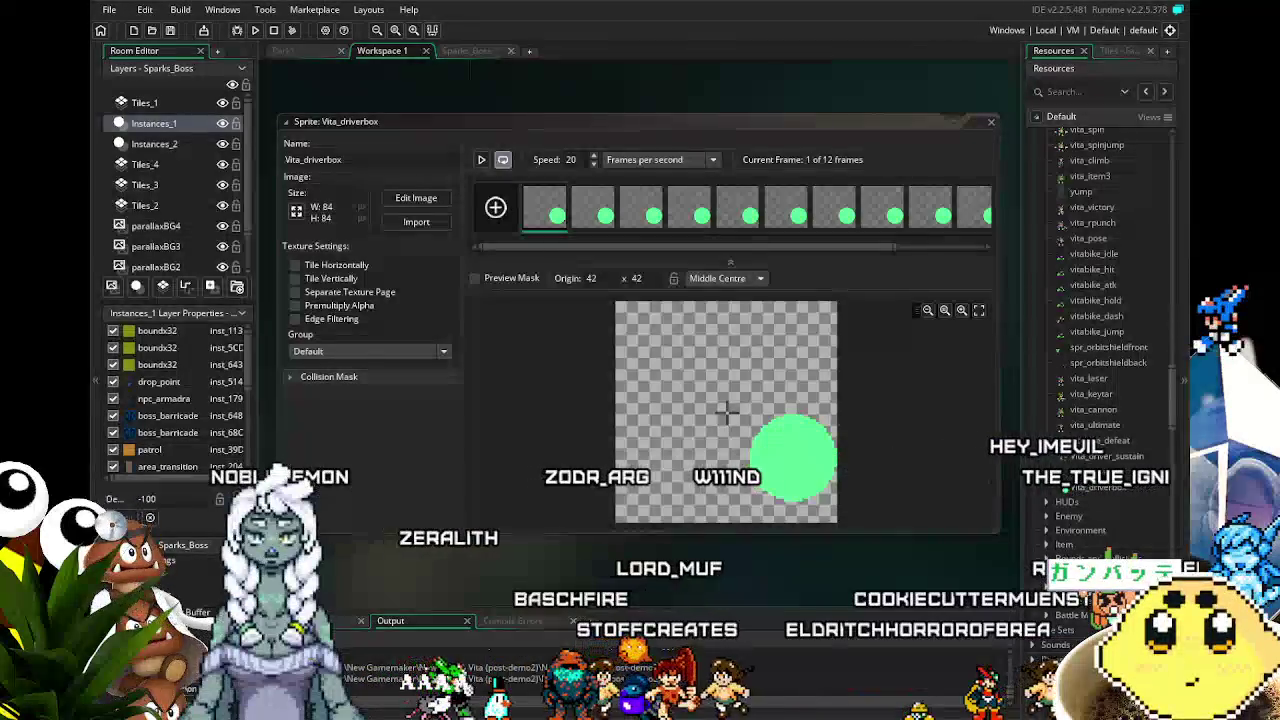
mouse_move(524, 580)
mouse_down()
mouse_move(508, 574)
mouse_move(525, 570)
mouse_up()
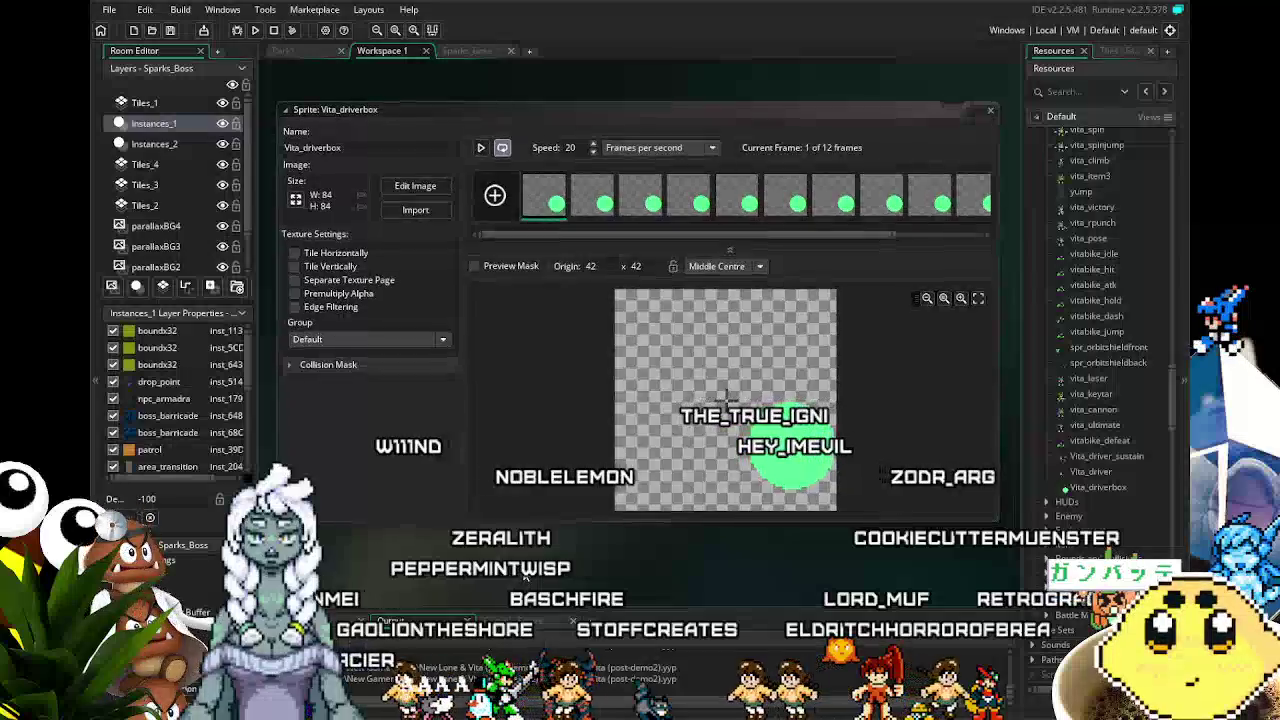
scroll(1100, 300, down, 5)
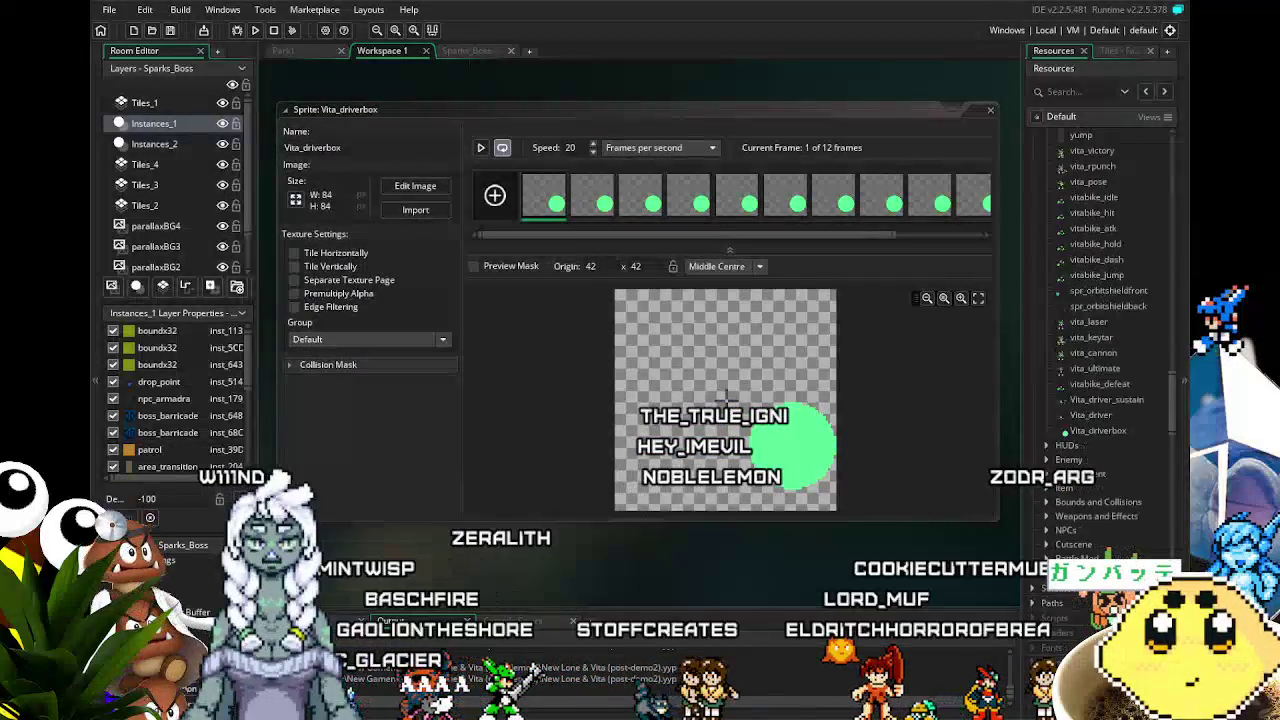
scroll(1100, 300, up, 3)
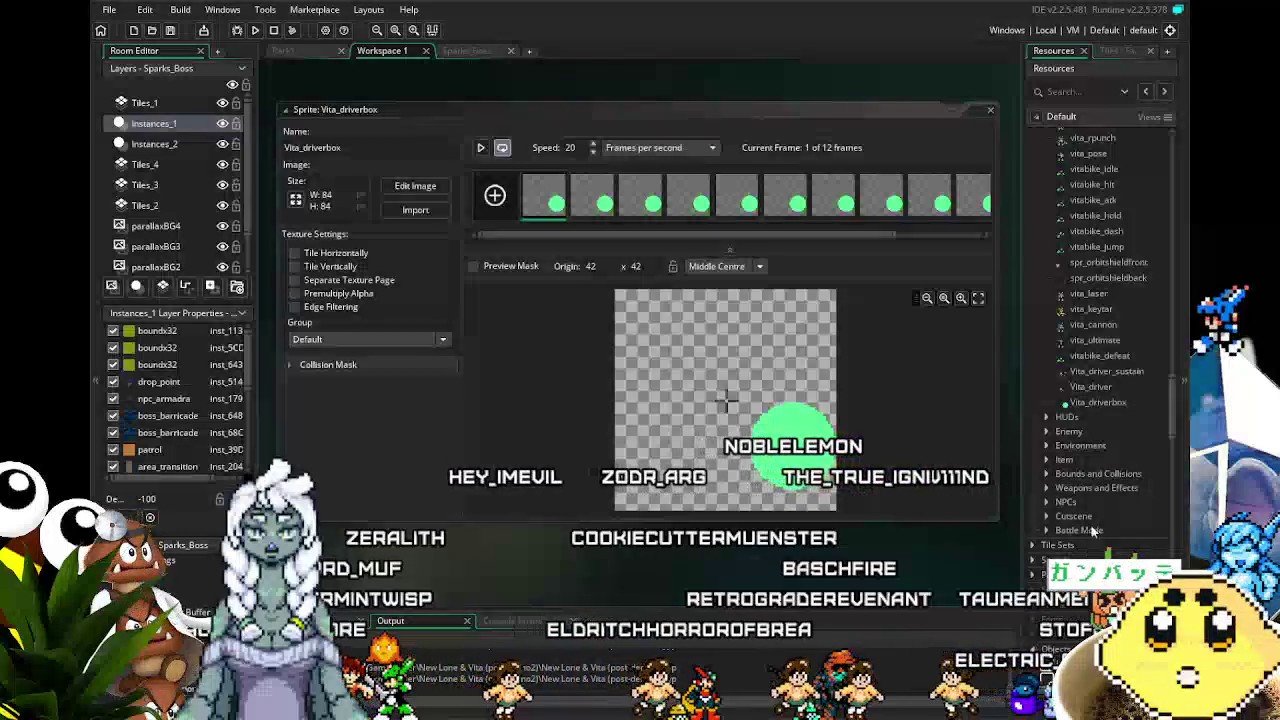
scroll(1072, 518, up, 3)
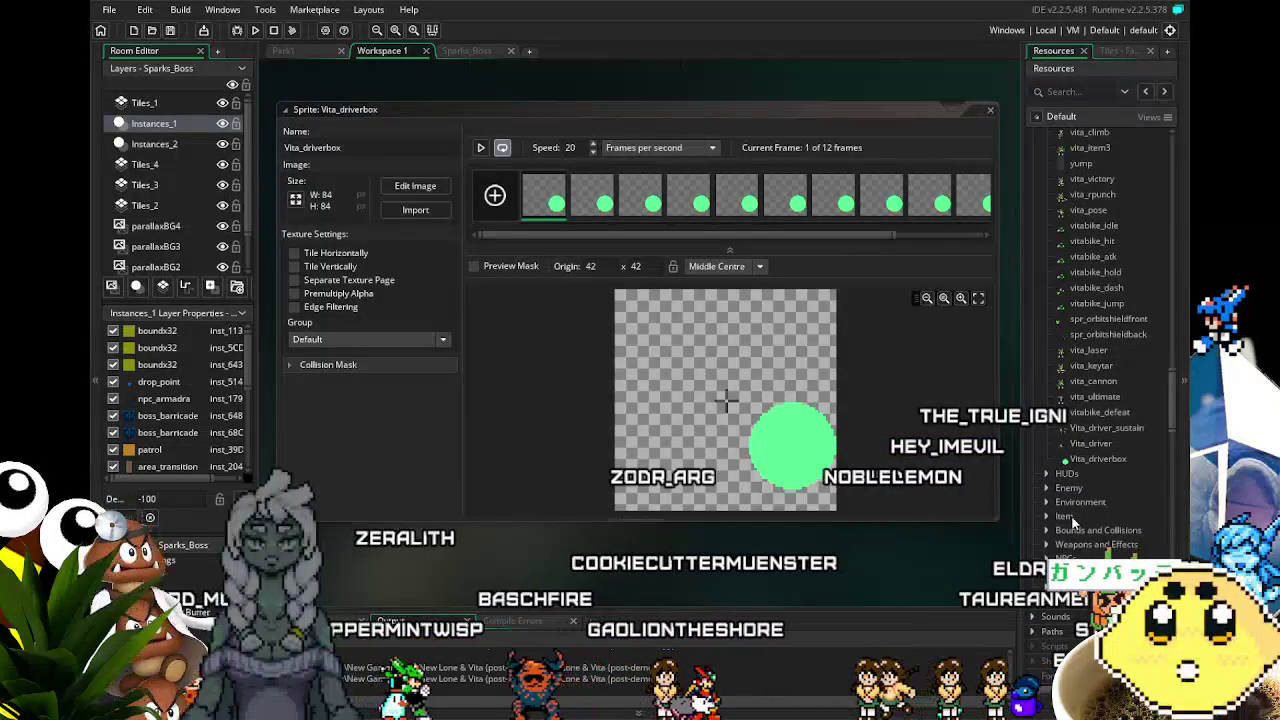
double_click(665, 422)
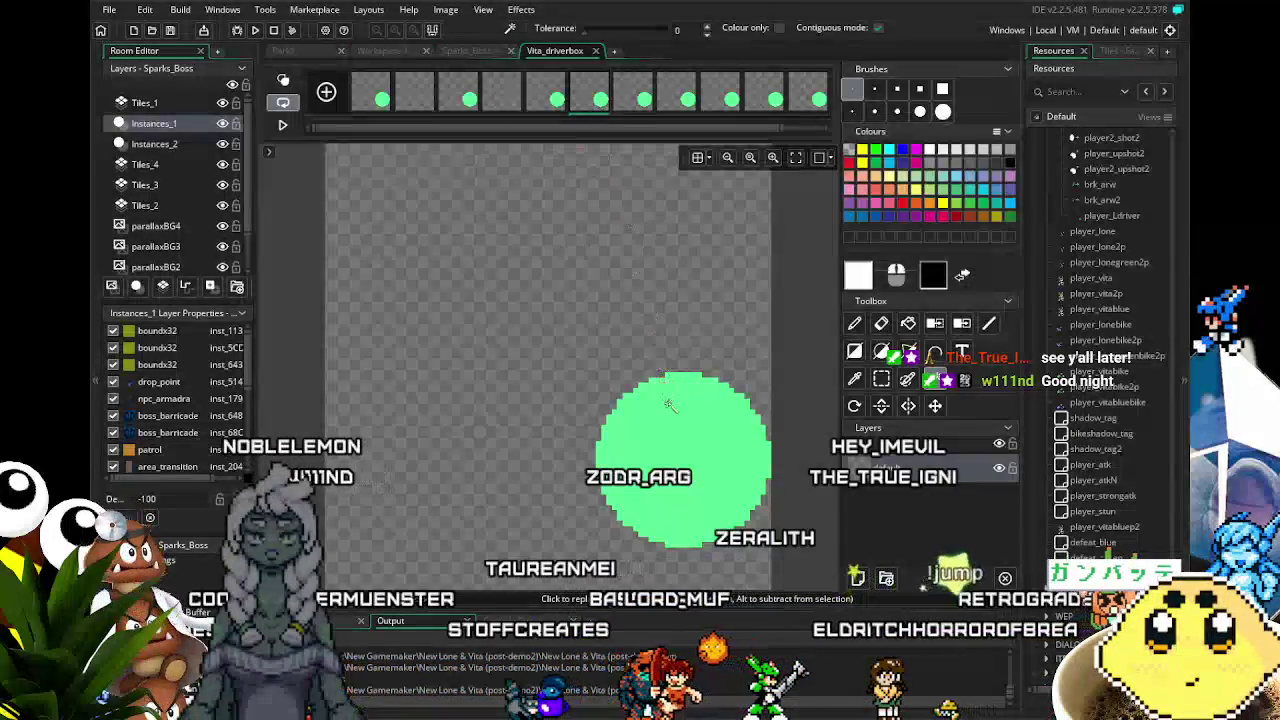
- Clear the green circle from alternating Vita_driverbox frames, close the image editor, and preview the animation
key(ctrl+z)
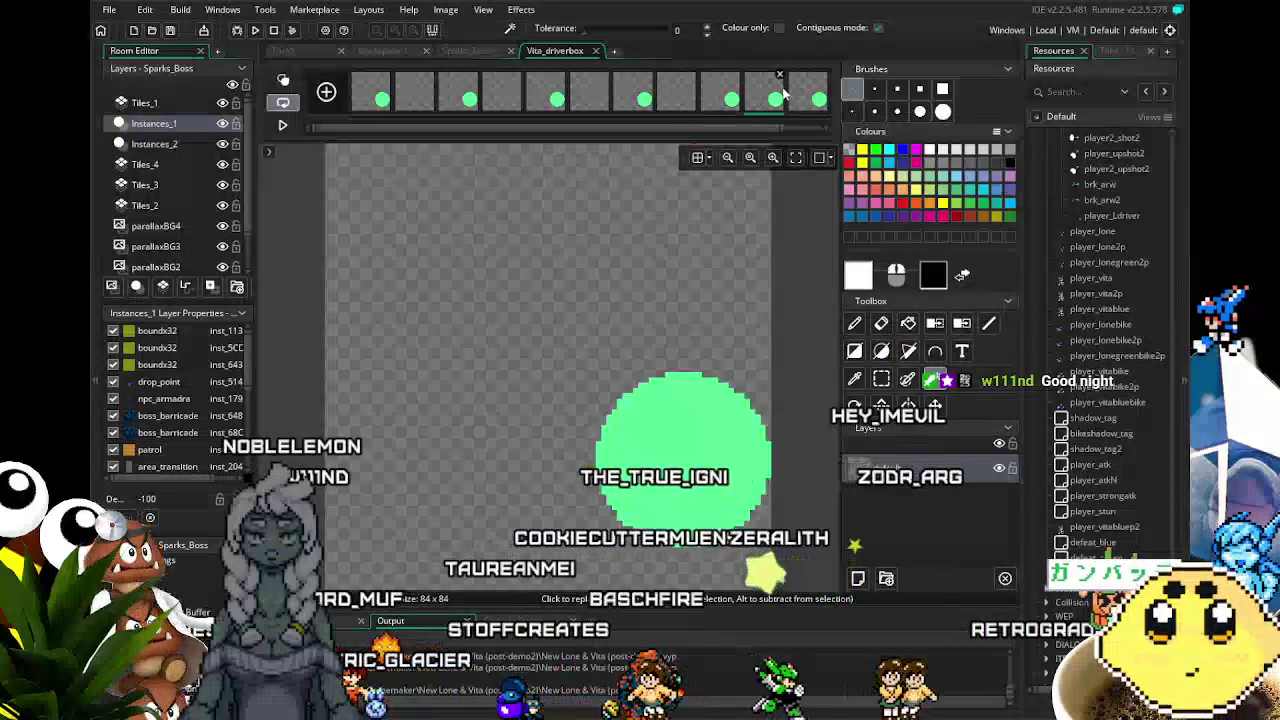
key(ctrl+z)
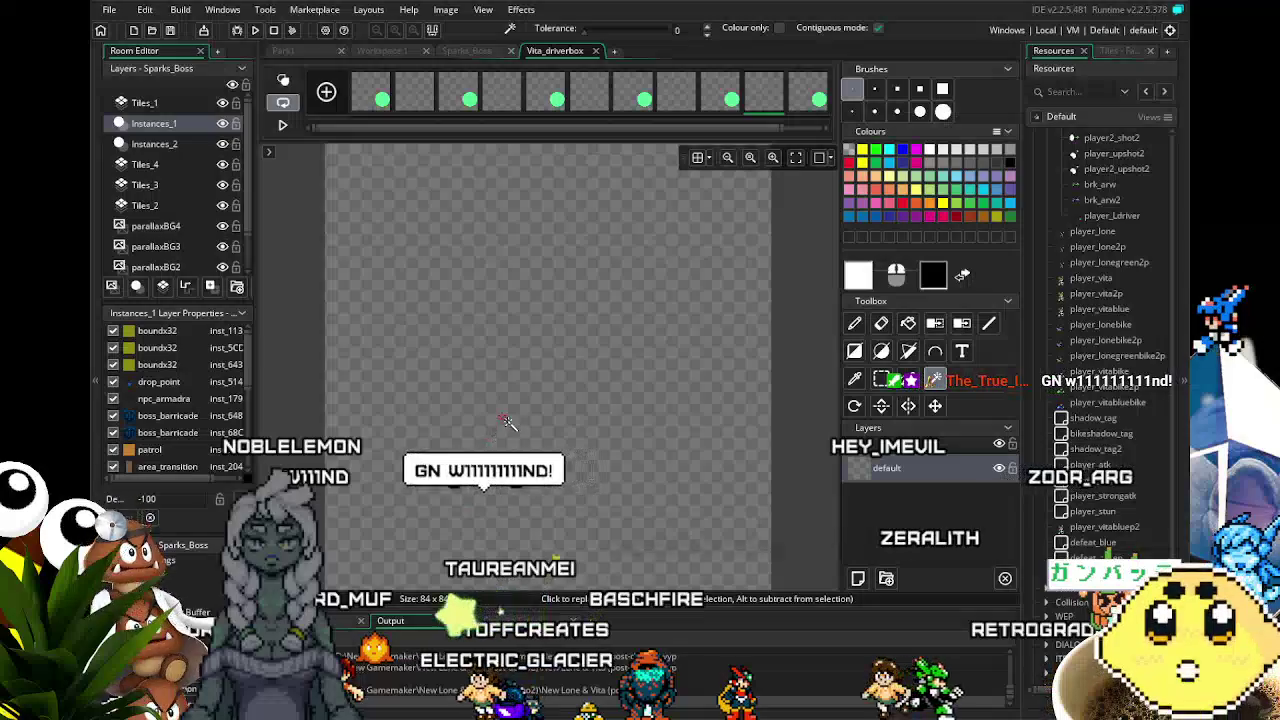
scroll(802, 126, right, 1)
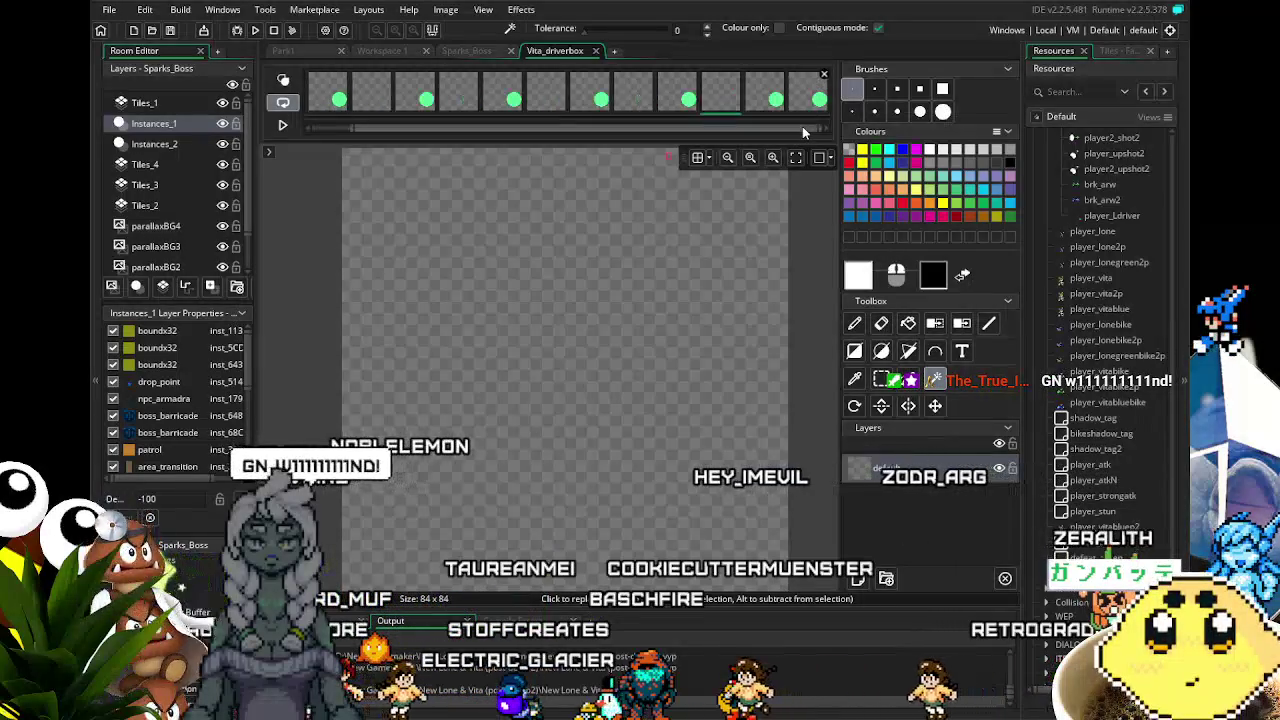
click(808, 95)
key(Delete)
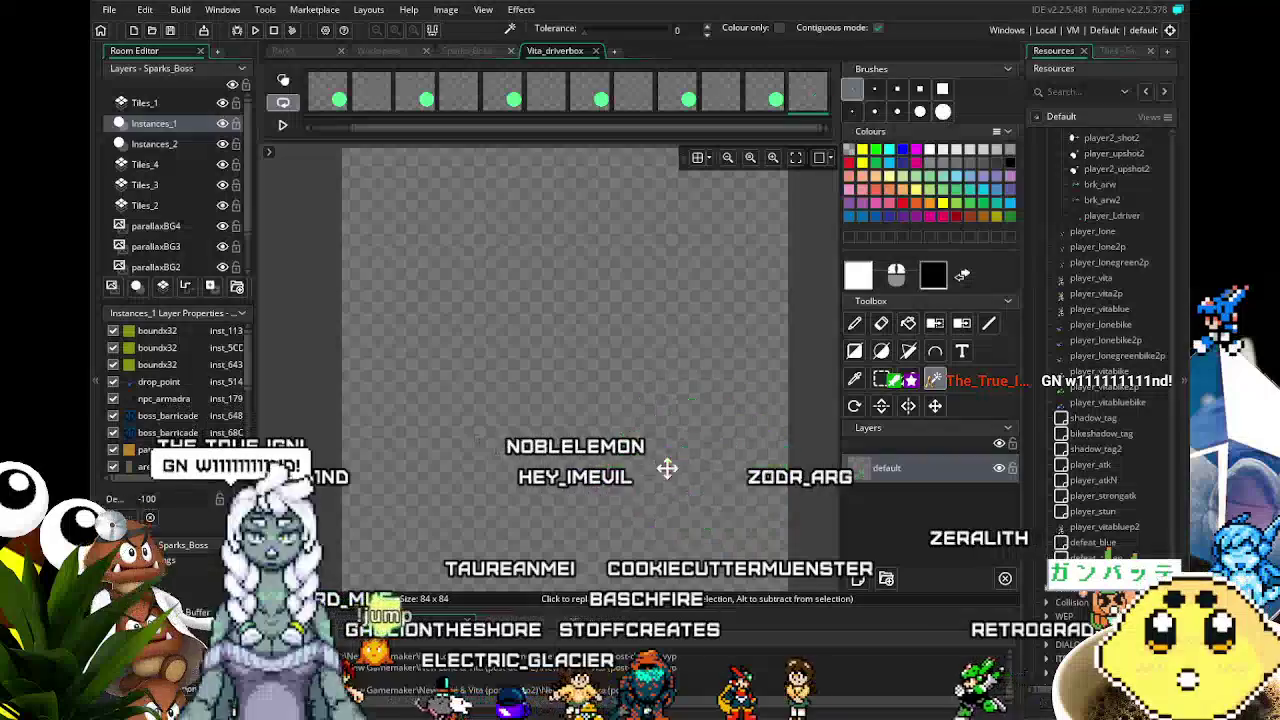
click(597, 51)
click(463, 144)
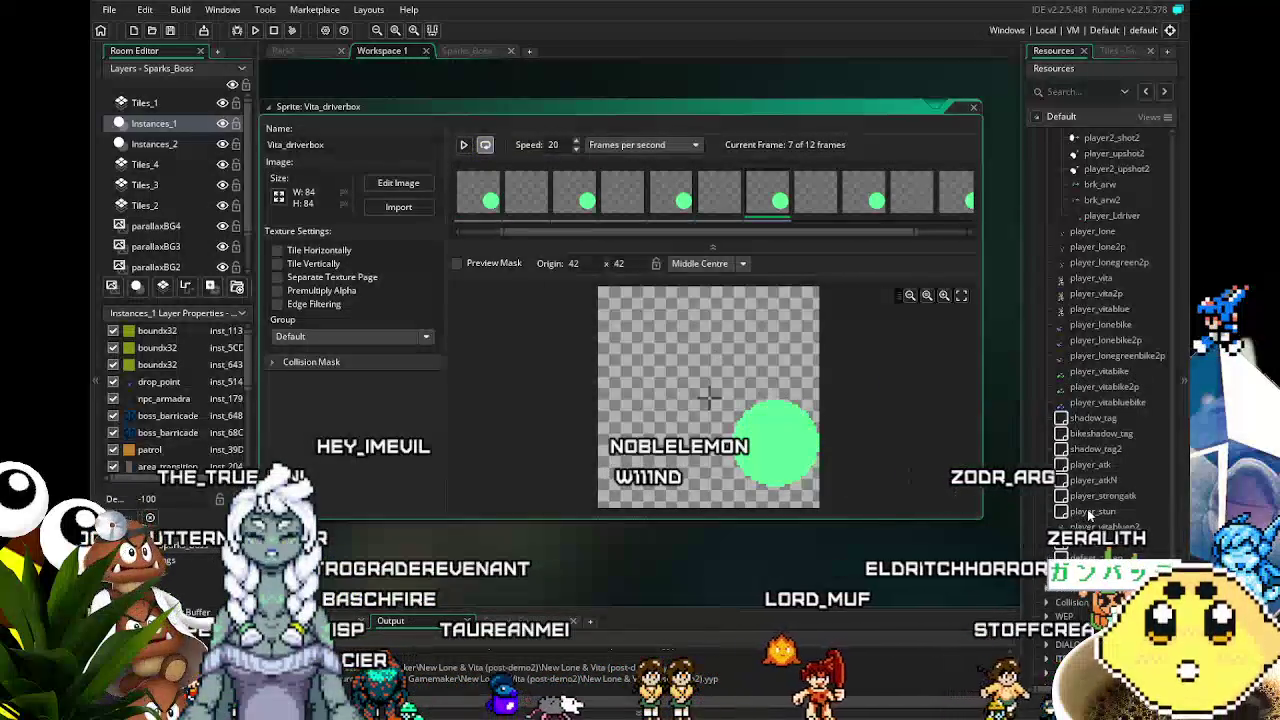
scroll(1088, 513, down, 10)
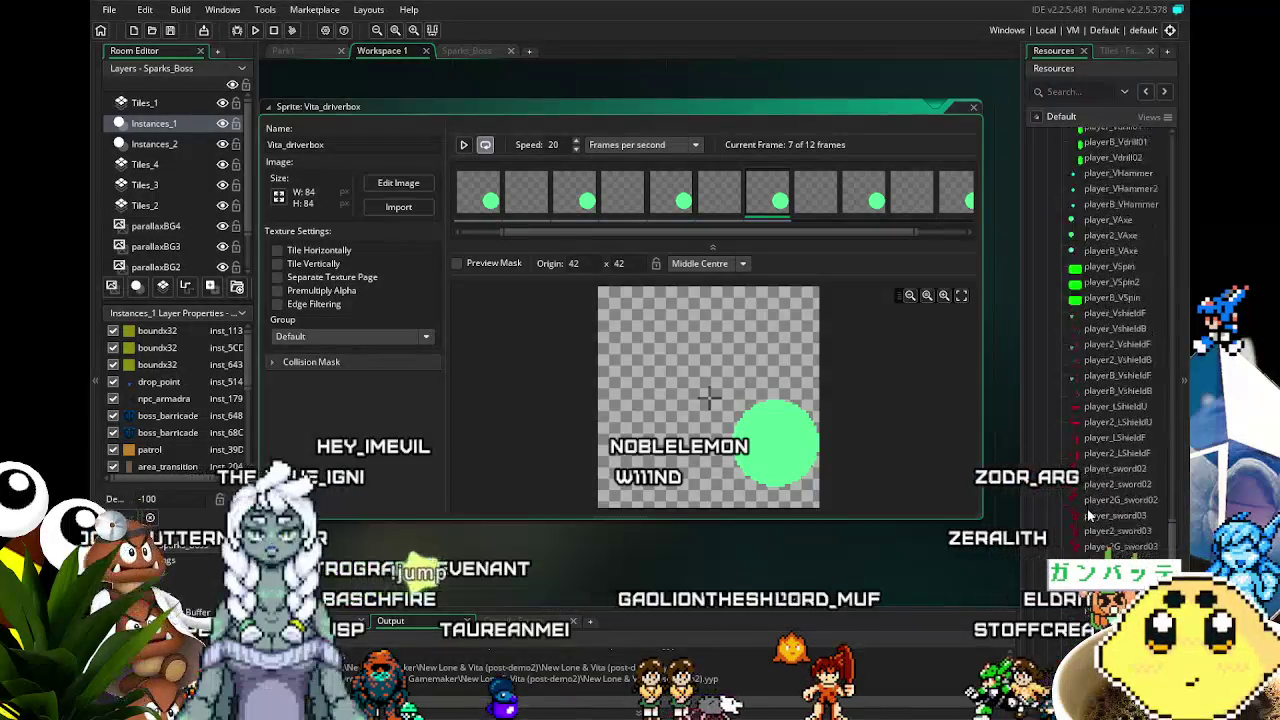
scroll(1087, 511, up, 5)
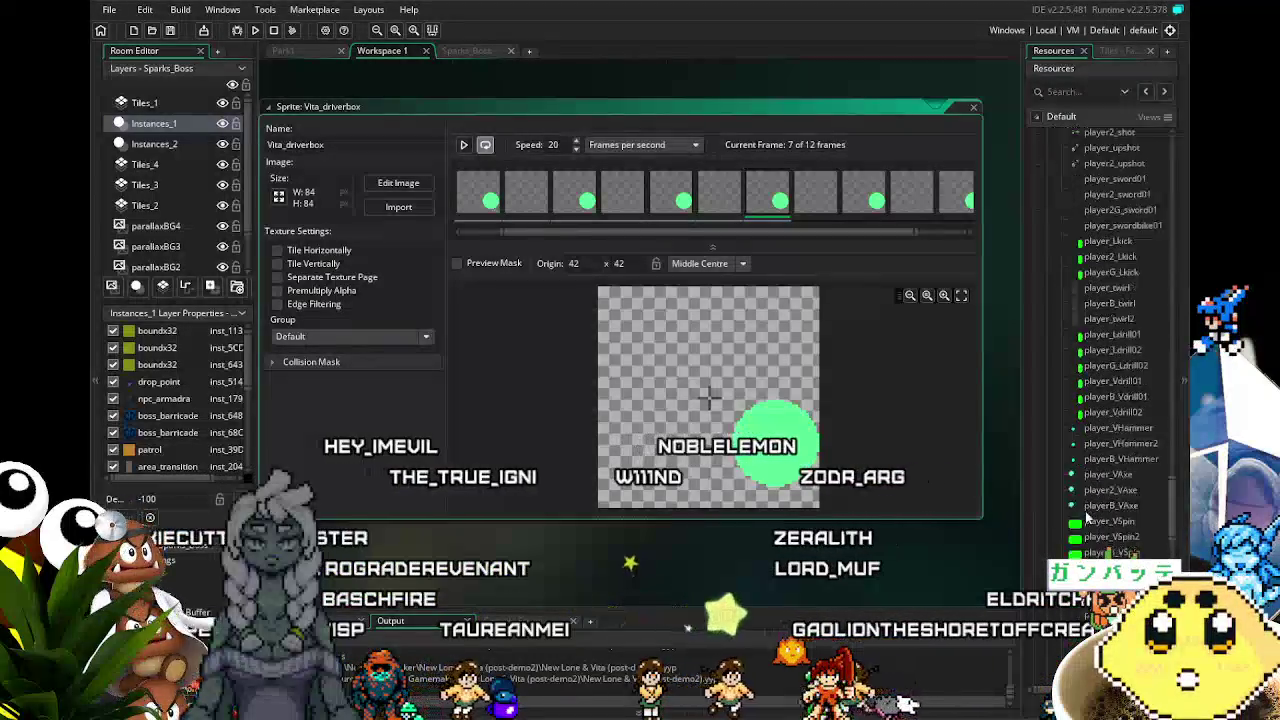
scroll(1088, 514, down, 10)
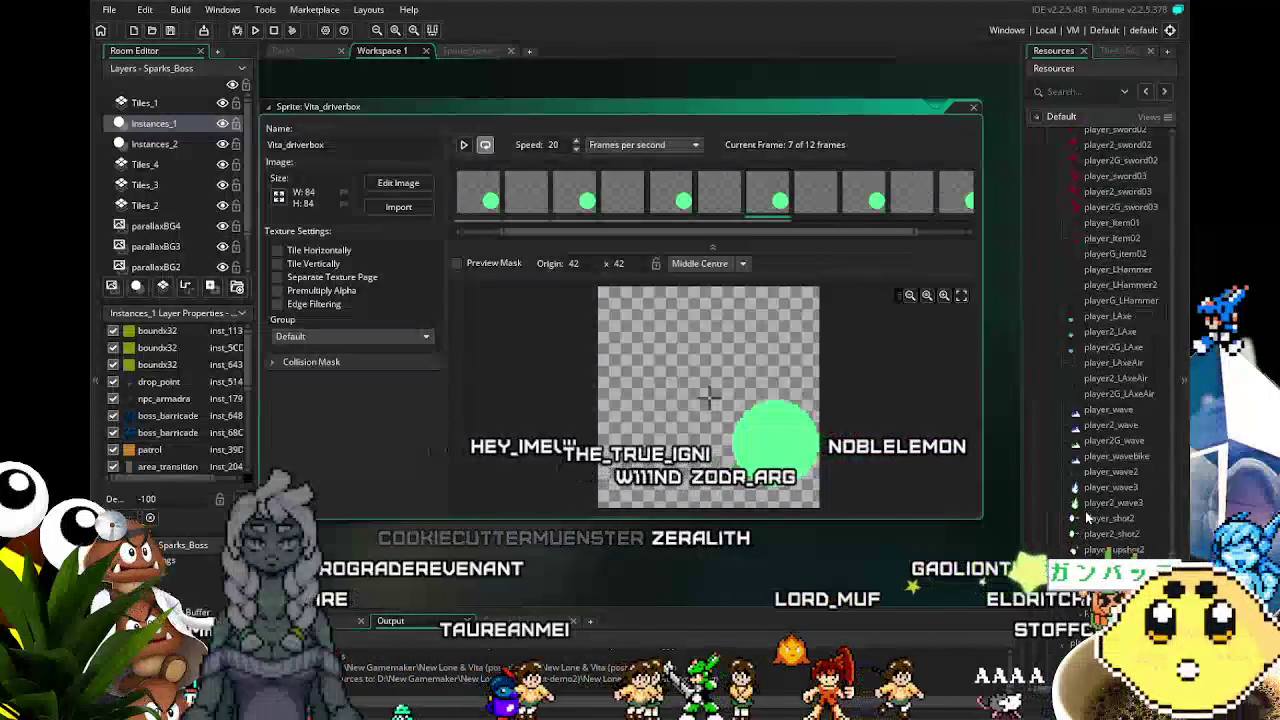
scroll(1087, 517, down, 1)
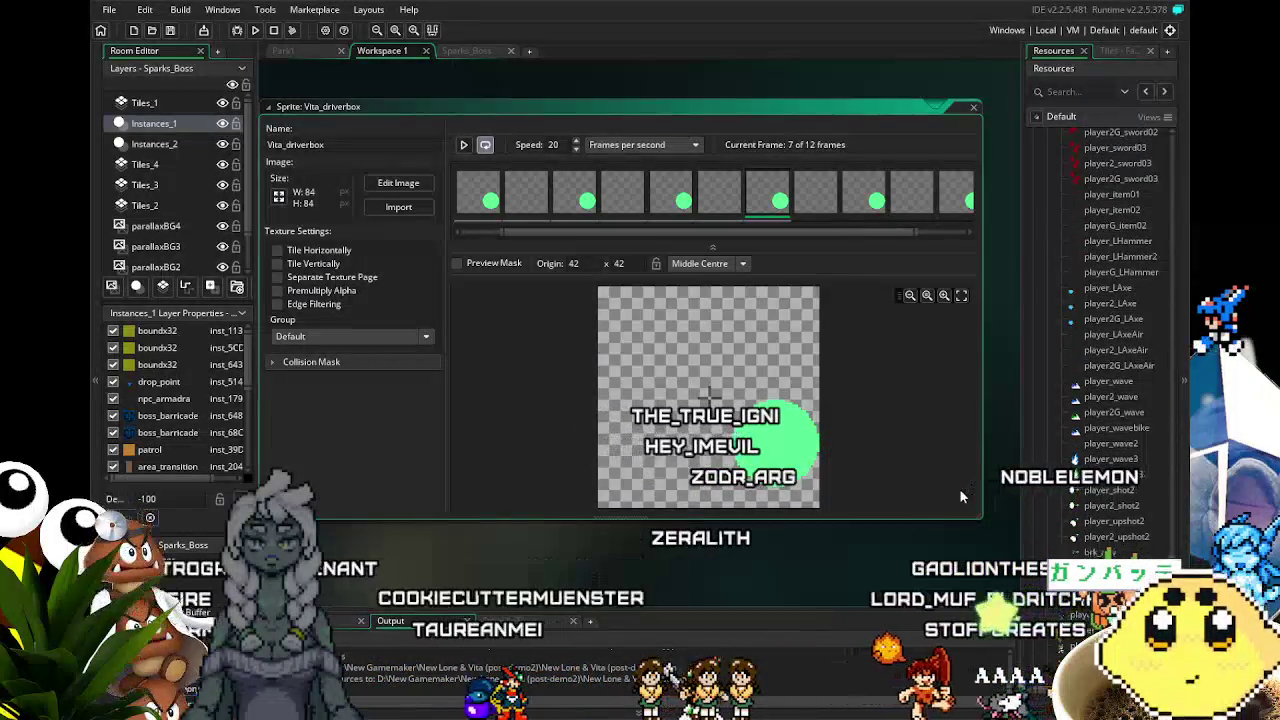
scroll(1107, 513, down, 3)
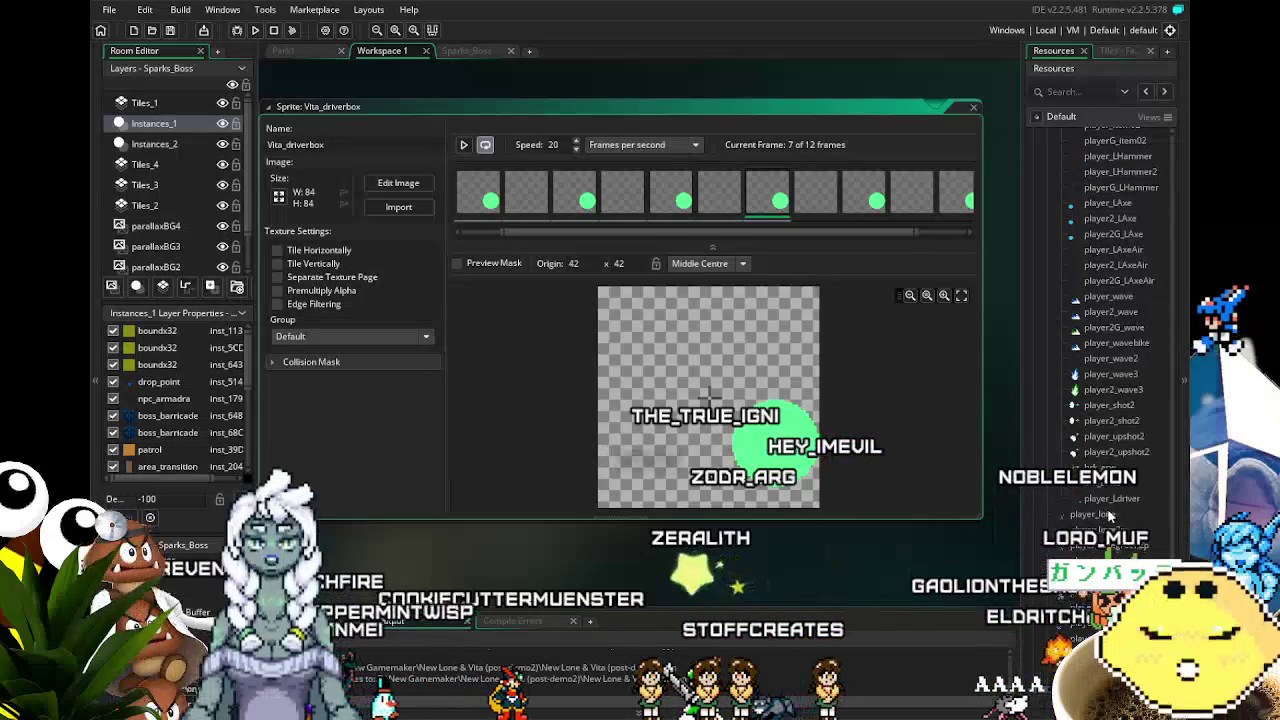
scroll(1107, 514, down, 3)
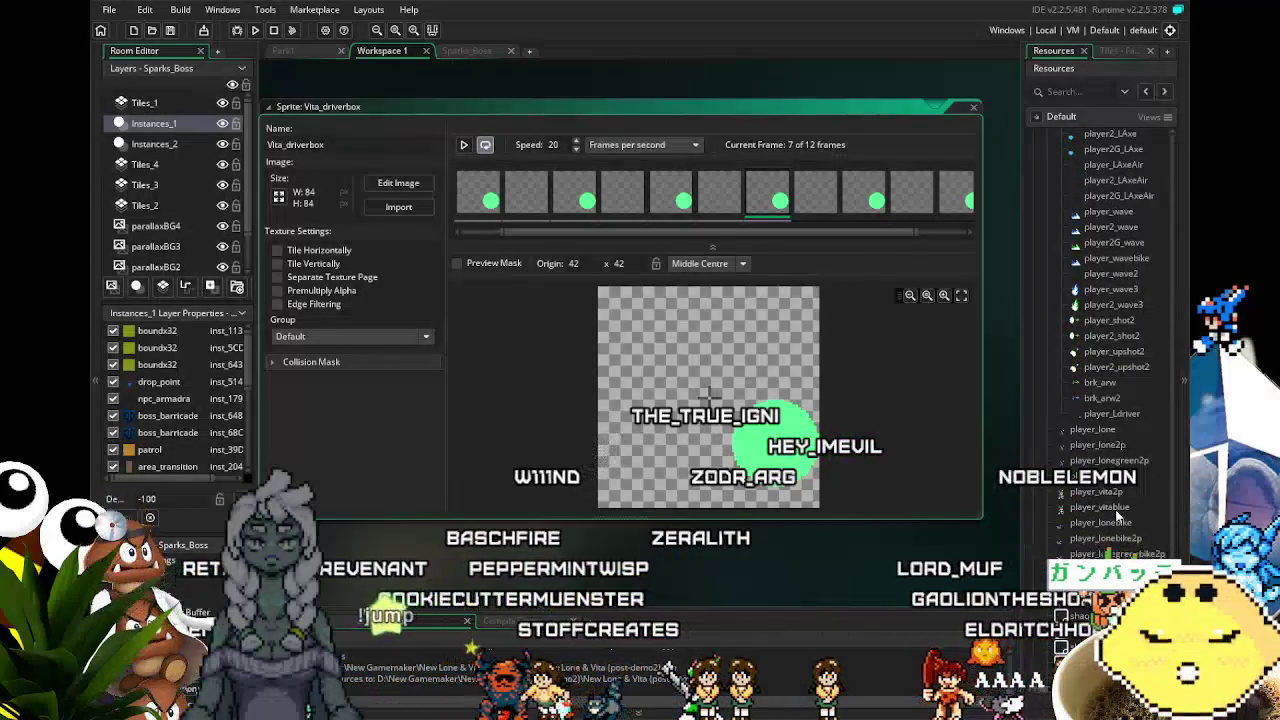
scroll(1118, 514, down, 5)
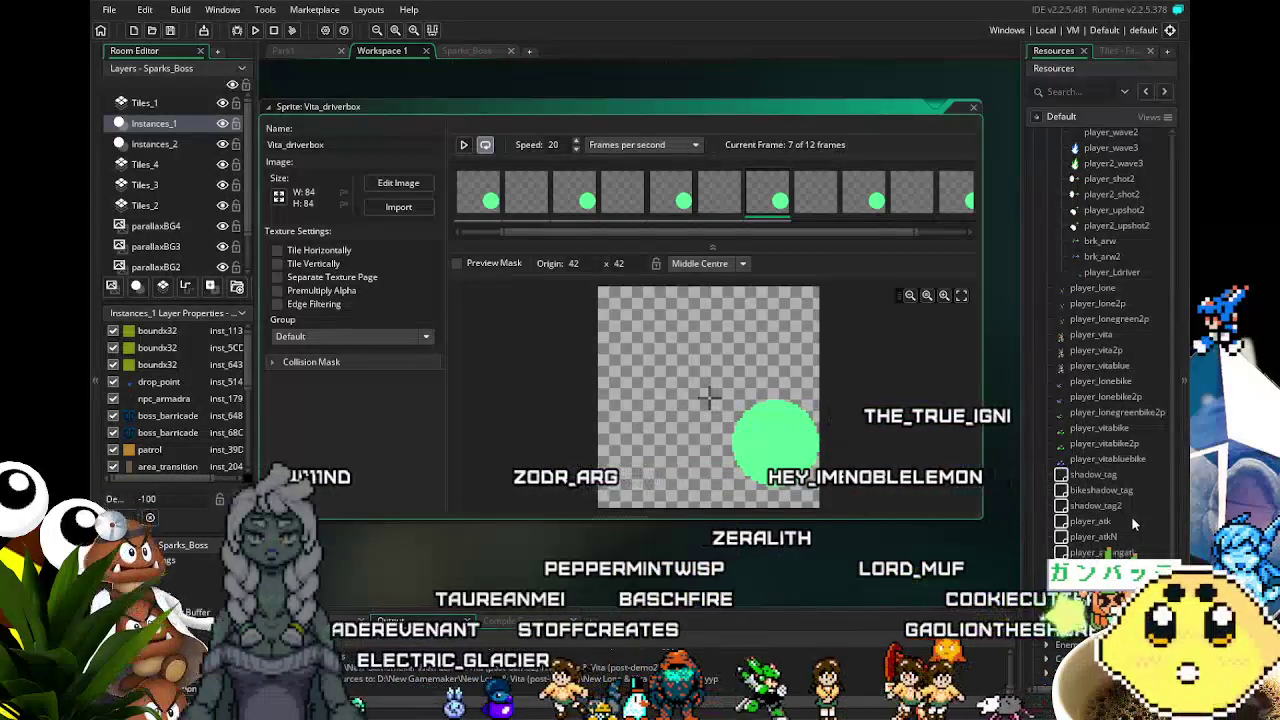
scroll(1131, 516, up, 7)
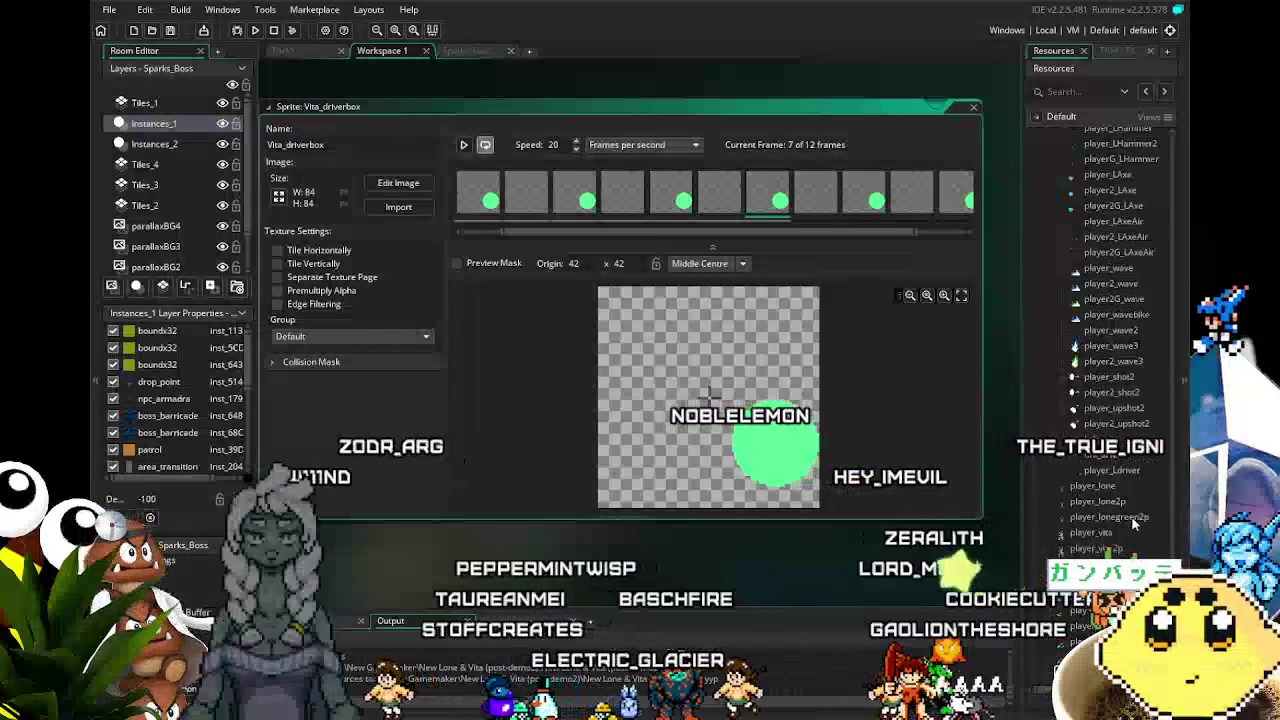
scroll(1133, 523, up, 4)
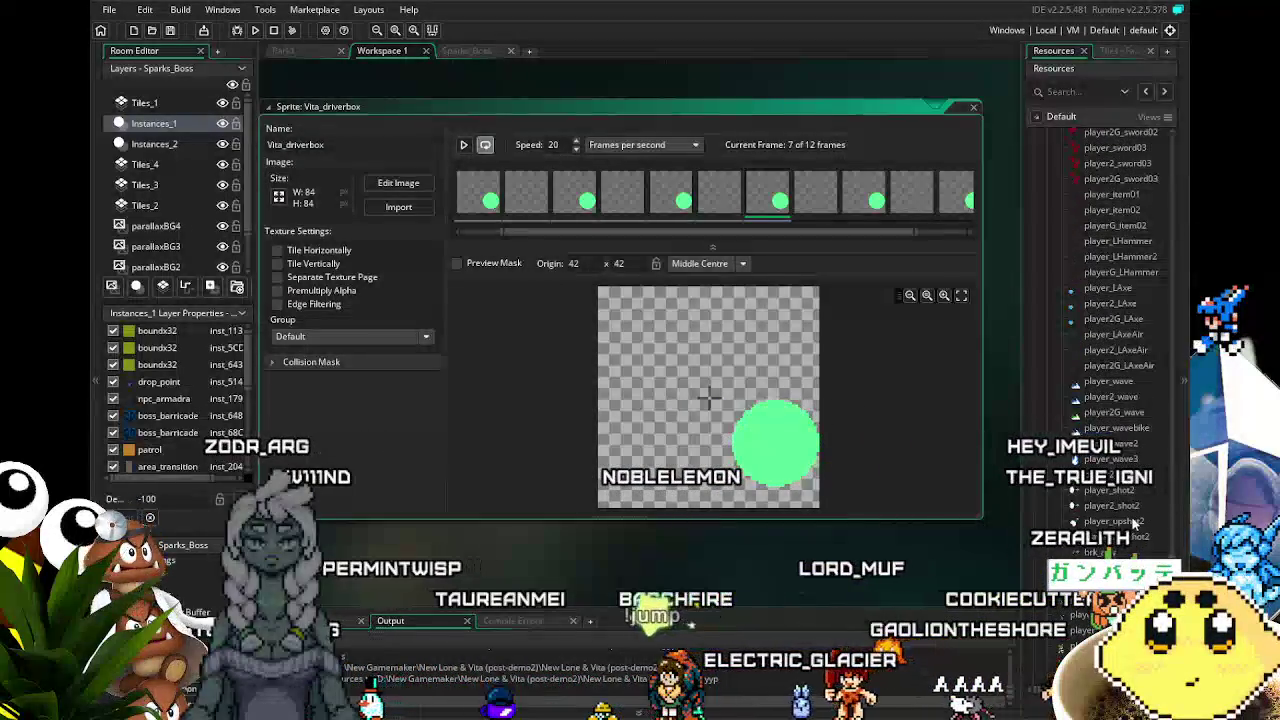
scroll(1133, 521, up, 6)
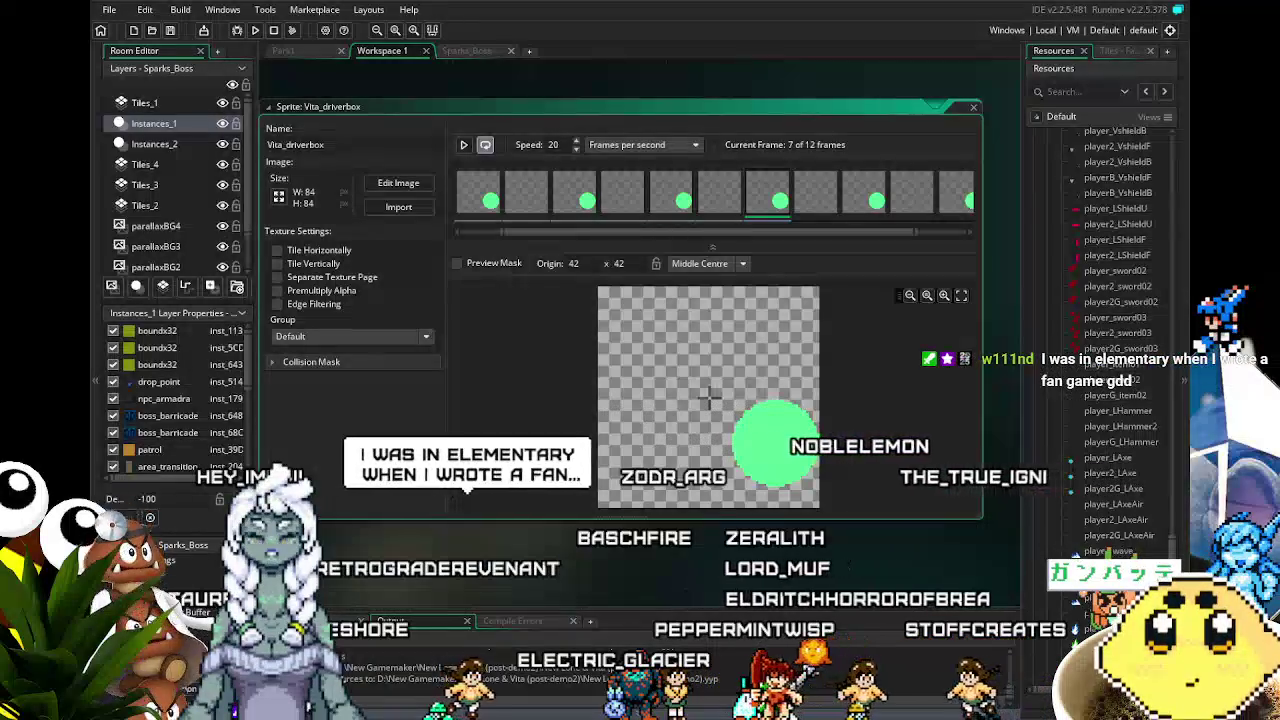
scroll(1110, 330, up, 6)
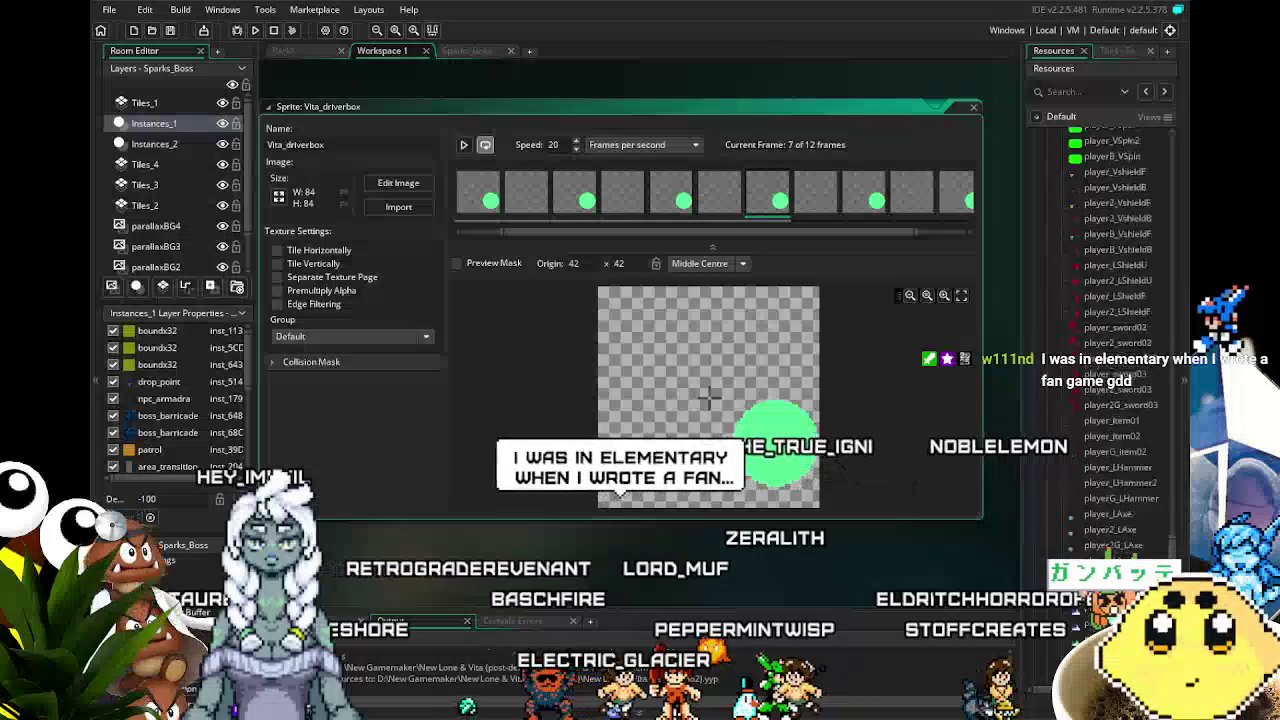
scroll(1100, 330, up, 10)
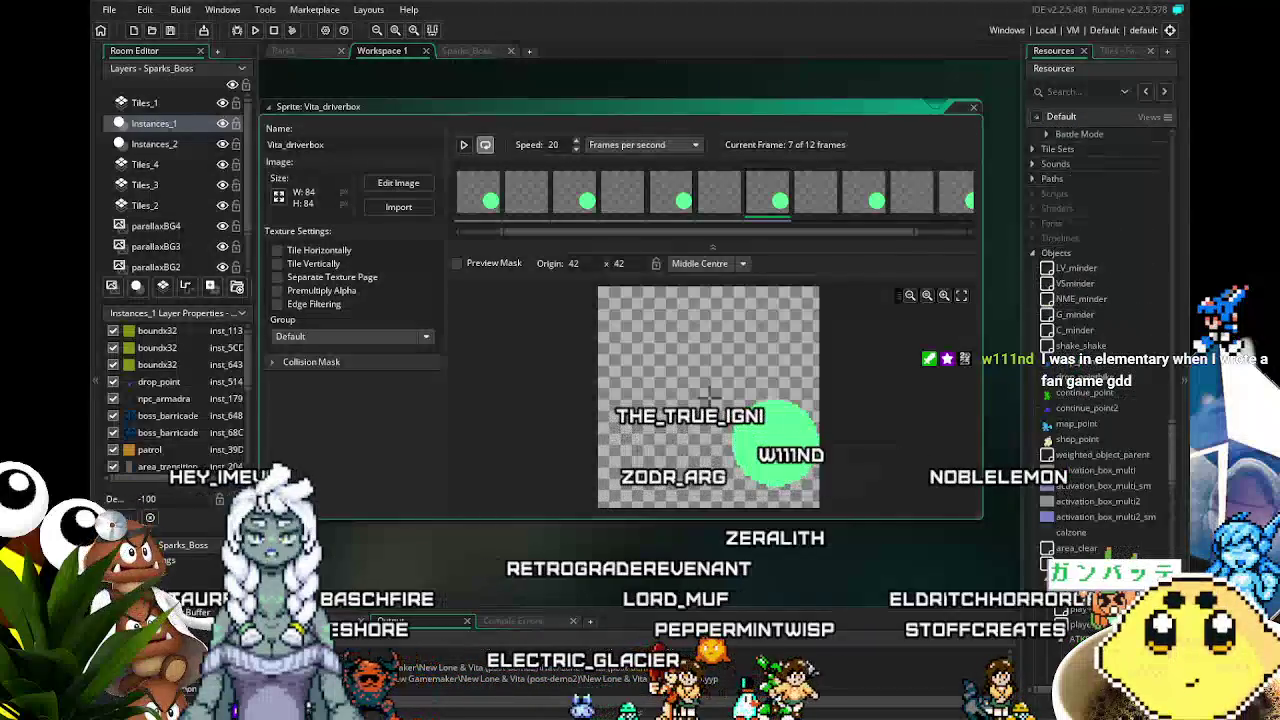
scroll(881, 578, up, 4)
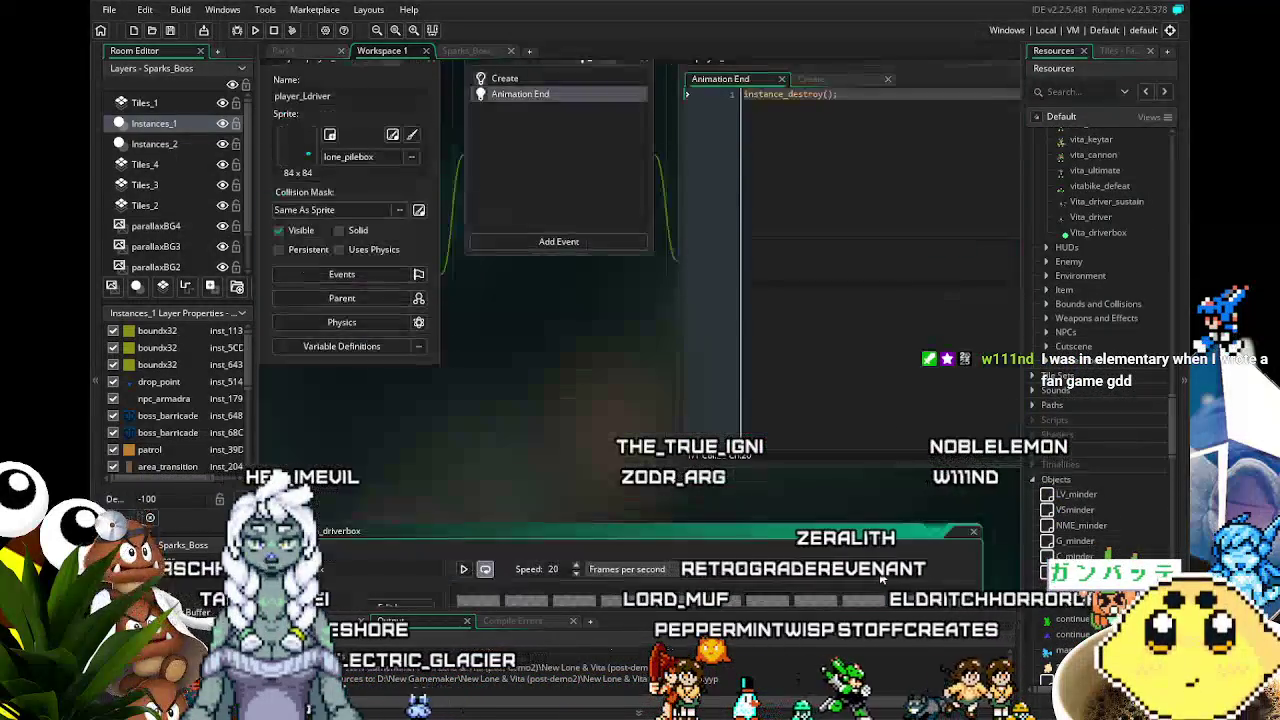
scroll(881, 578, down, 2)
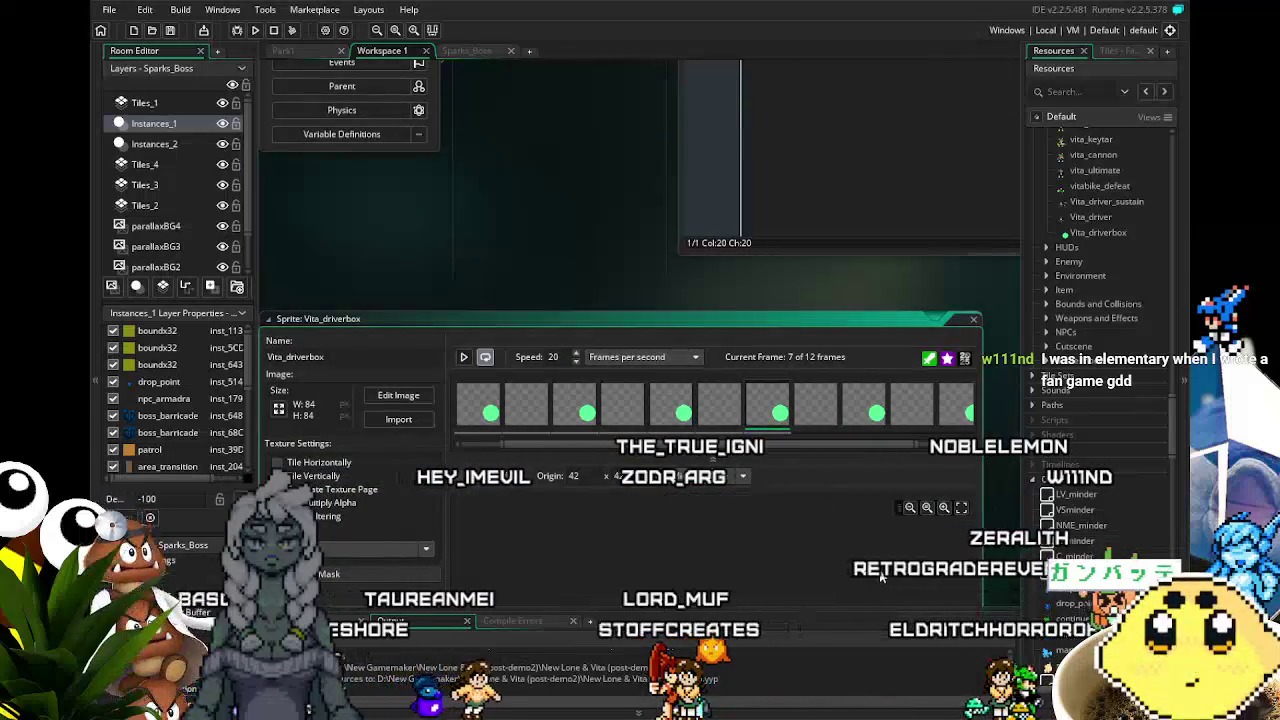
scroll(1003, 487, down, 3)
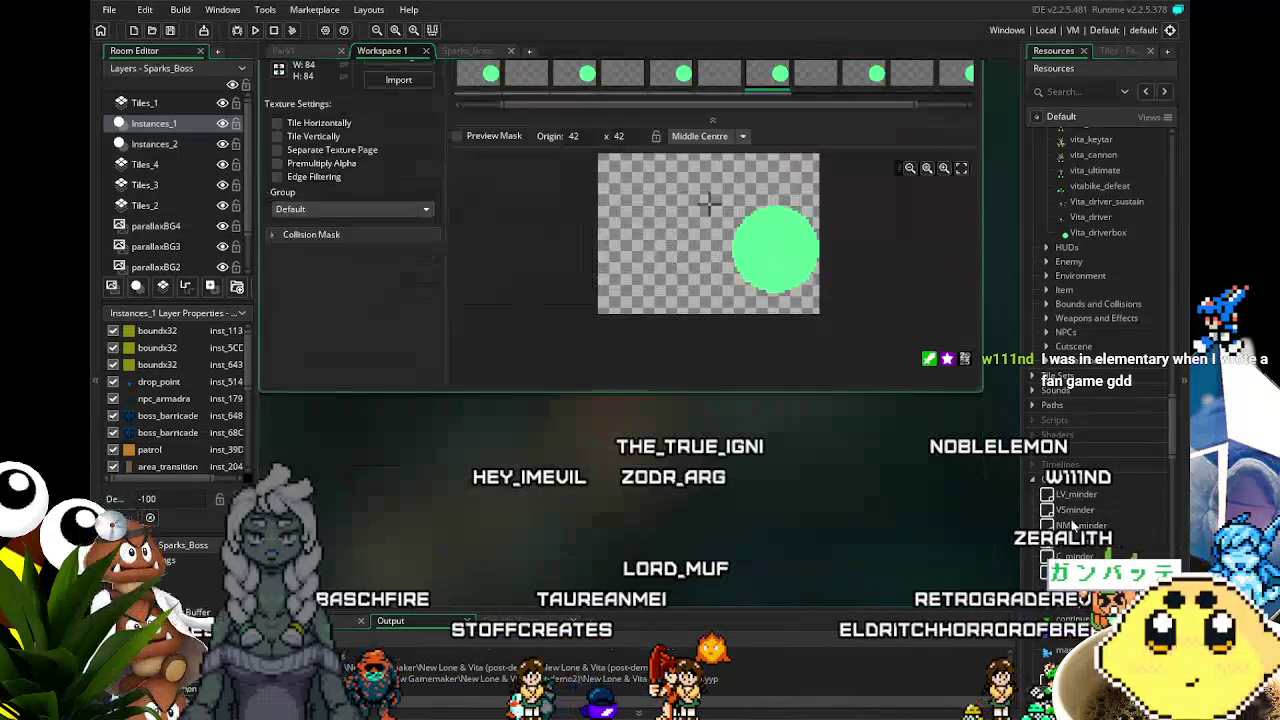
scroll(1073, 527, up, 6)
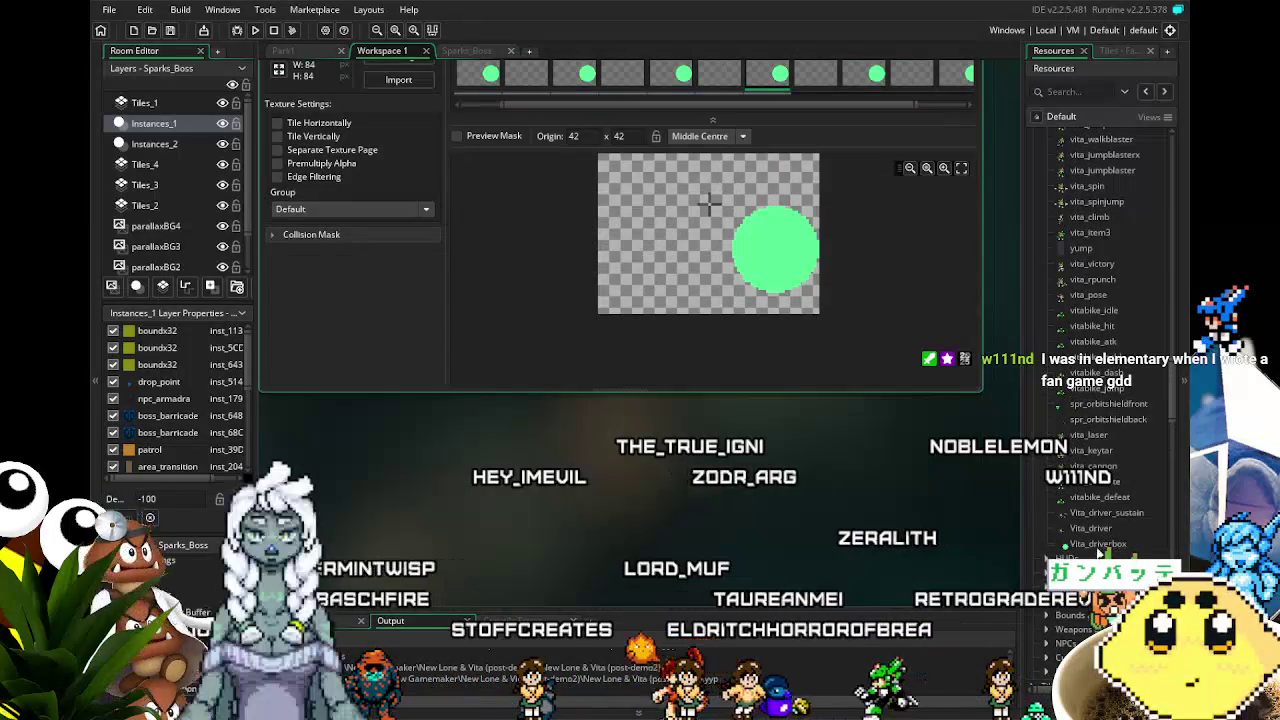
click(1095, 549)
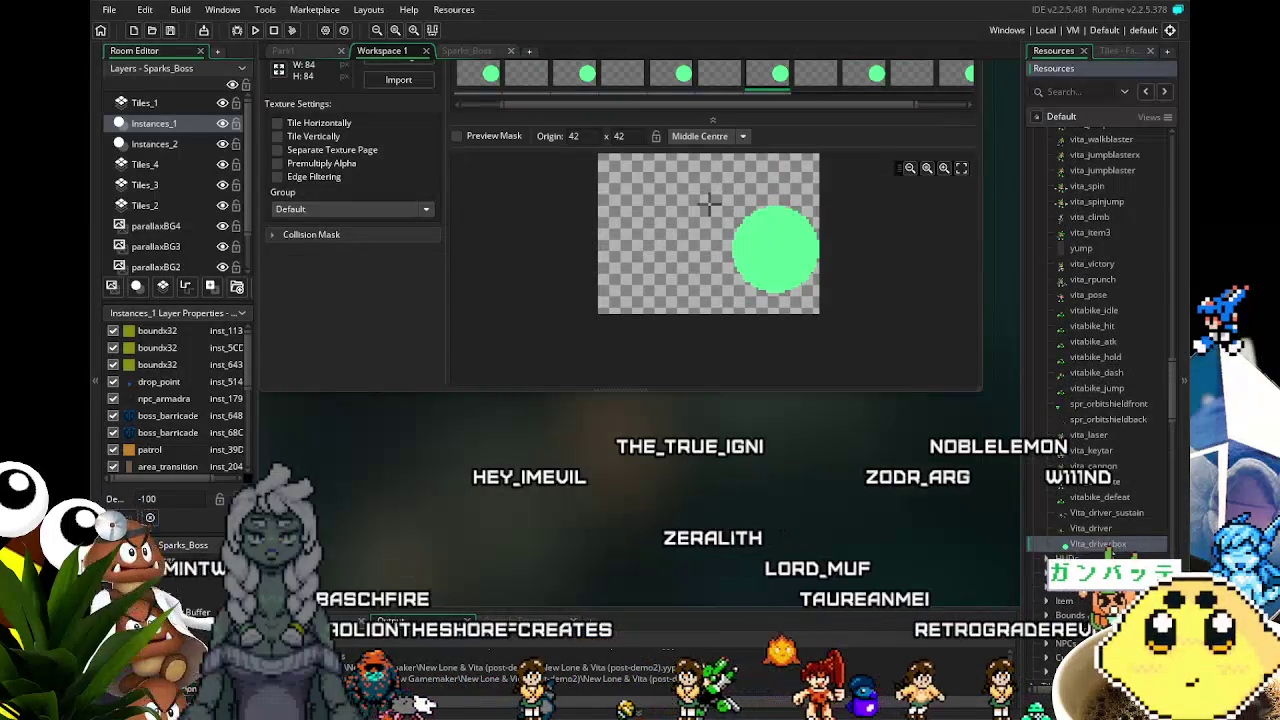
- Open the Vita_driver sprite and play, then stop, its animation
double_click(1092, 528)
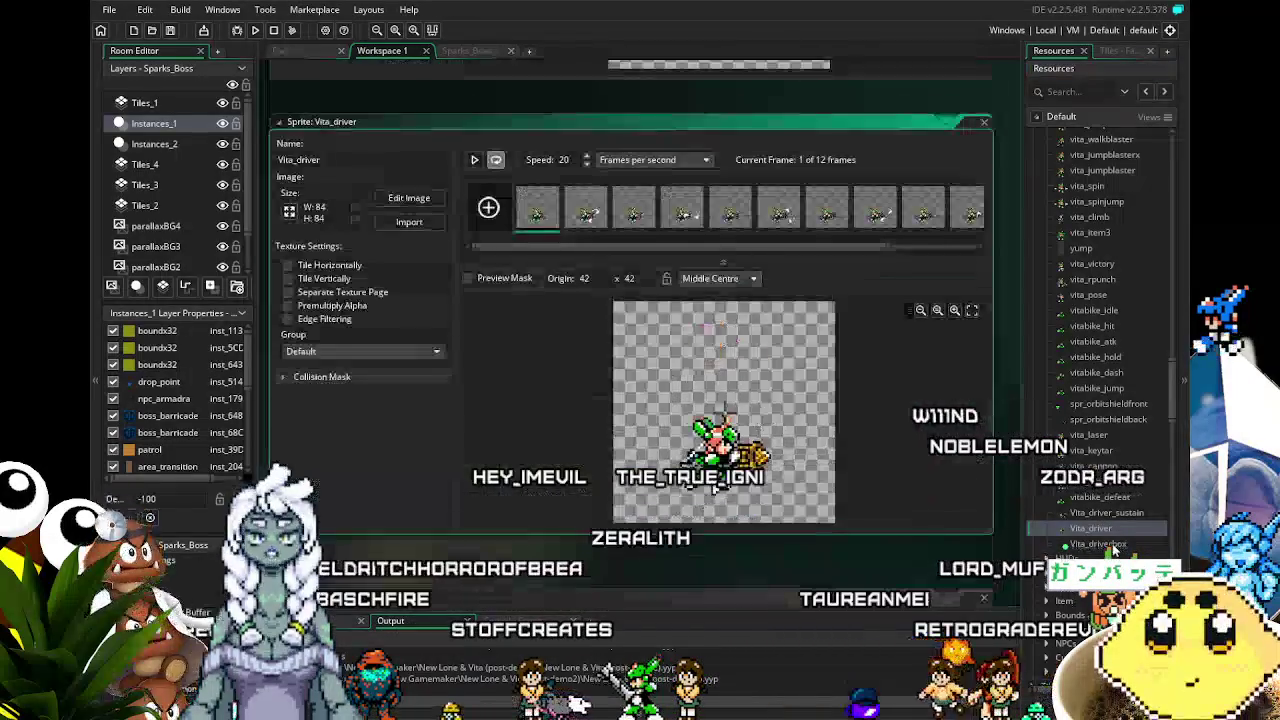
click(476, 161)
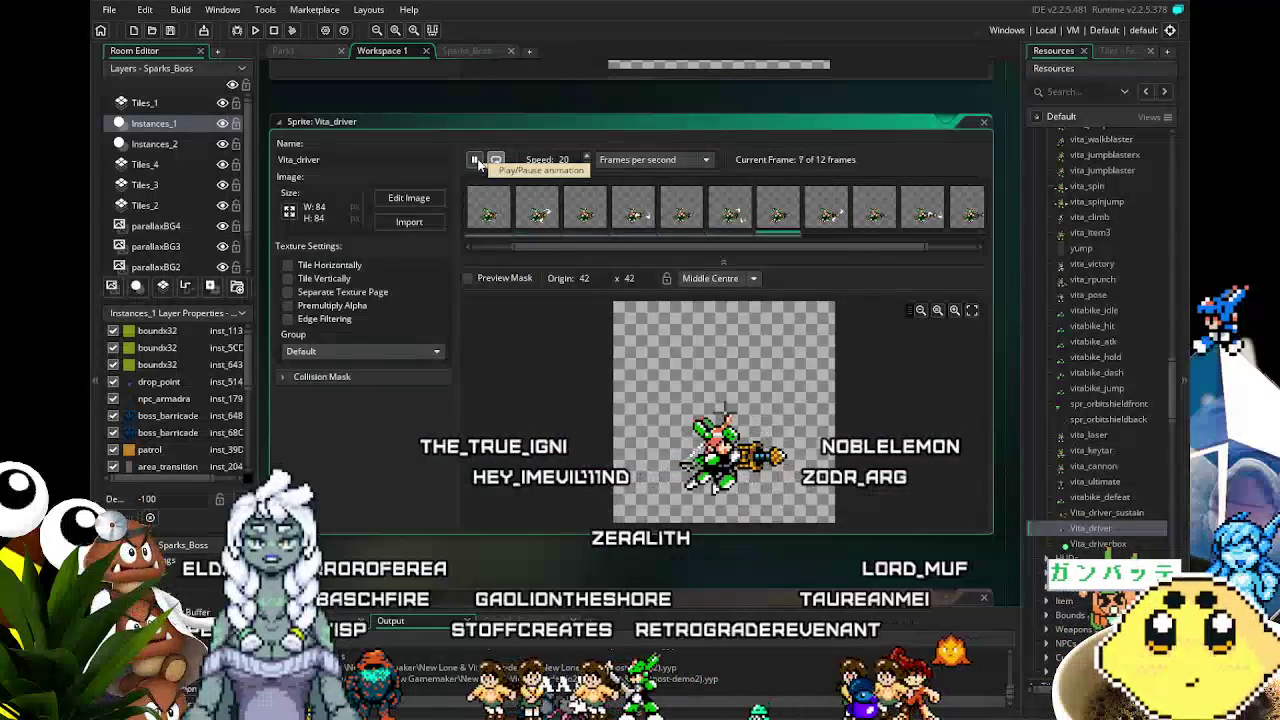
click(476, 161)
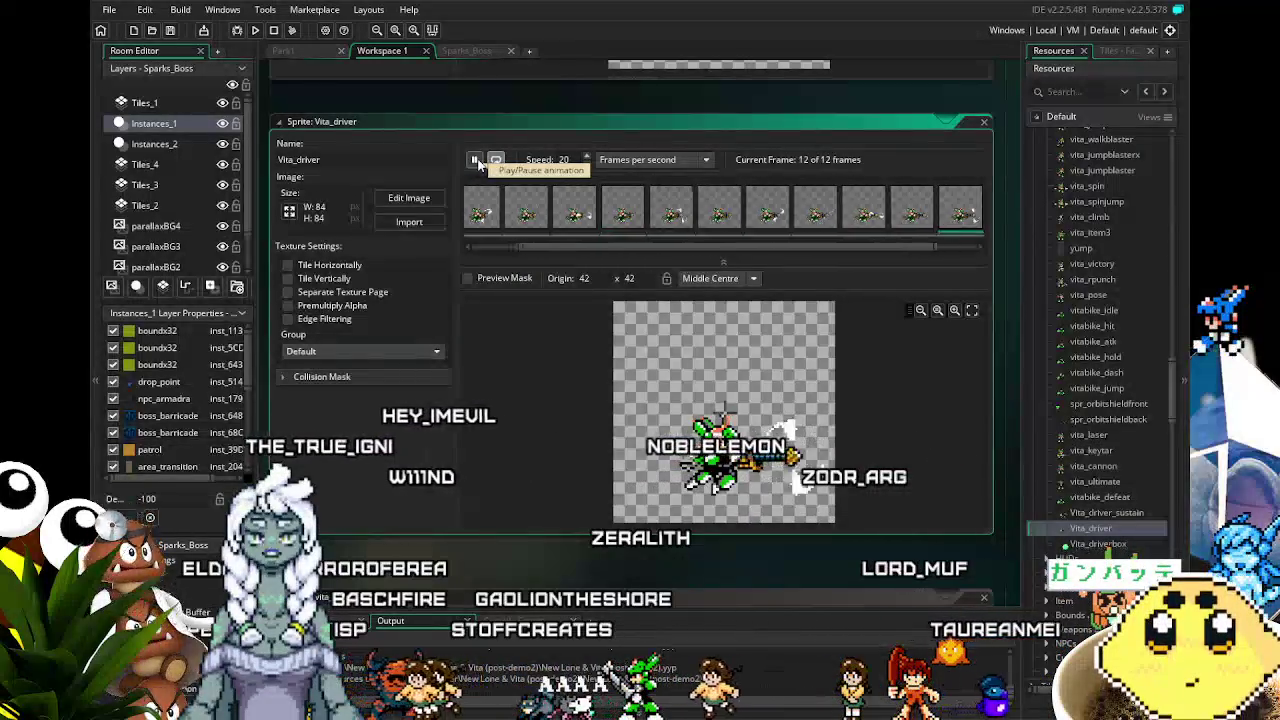
- Open Vita_driver_sustain and preview its 12-frame animation, stopping on frame 10
double_click(1085, 513)
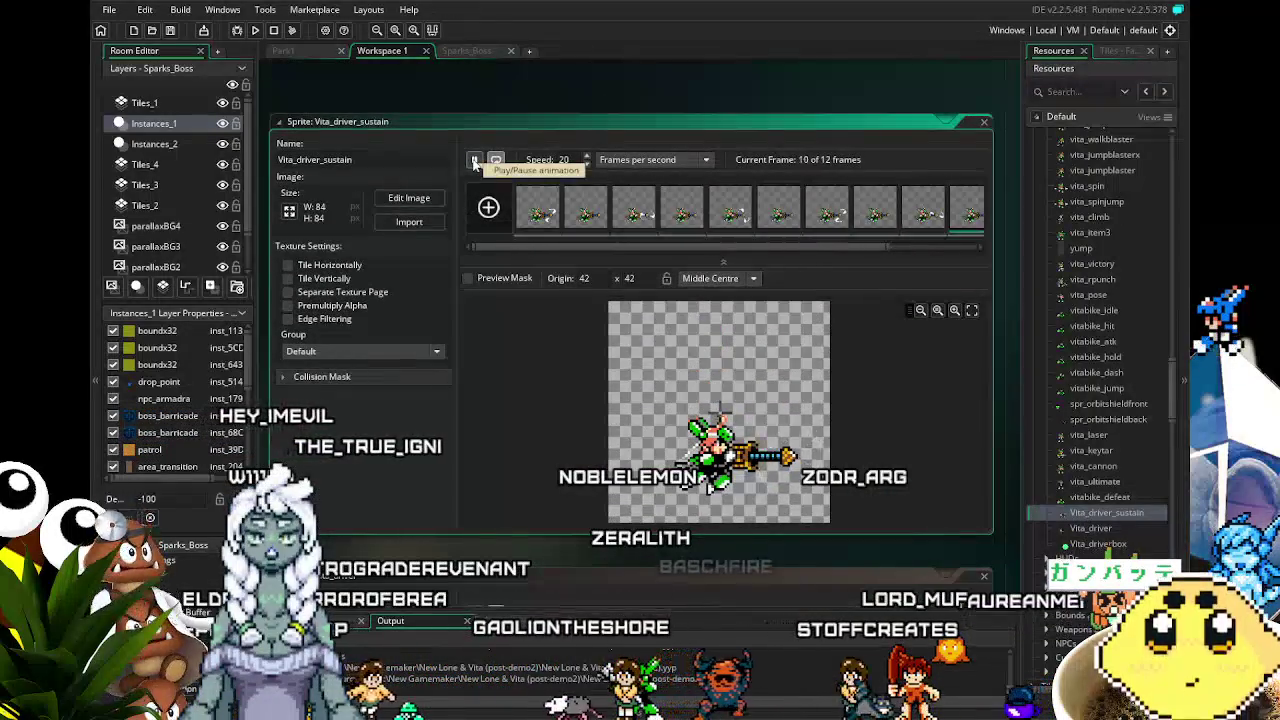
click(476, 161)
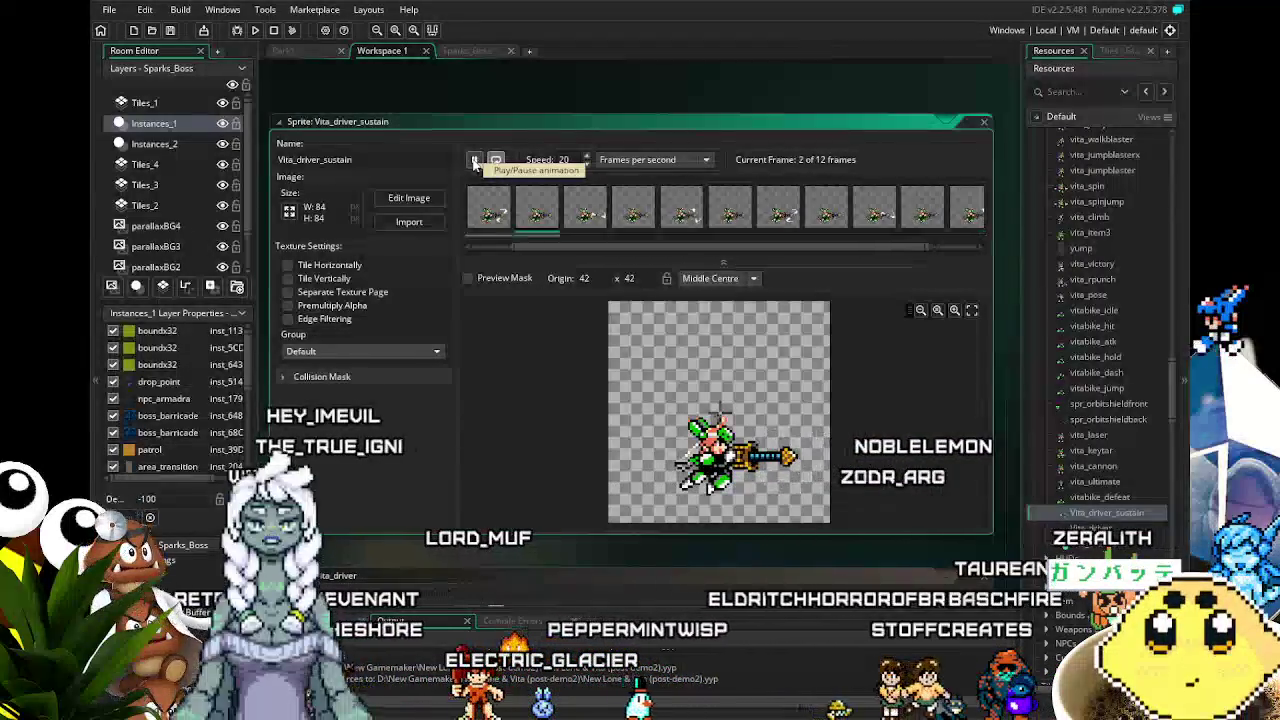
click(474, 160)
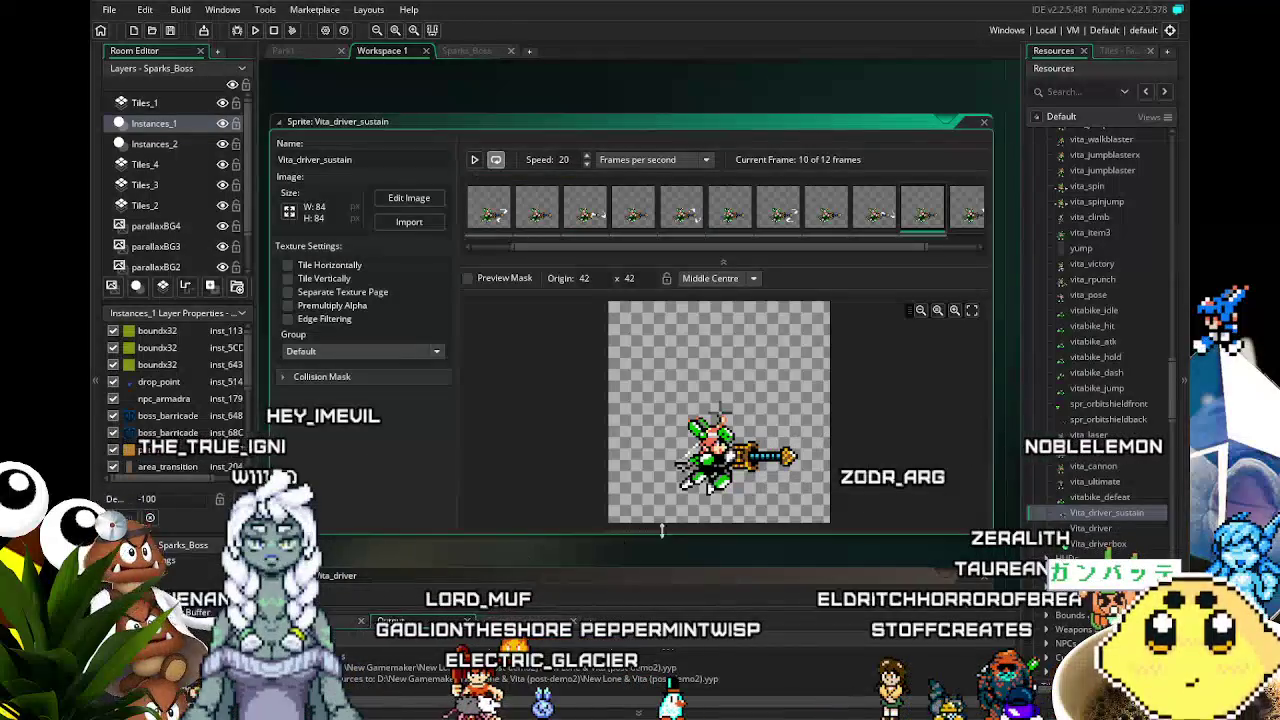
scroll(1097, 530, down, 3)
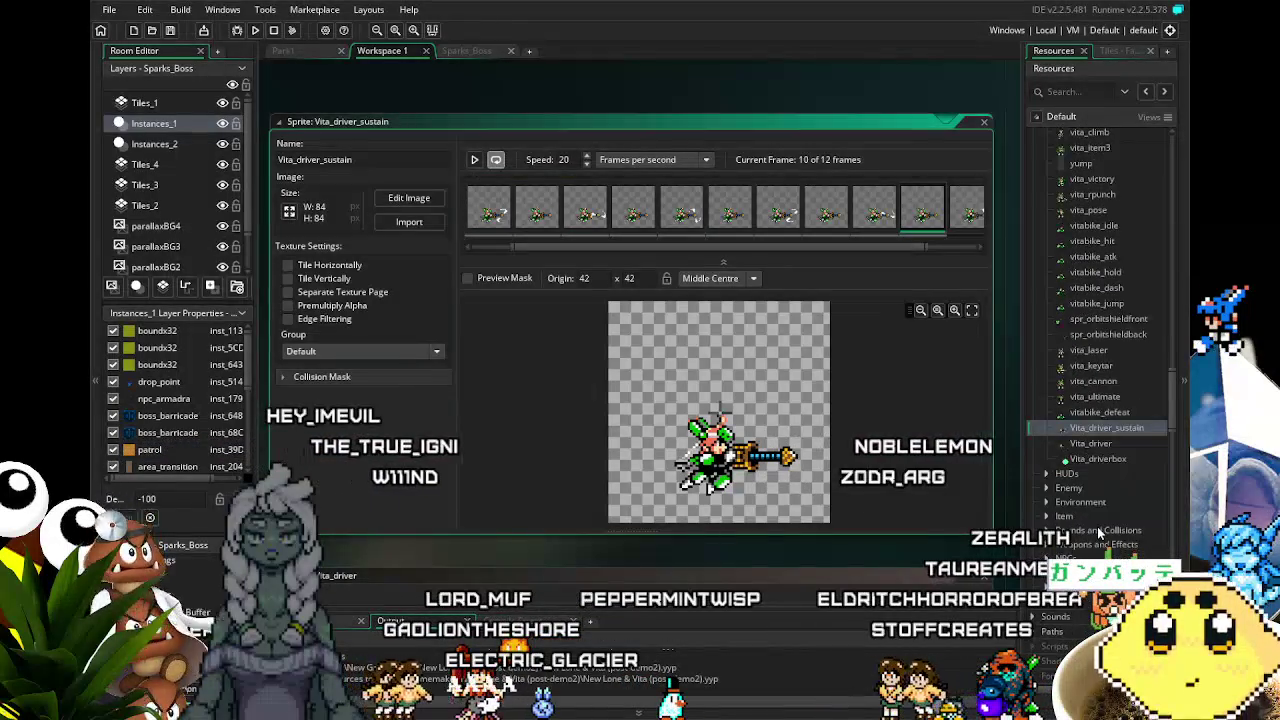
scroll(1097, 526, up, 6)
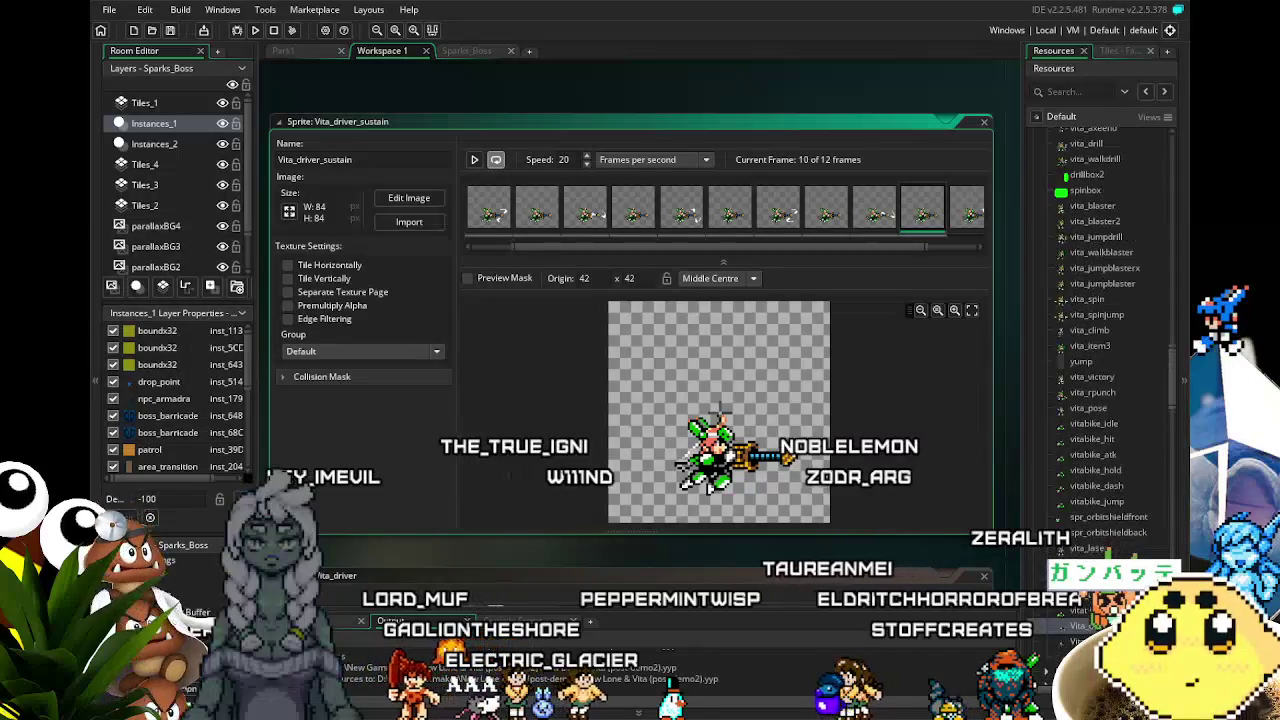
scroll(1097, 400, down, 7)
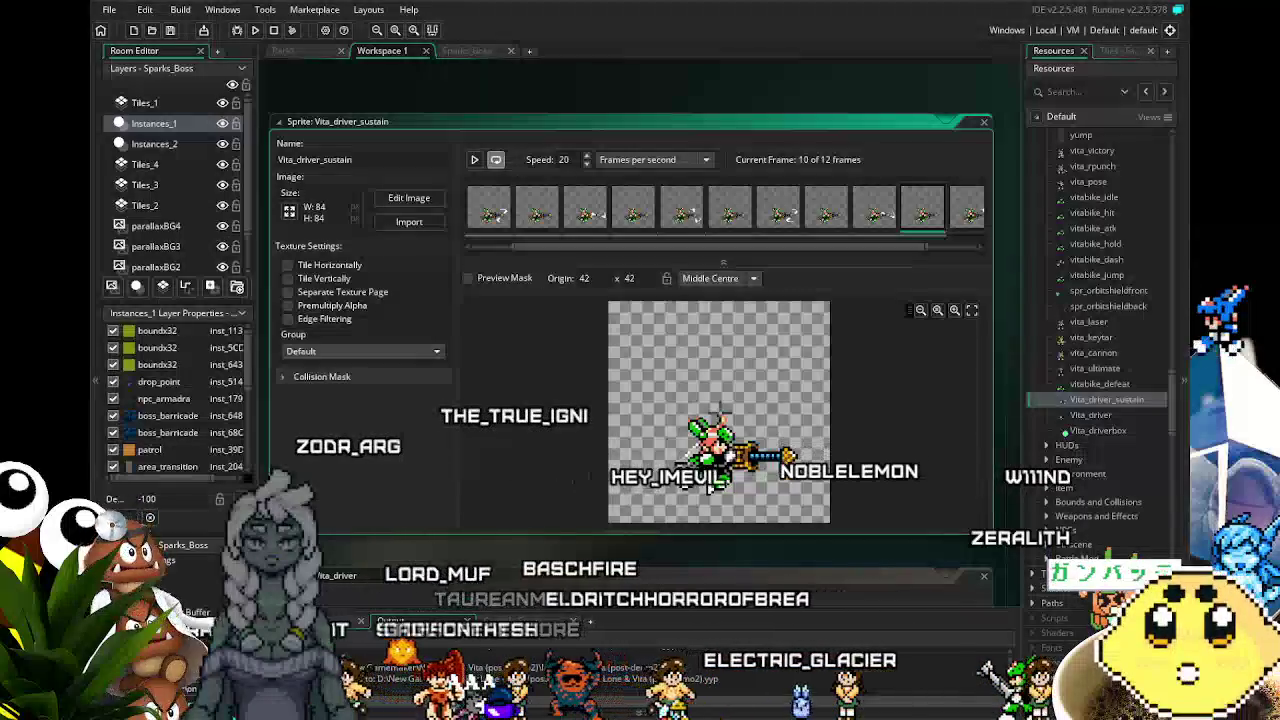
right_click(1075, 400)
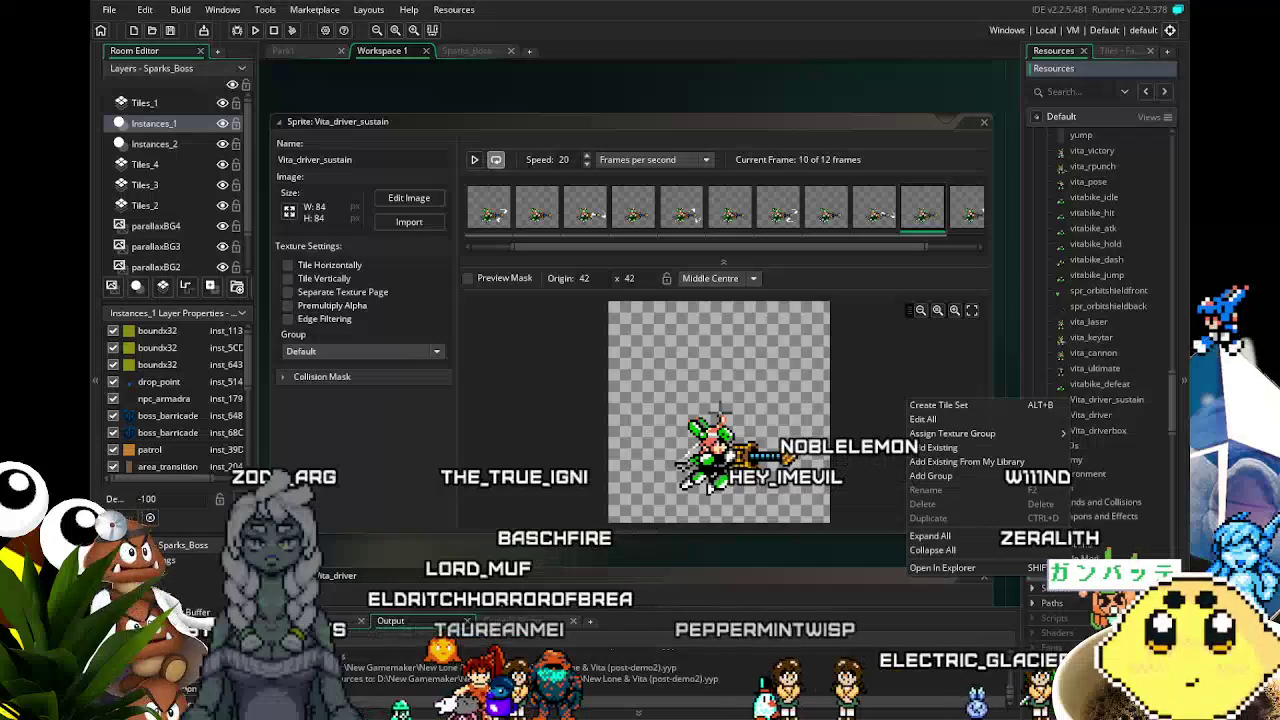
click(707, 548)
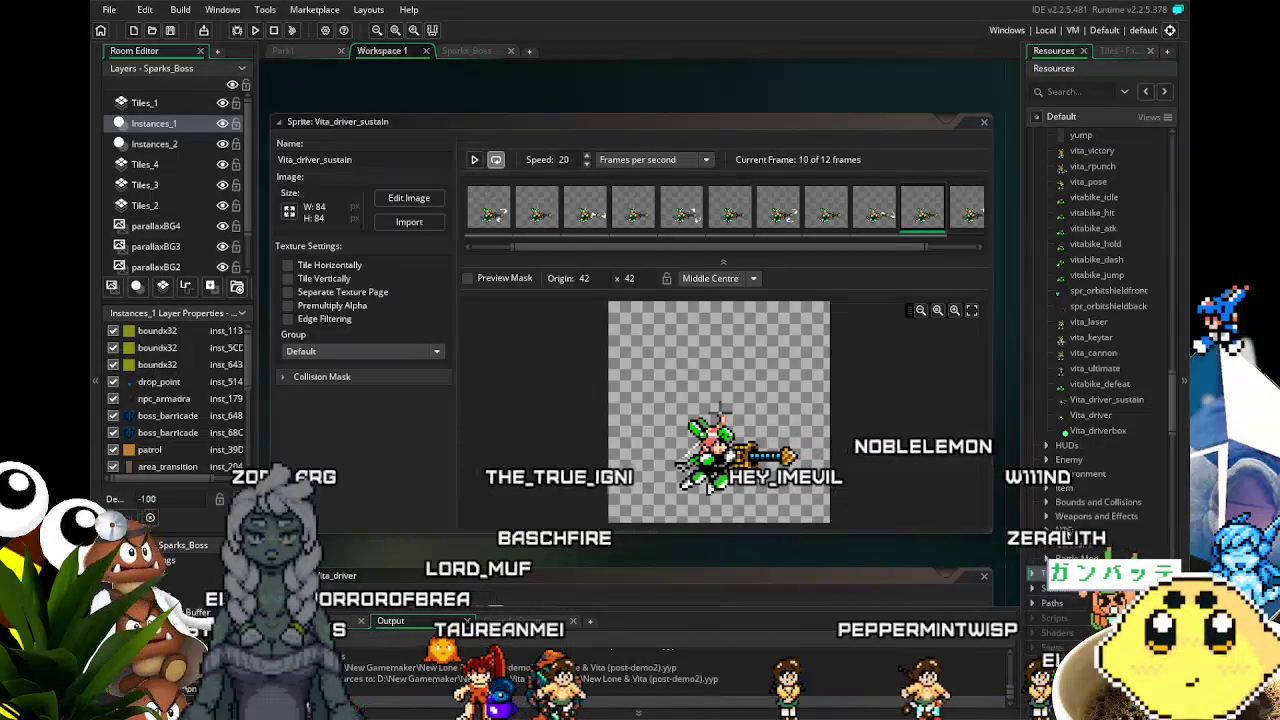
scroll(1073, 529, down, 7)
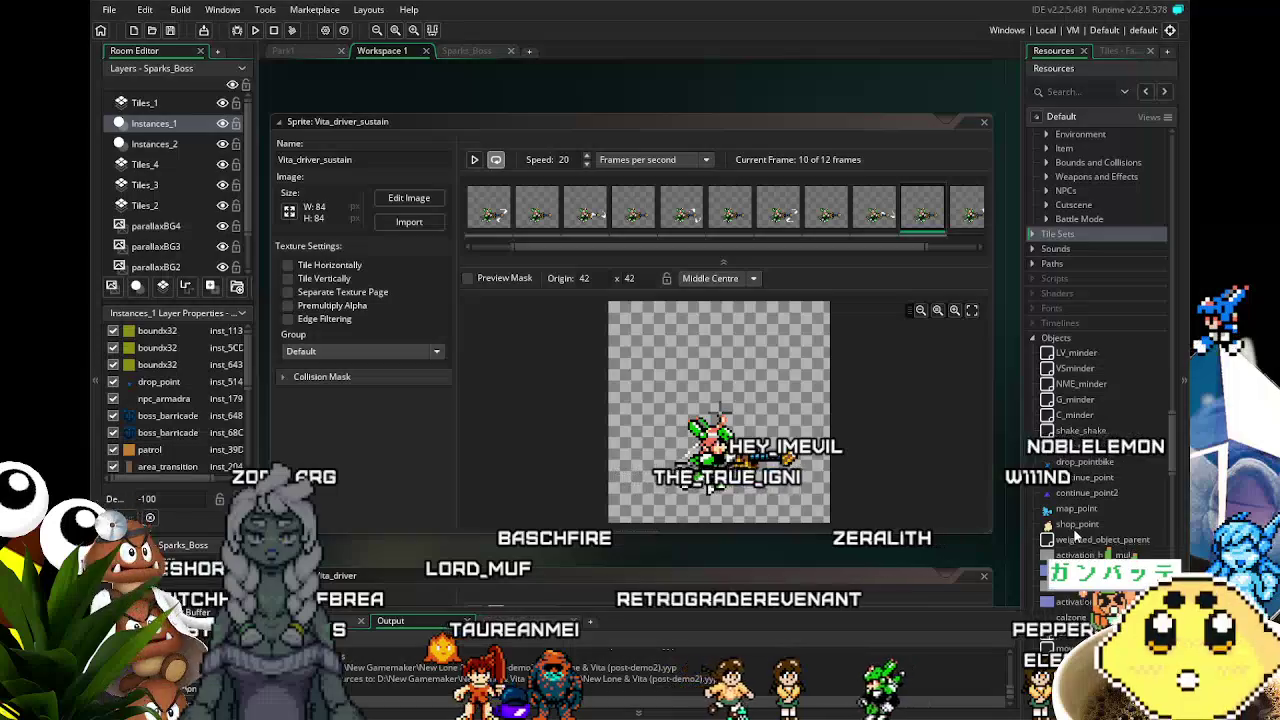
scroll(1073, 529, down, 7)
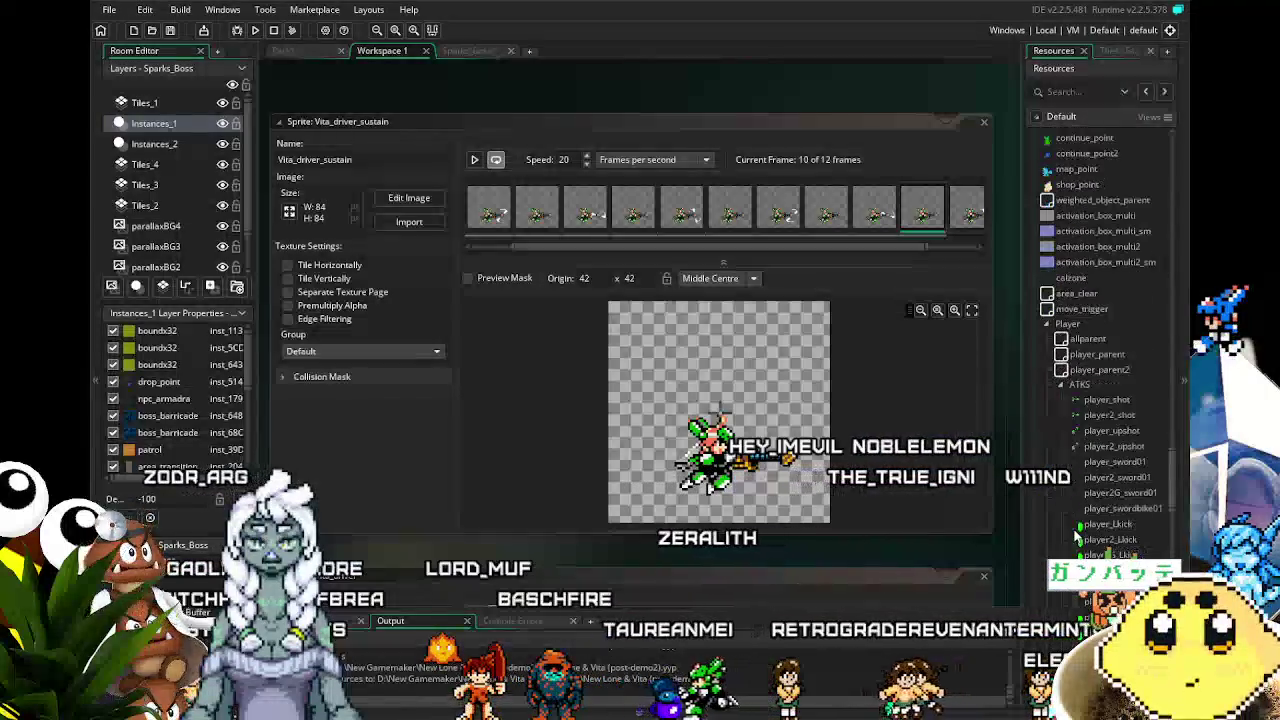
scroll(1076, 537, down, 2)
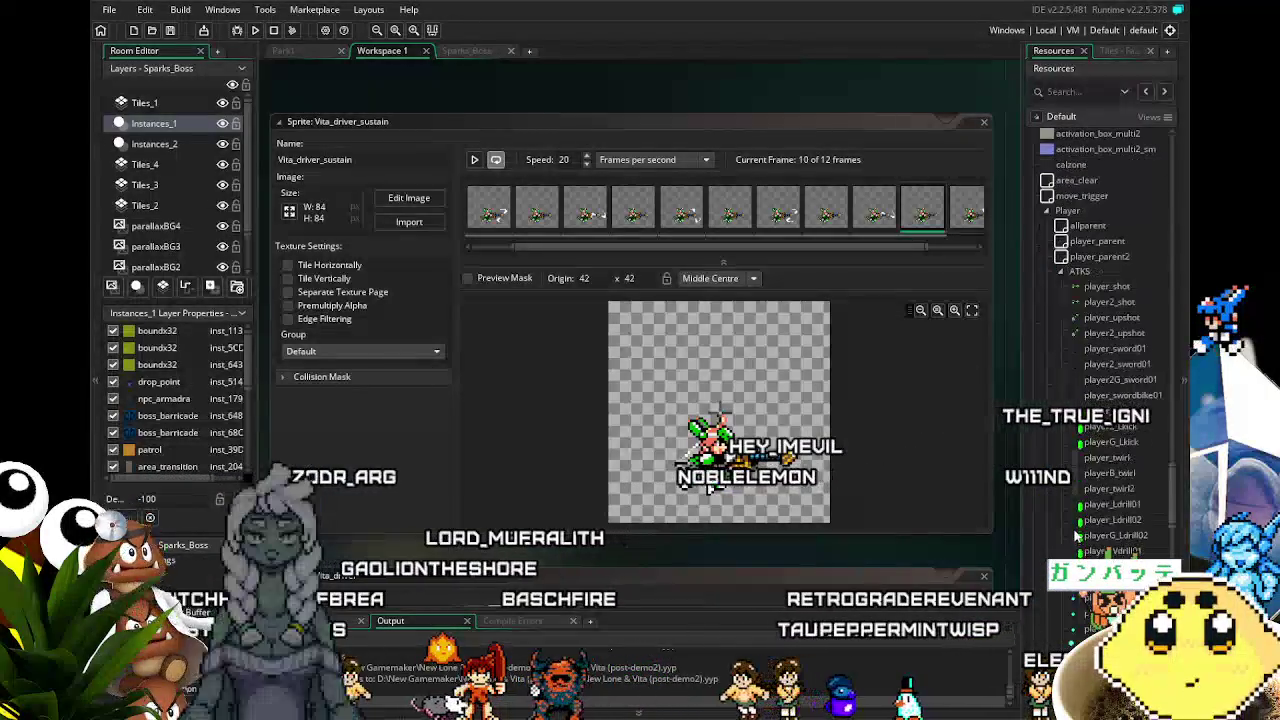
scroll(1076, 537, down, 2)
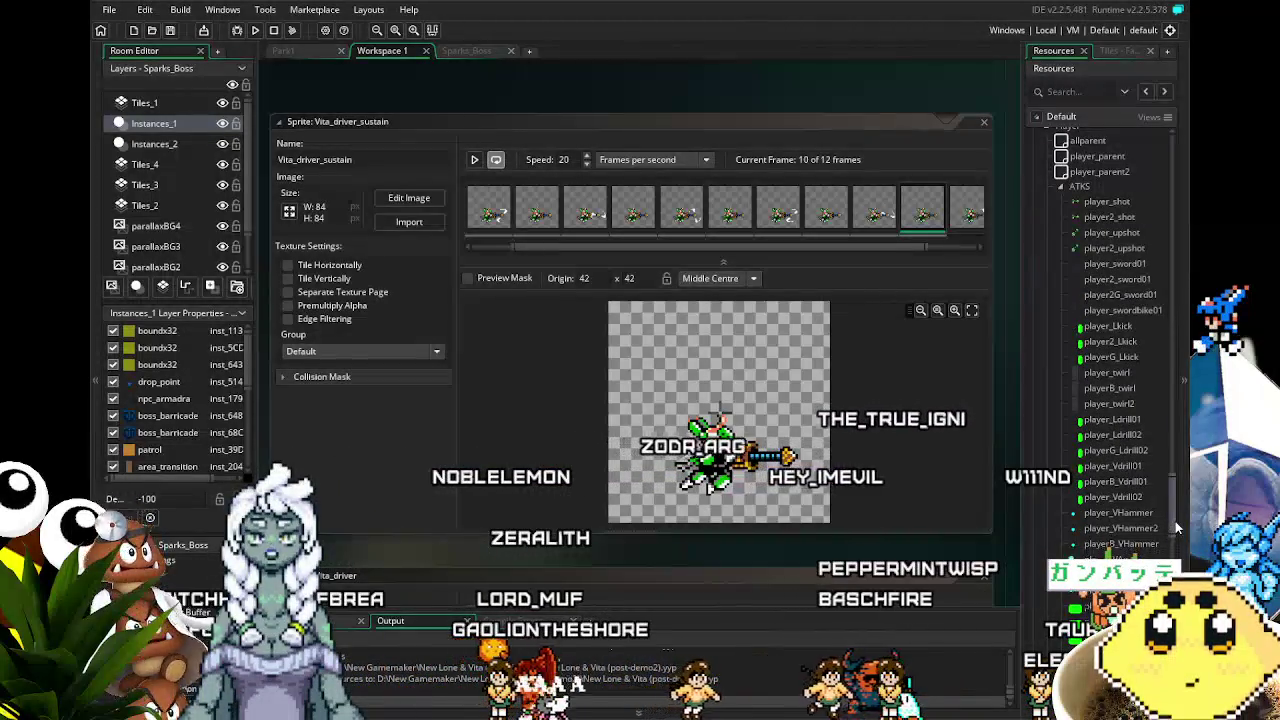
drag(1175, 521, 1175, 562)
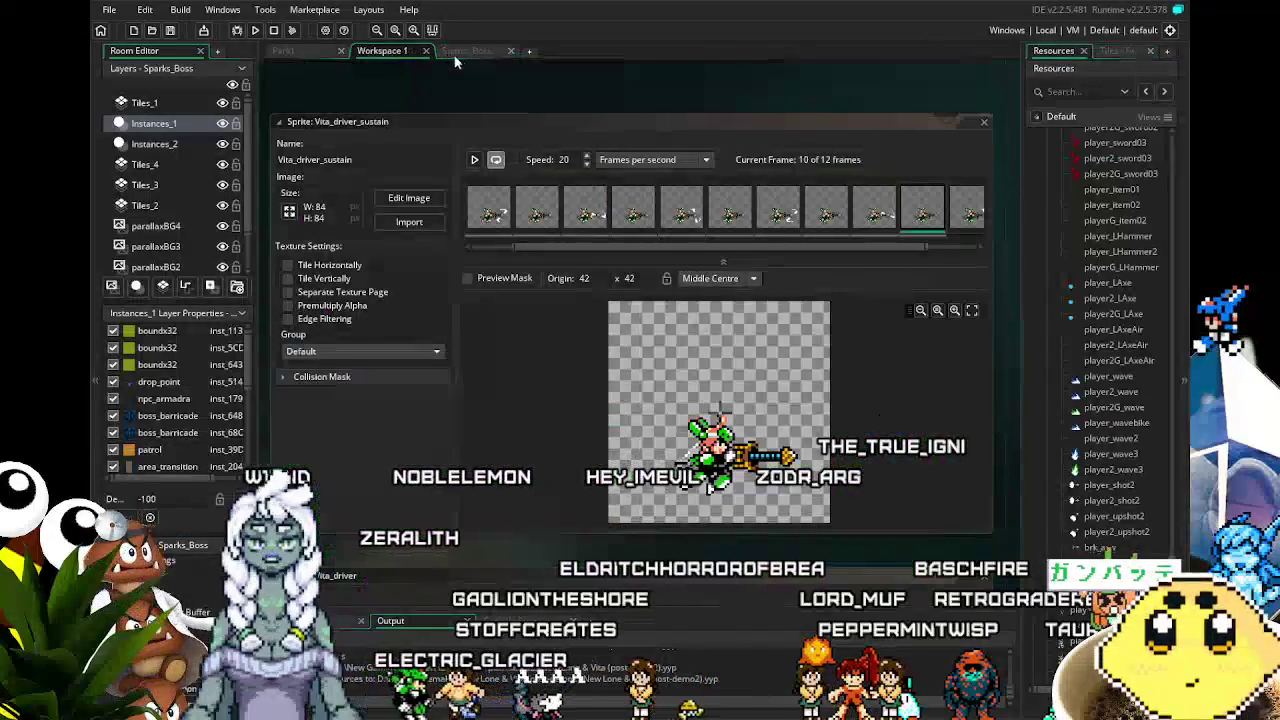
click(466, 58)
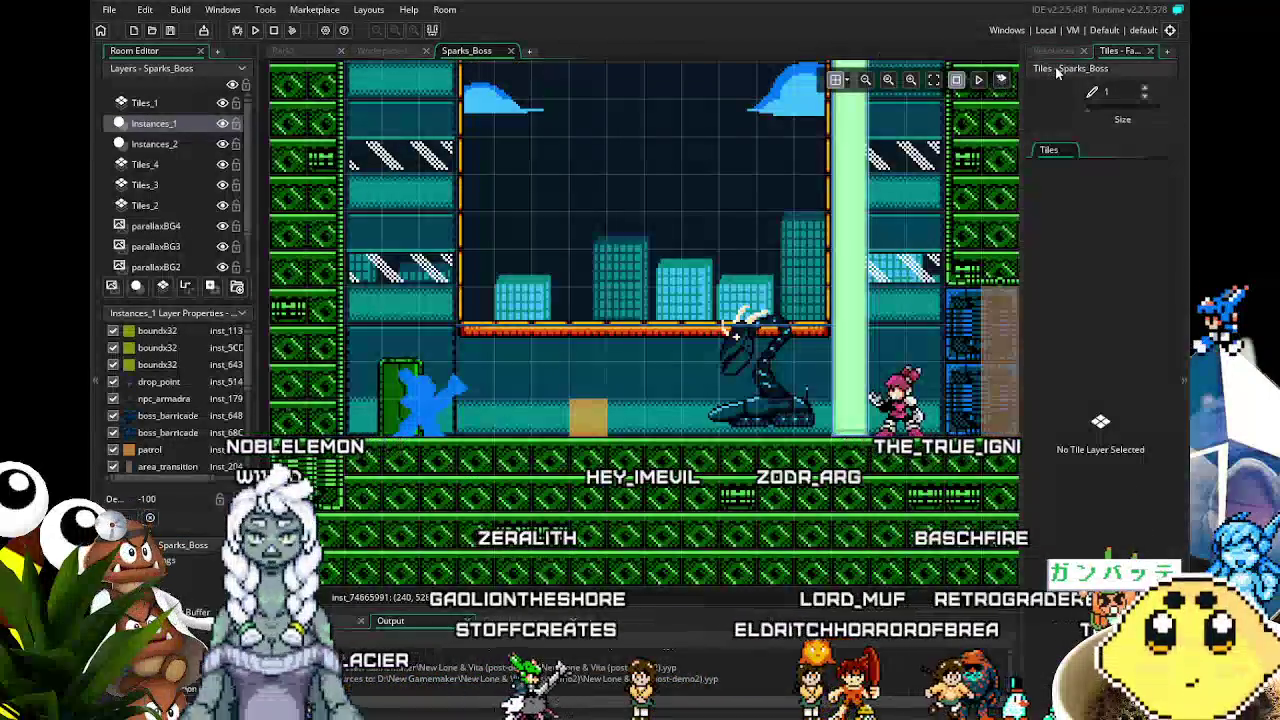
click(1056, 52)
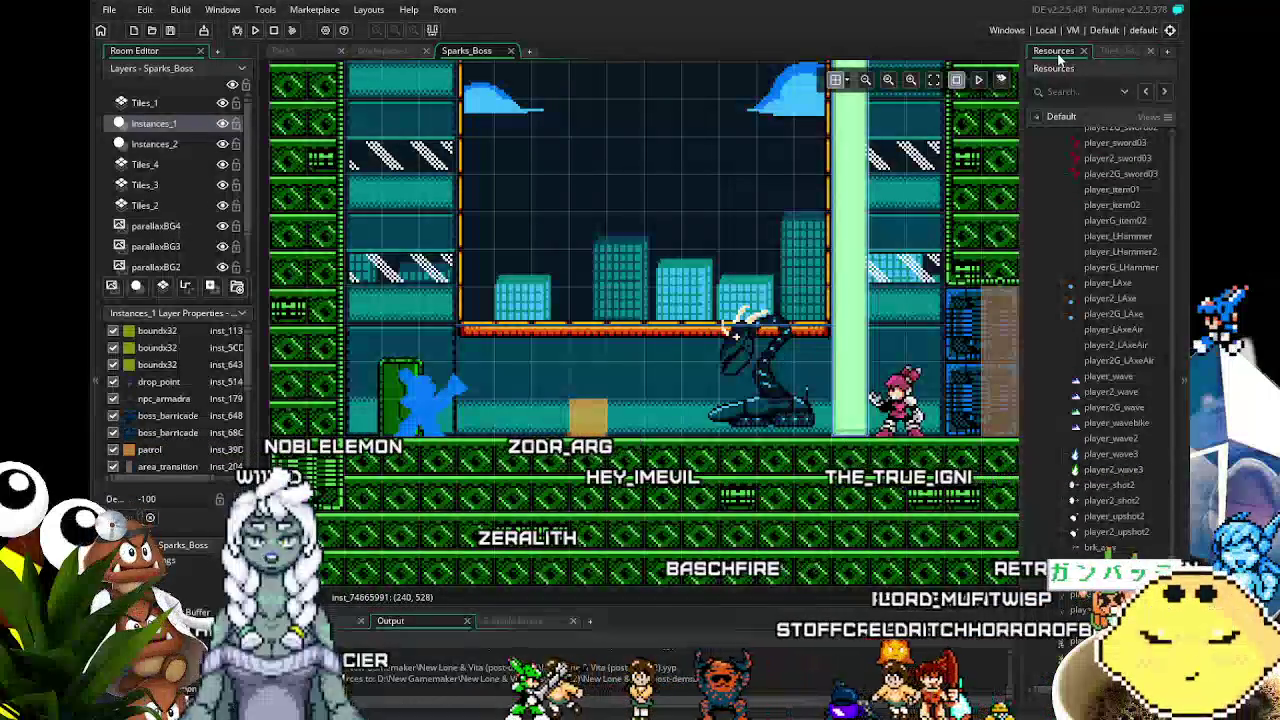
drag(696, 292, 639, 284)
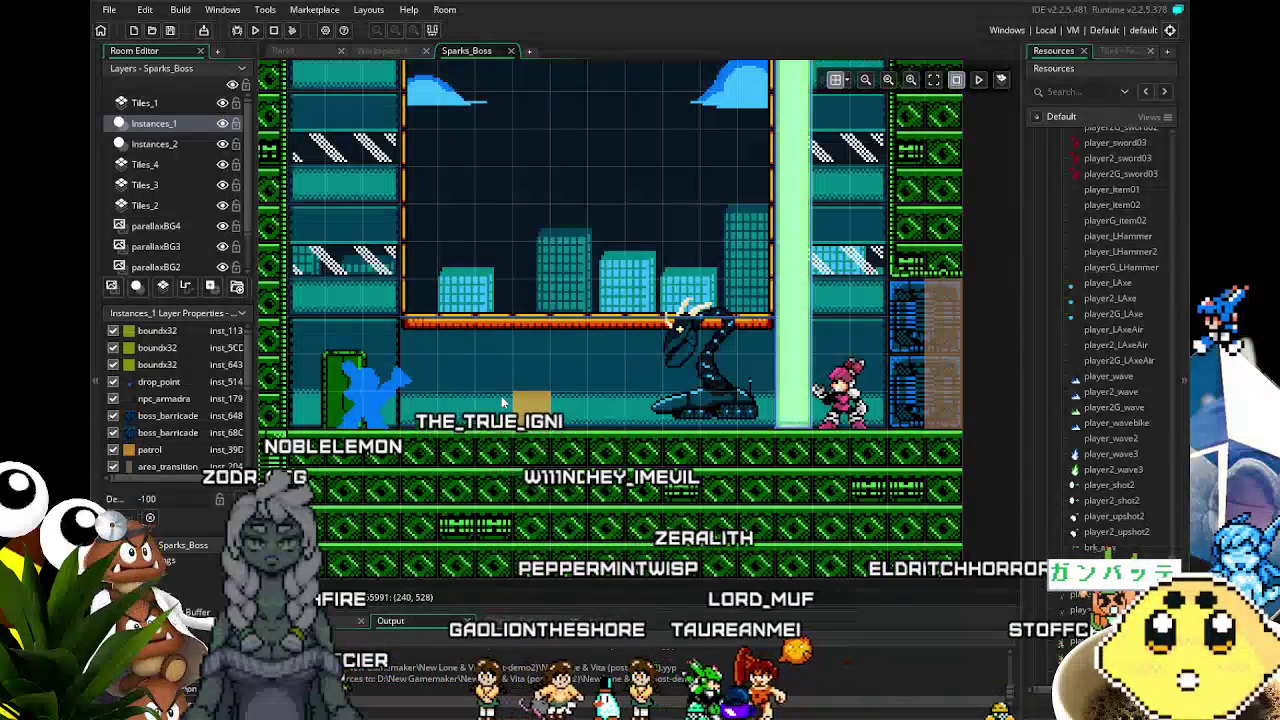
drag(501, 395, 540, 437)
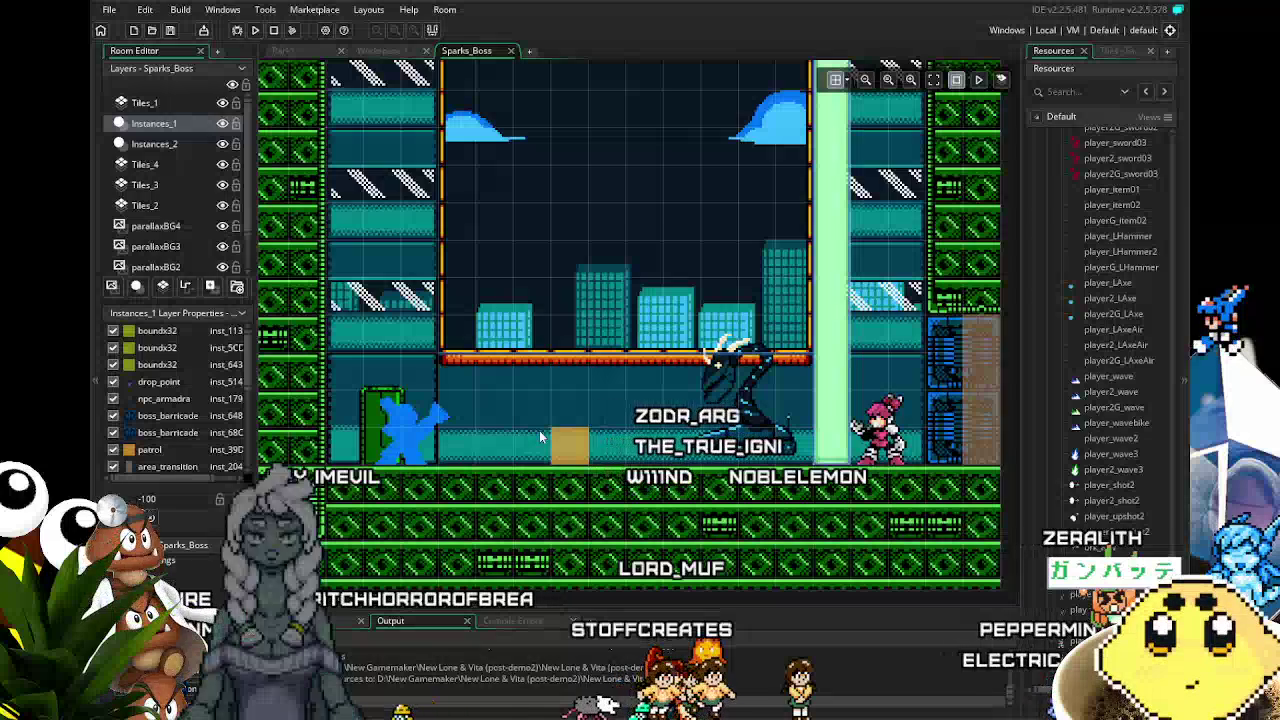
scroll(1110, 340, down, 5)
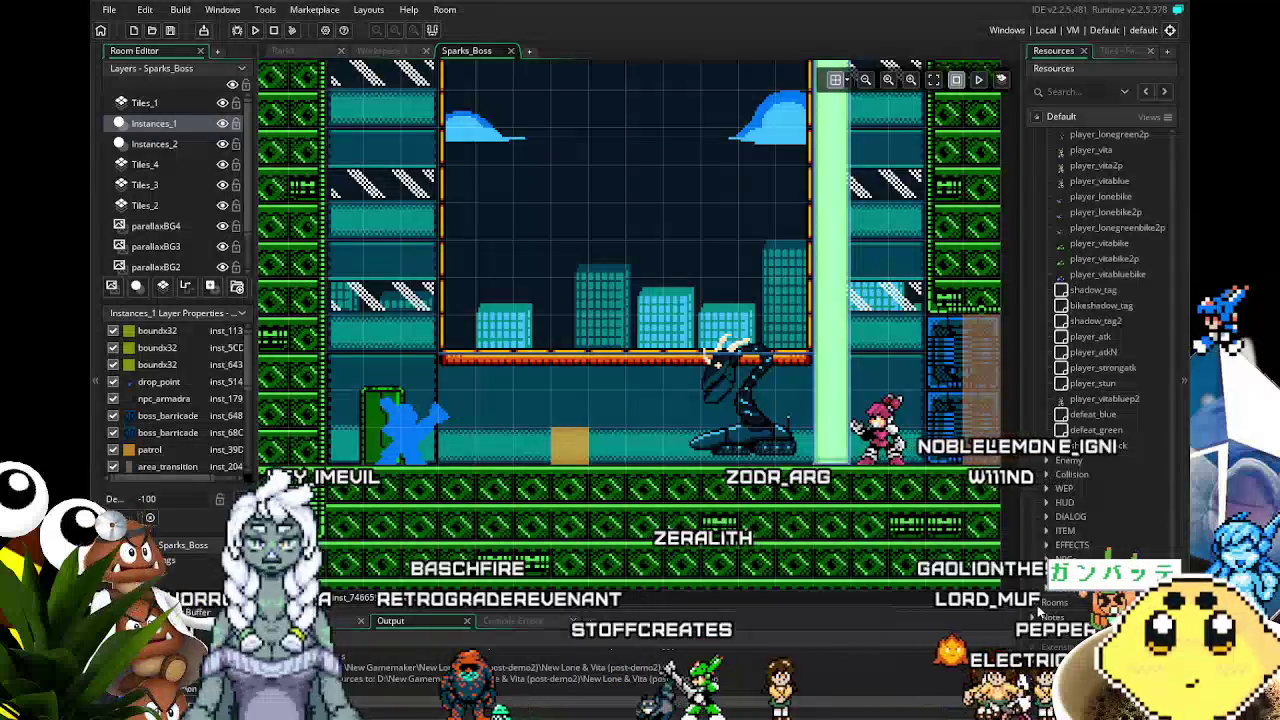
scroll(1100, 340, down, 5)
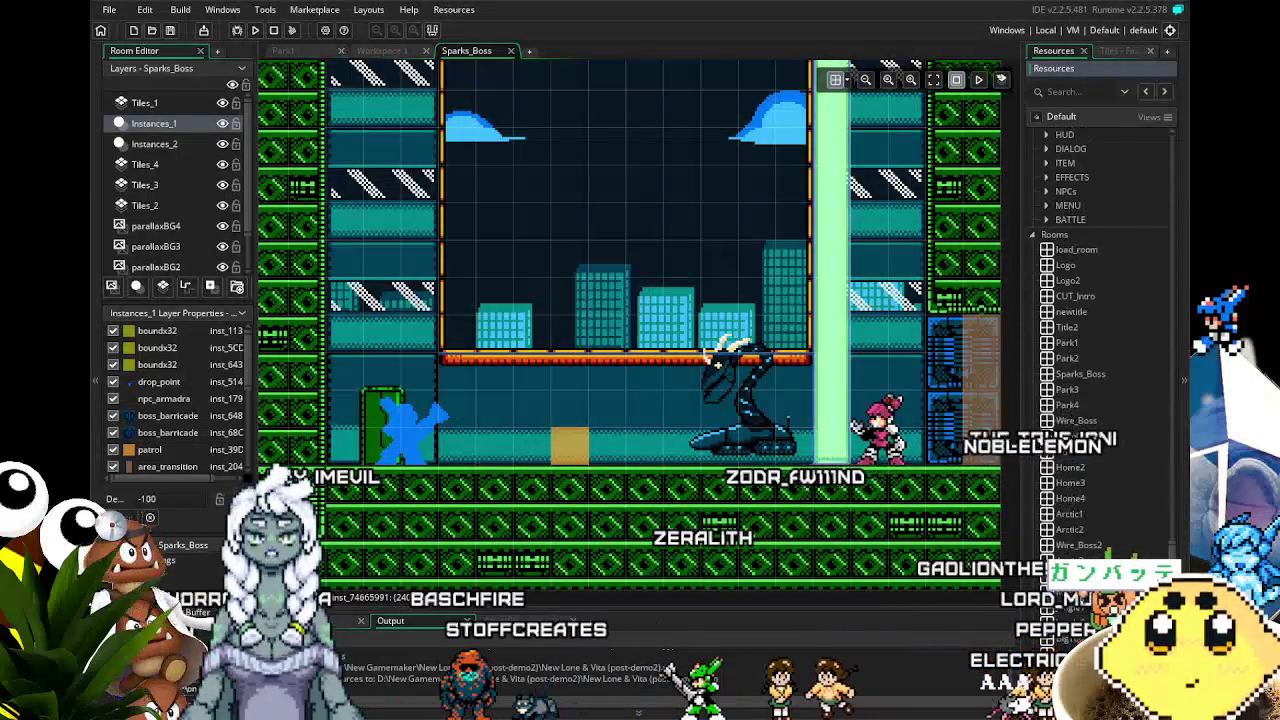
scroll(1100, 340, down, 6)
scroll(1040, 355, up, 6)
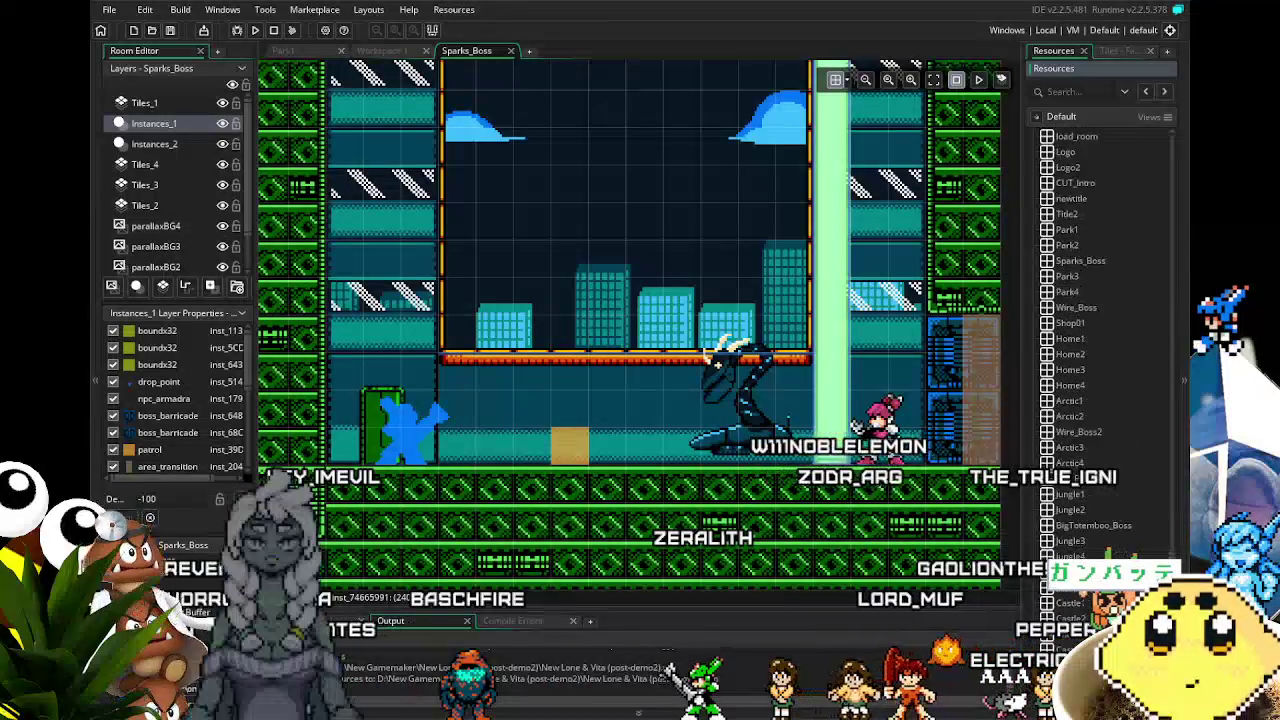
click(1033, 352)
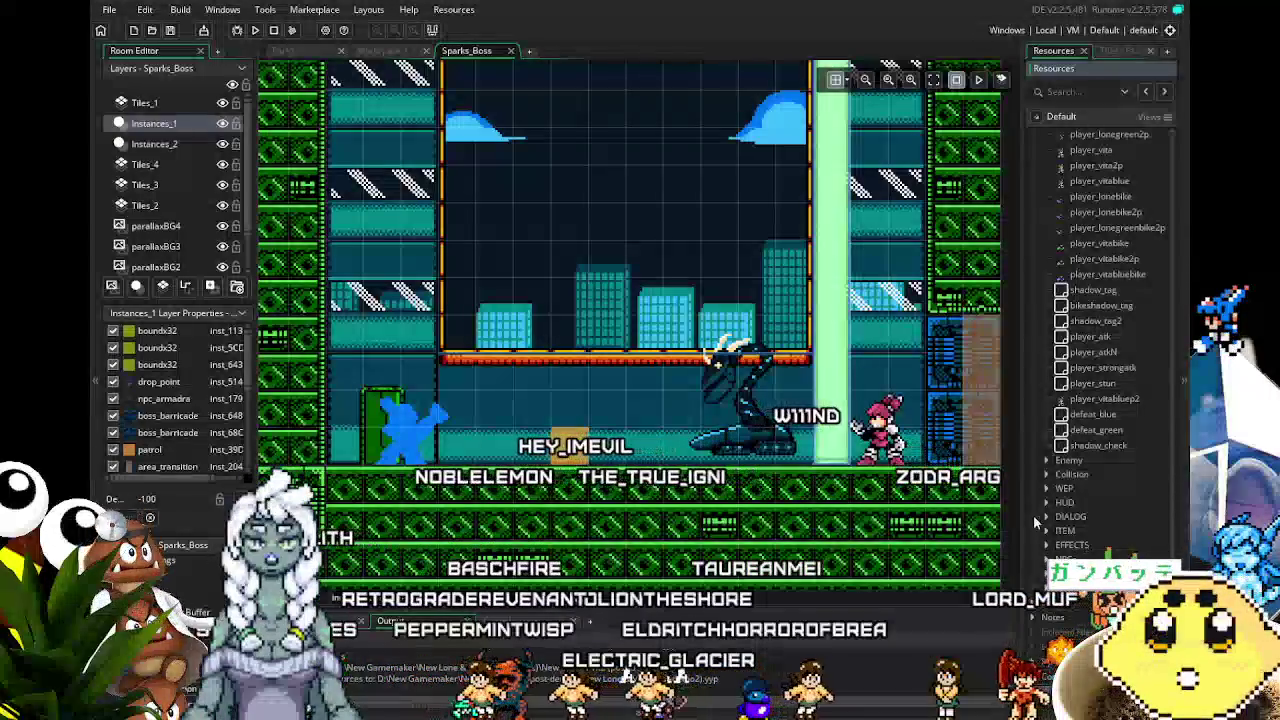
scroll(1071, 452, up, 1)
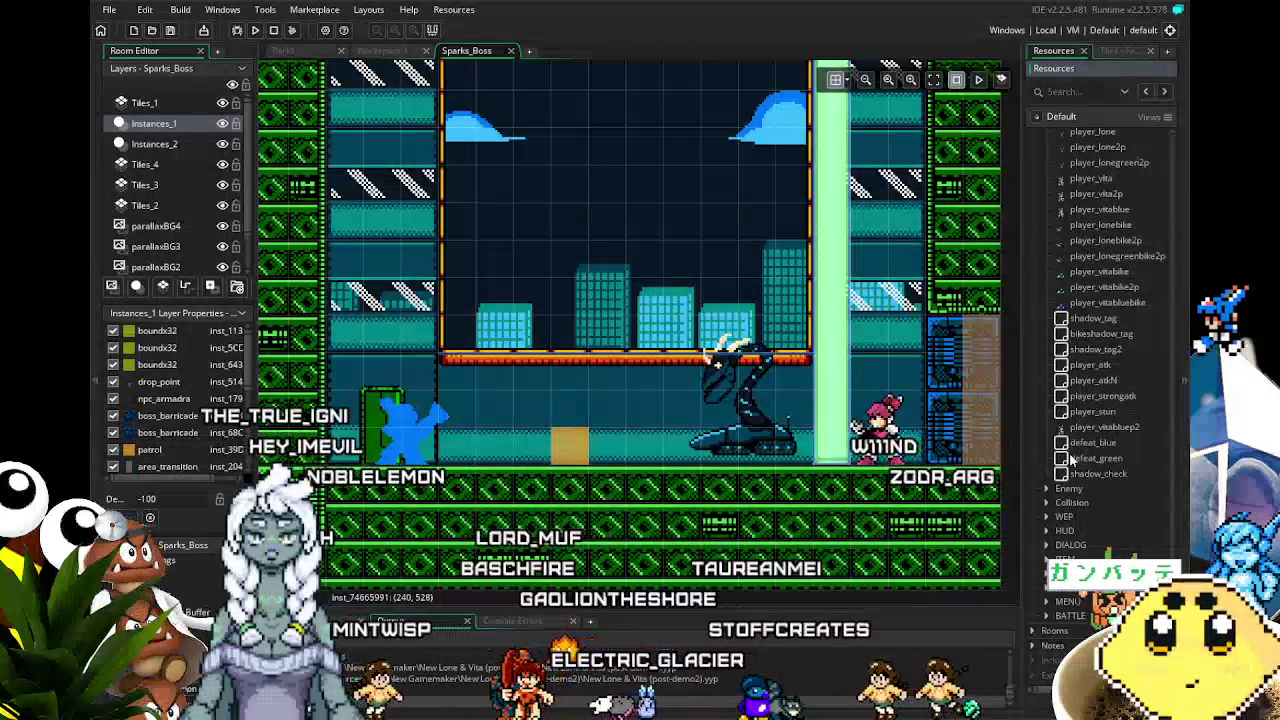
scroll(1071, 458, up, 5)
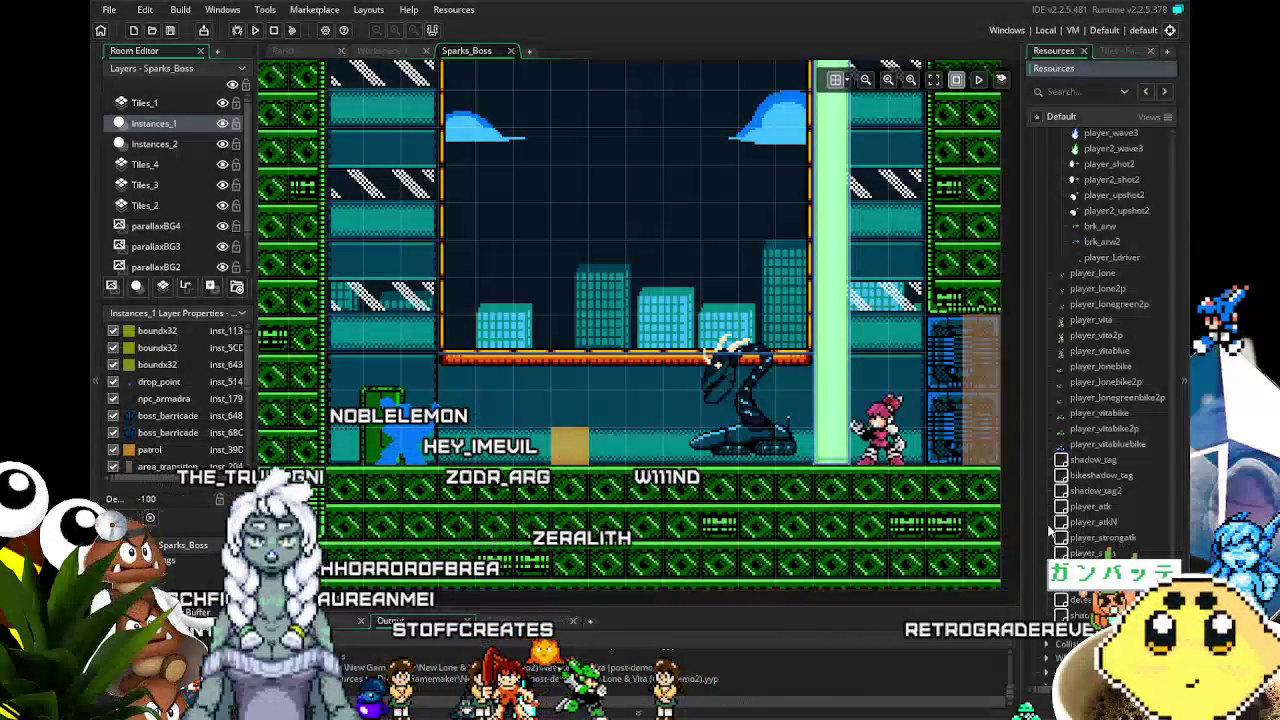
scroll(1050, 528, up, 3)
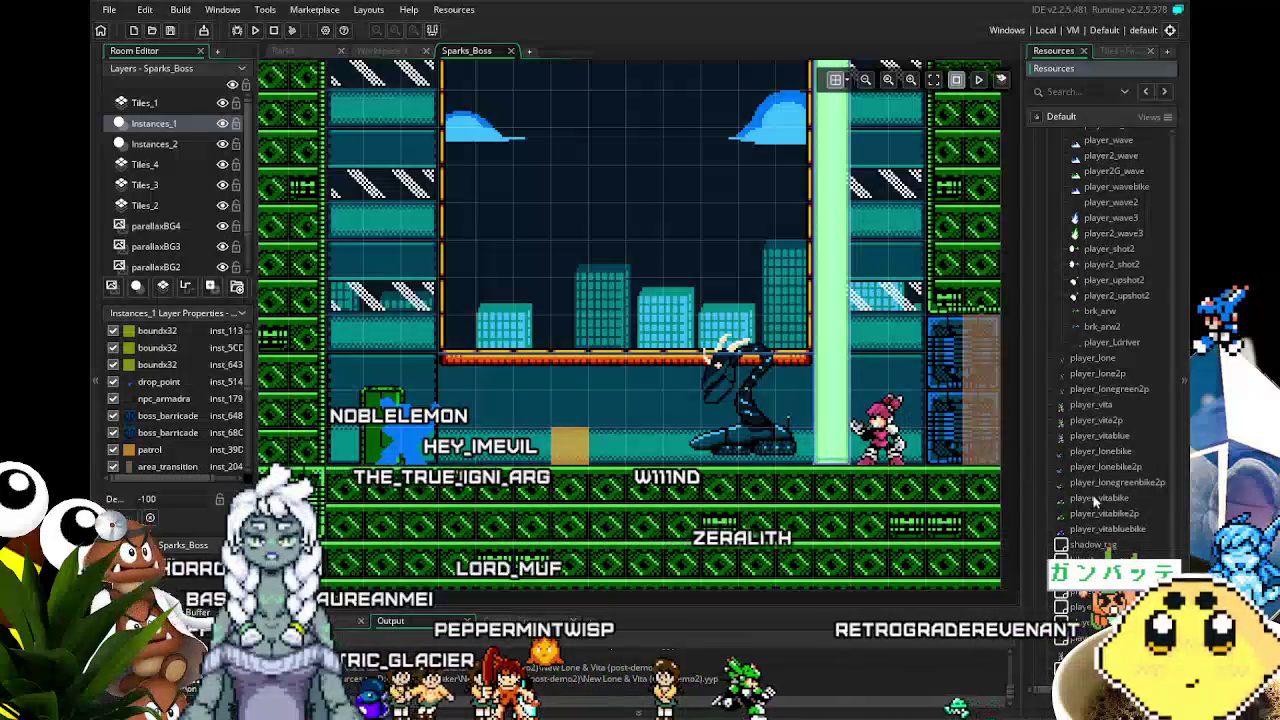
scroll(1100, 503, up, 4)
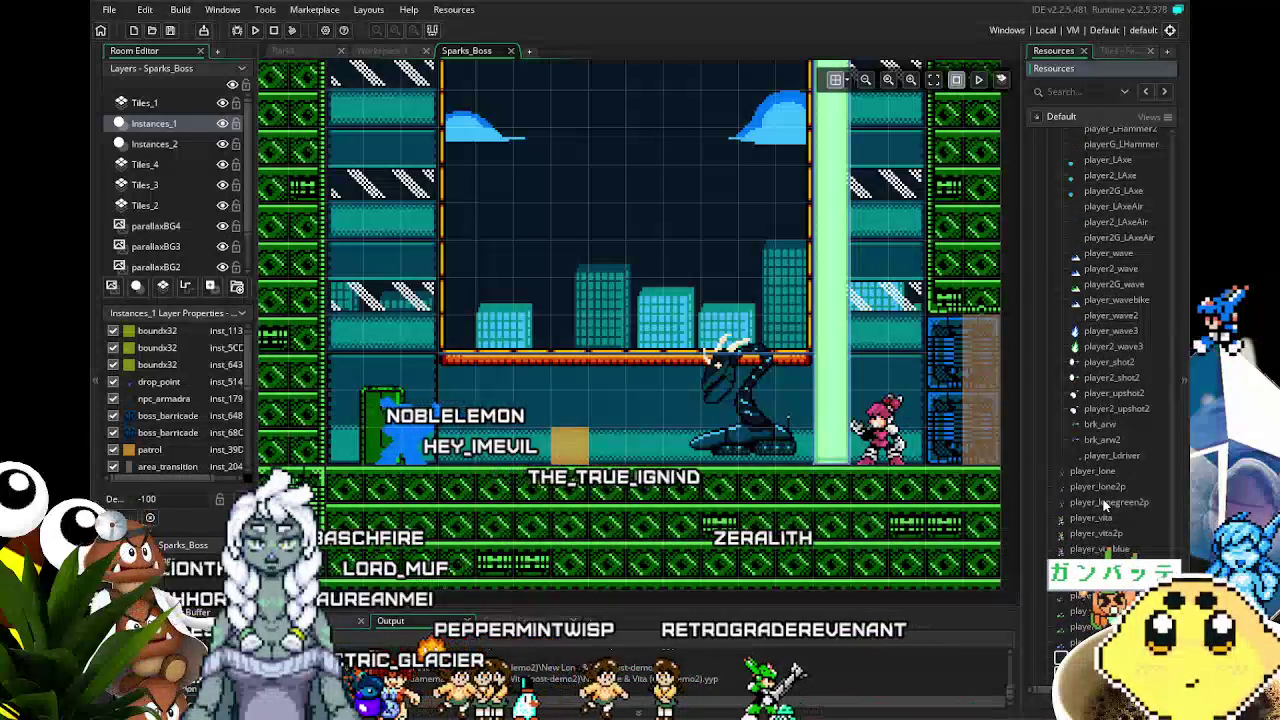
scroll(1105, 505, down, 3)
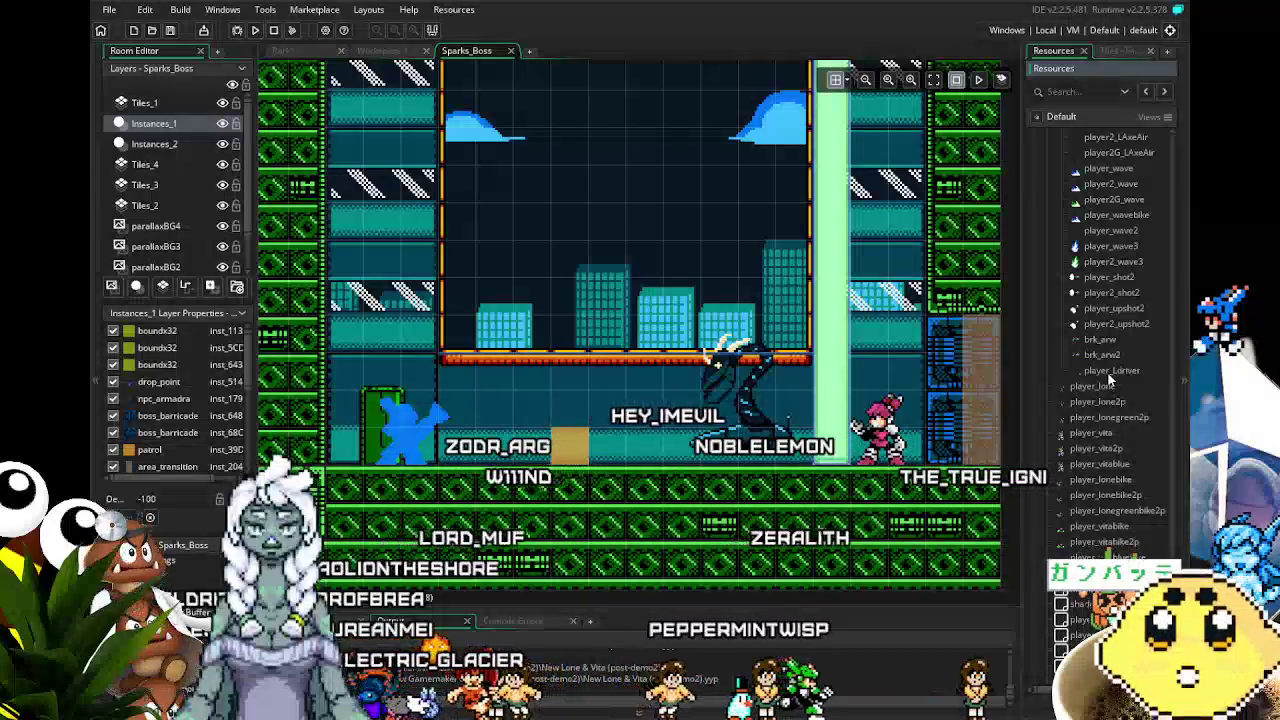
- Open player_Ldriver's Create event code and shift the object panels left
double_click(1108, 375)
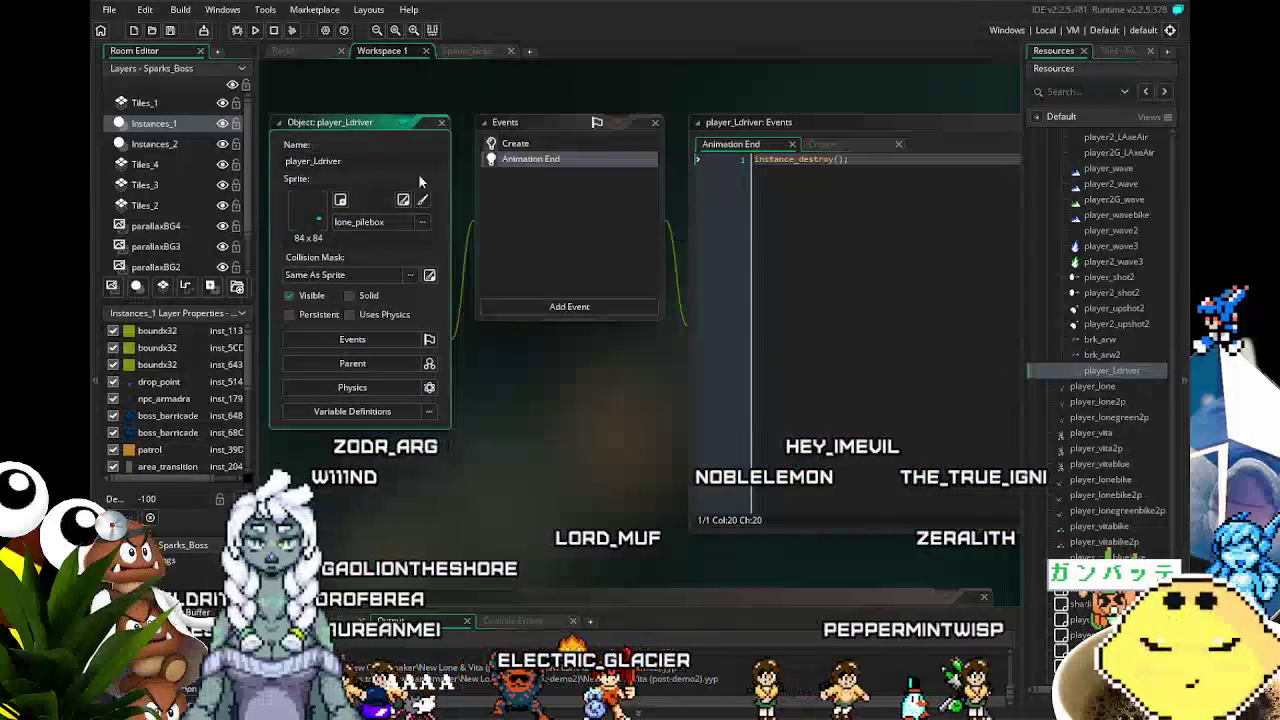
click(548, 146)
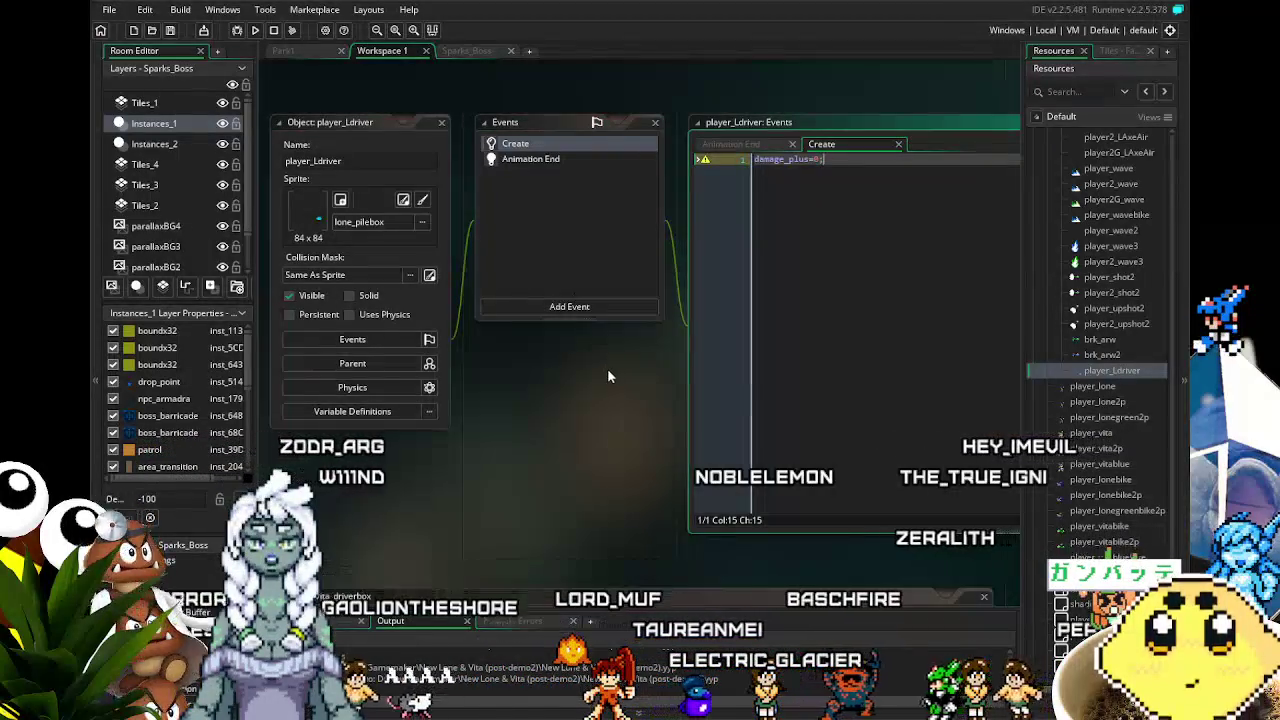
drag(607, 368, 560, 369)
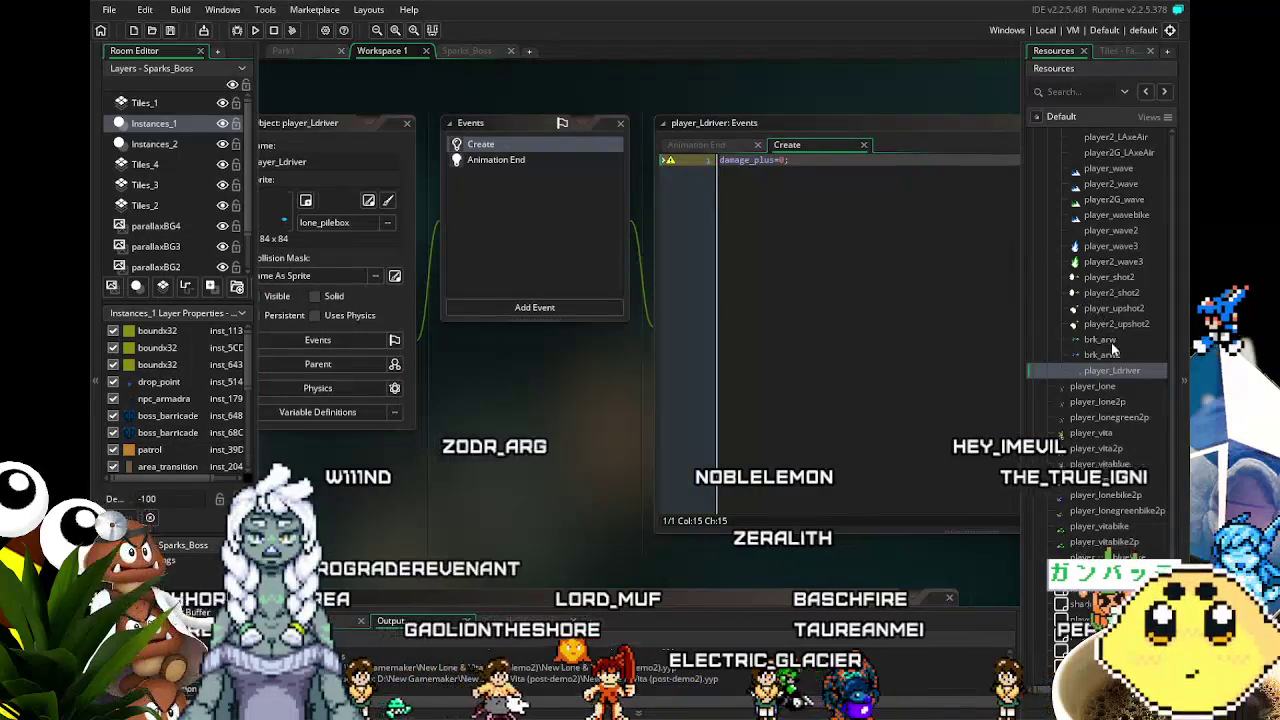
scroll(1101, 408, down, 5)
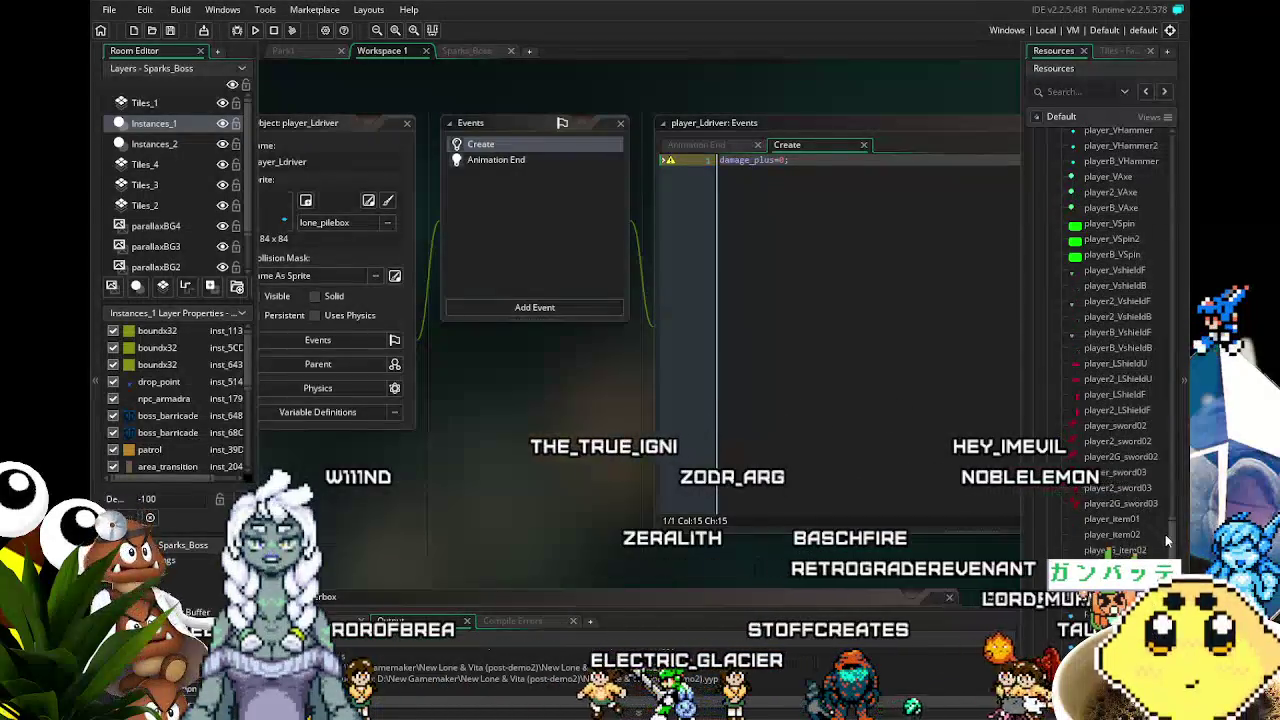
drag(1173, 534, 1174, 495)
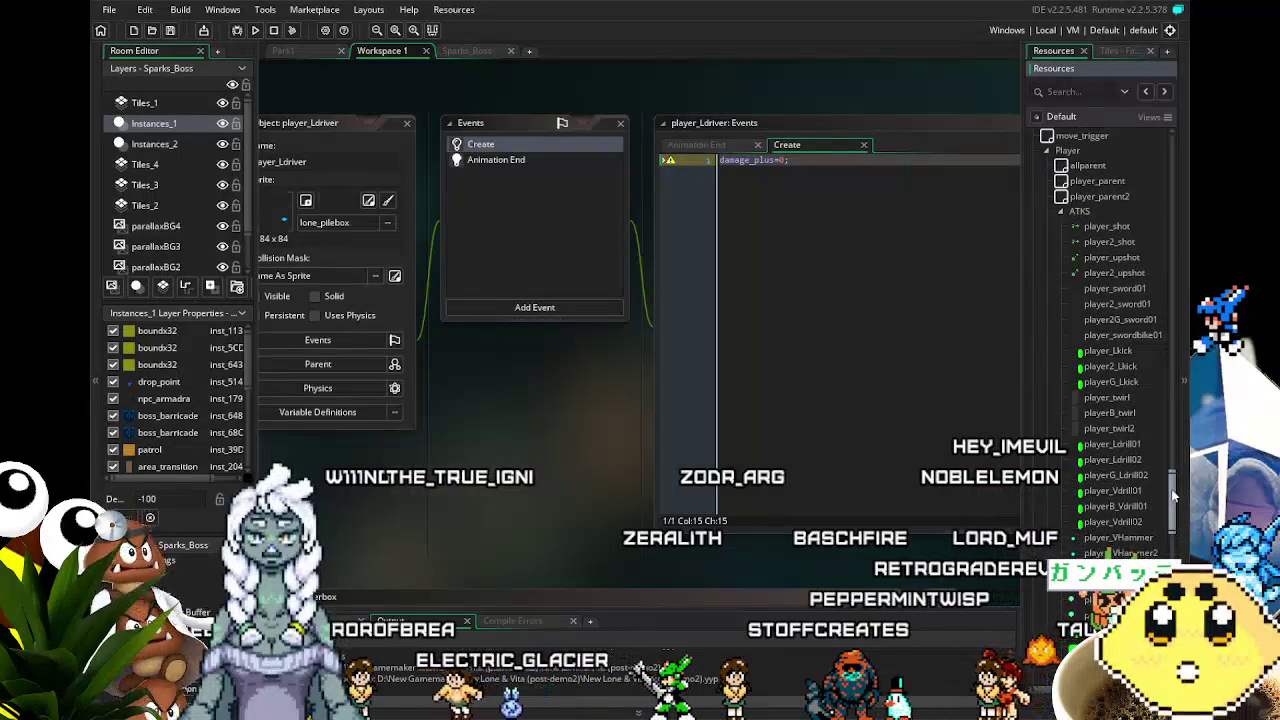
- In player_lone's Key Up code, change the line 6 spawn to player_Ldriver
double_click(1080, 211)
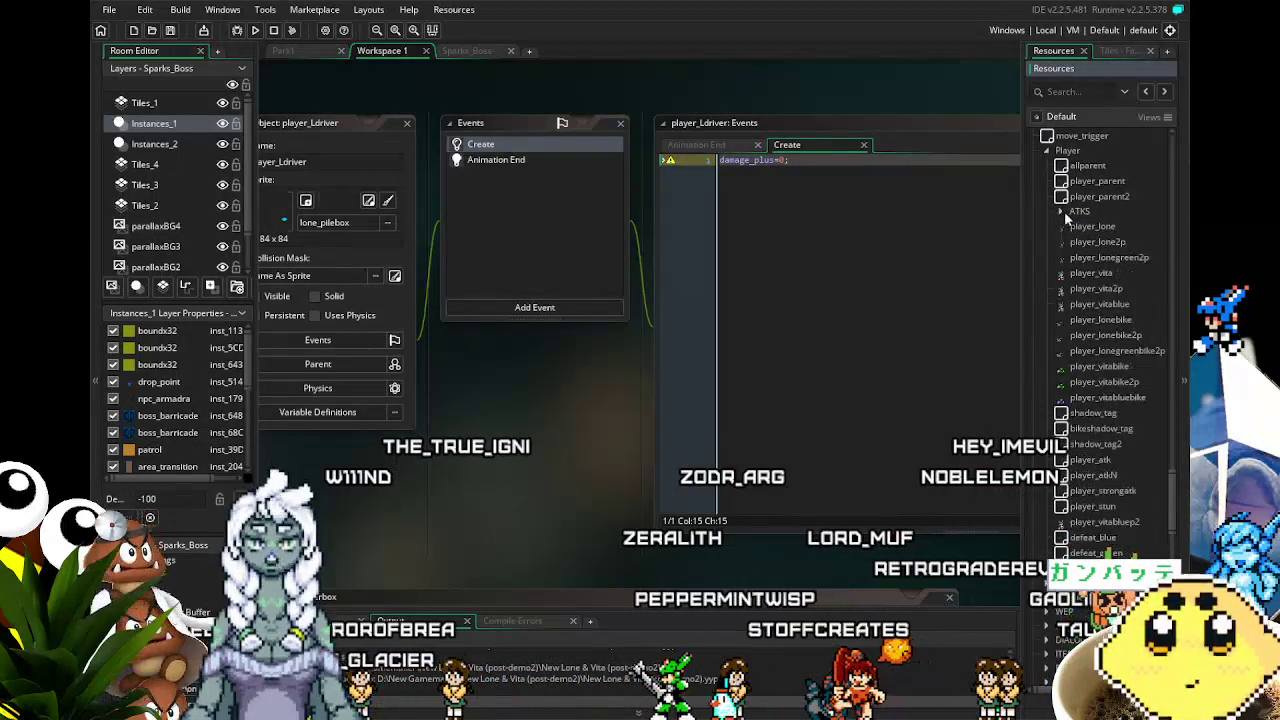
double_click(1083, 228)
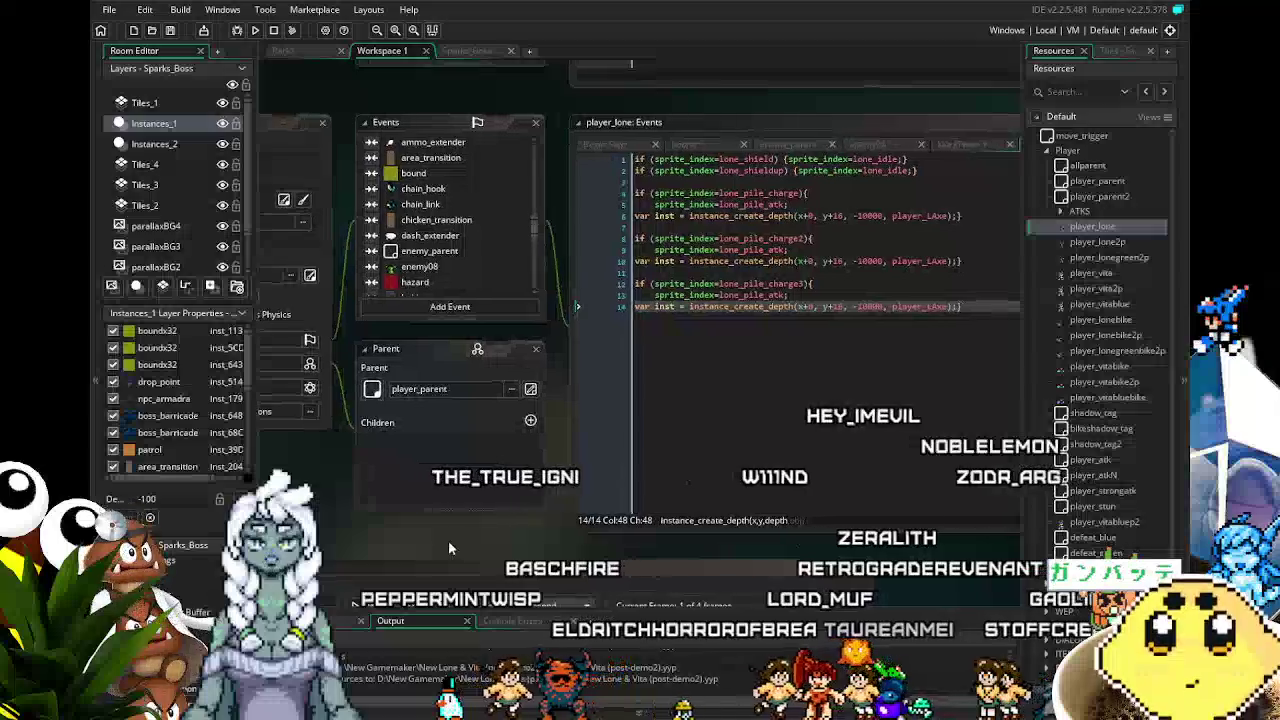
click(948, 216)
key(BackSpace)
key(BackSpace)
key(BackSpace)
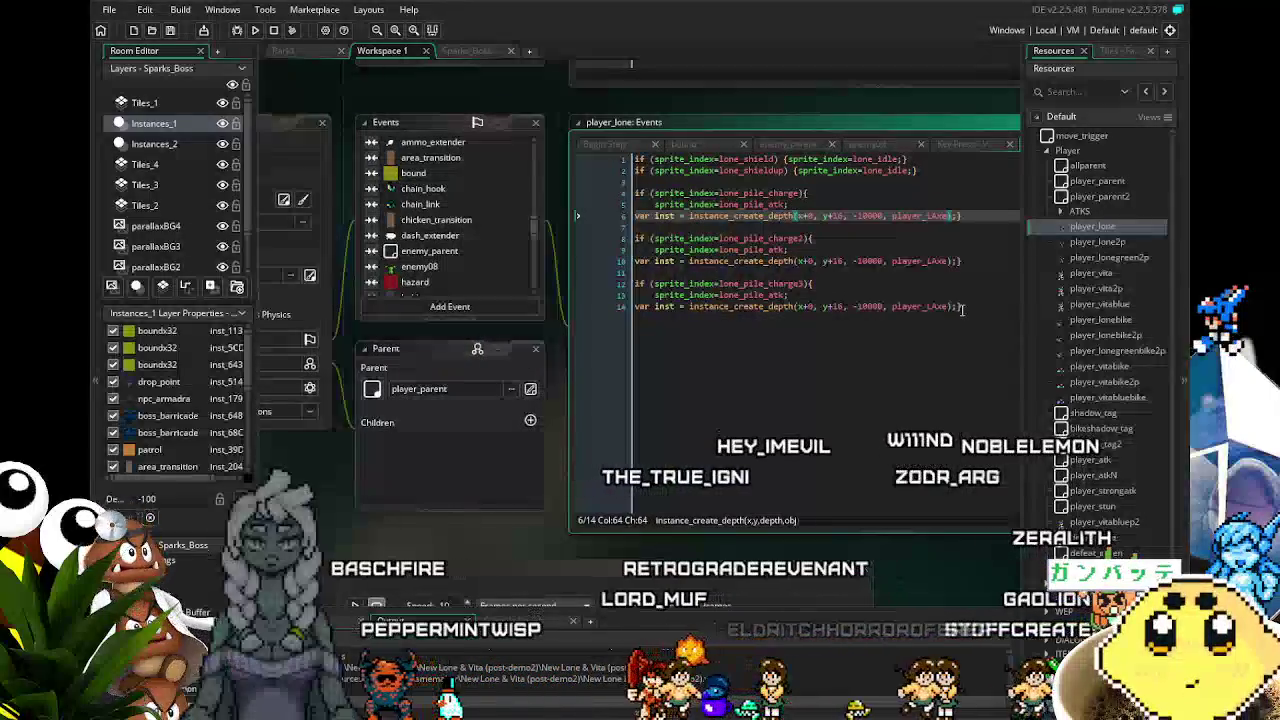
text(Driv)
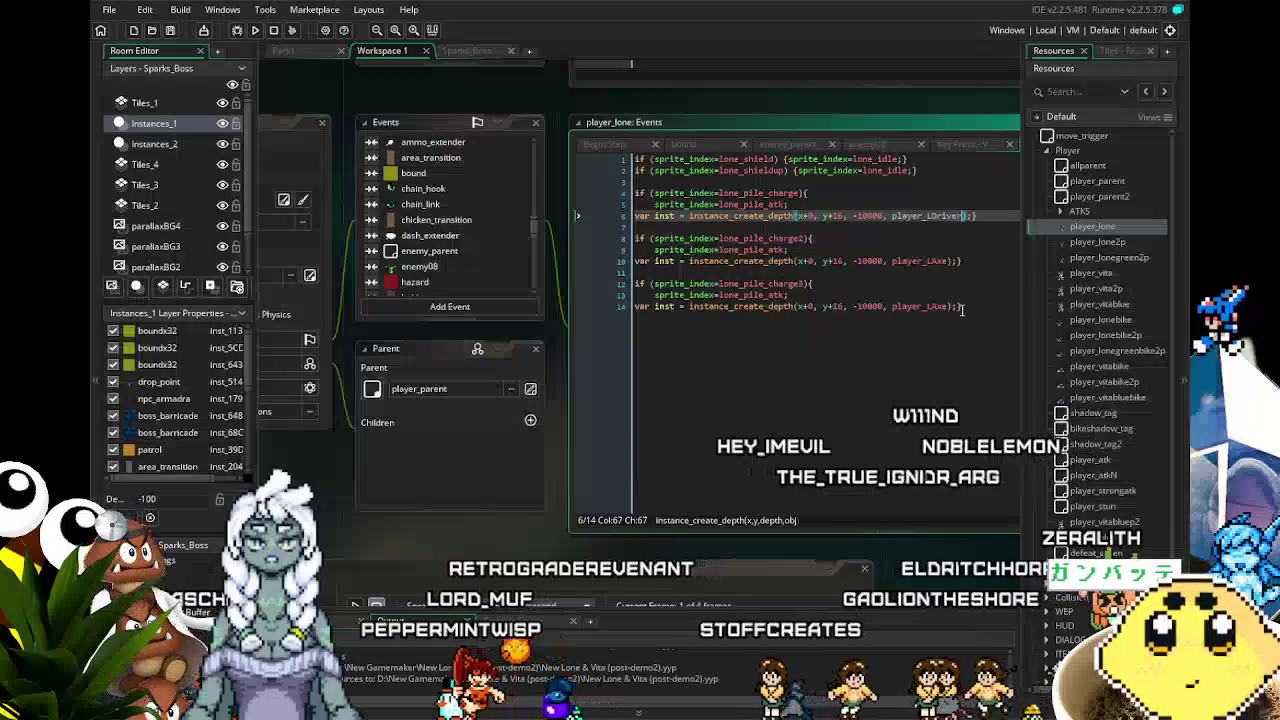
text(er)
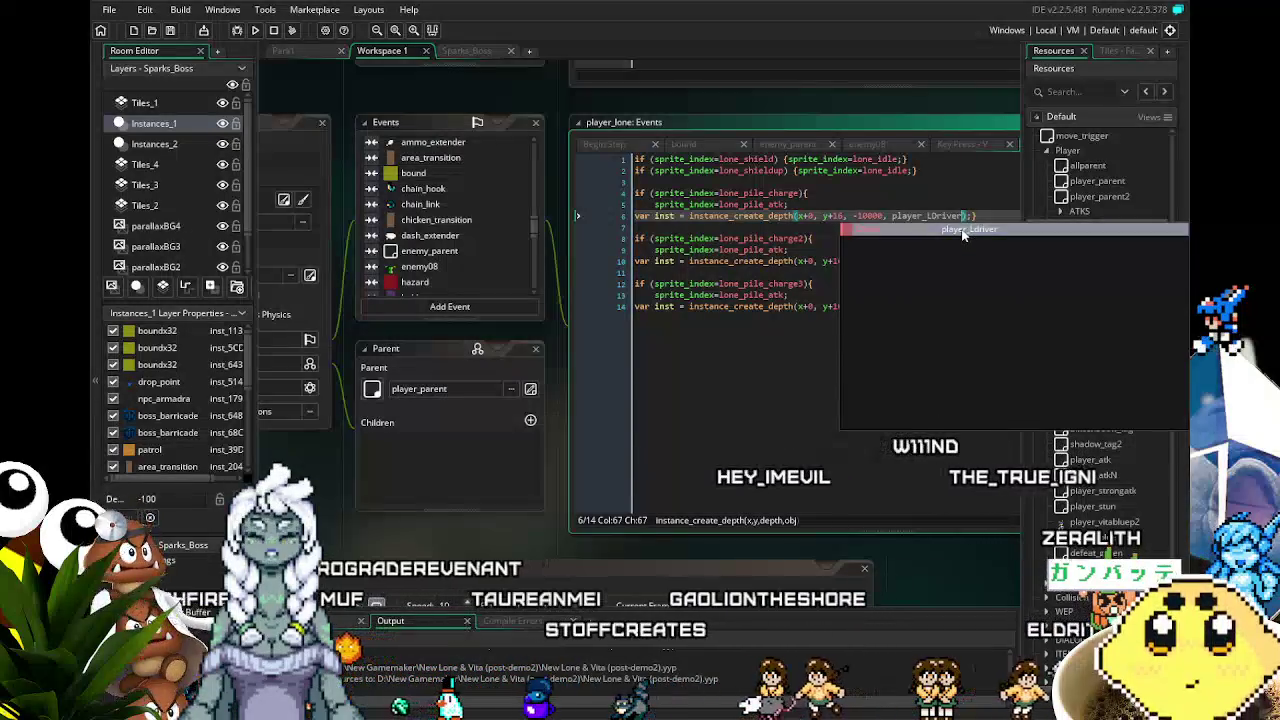
key(Escape)
click(961, 229)
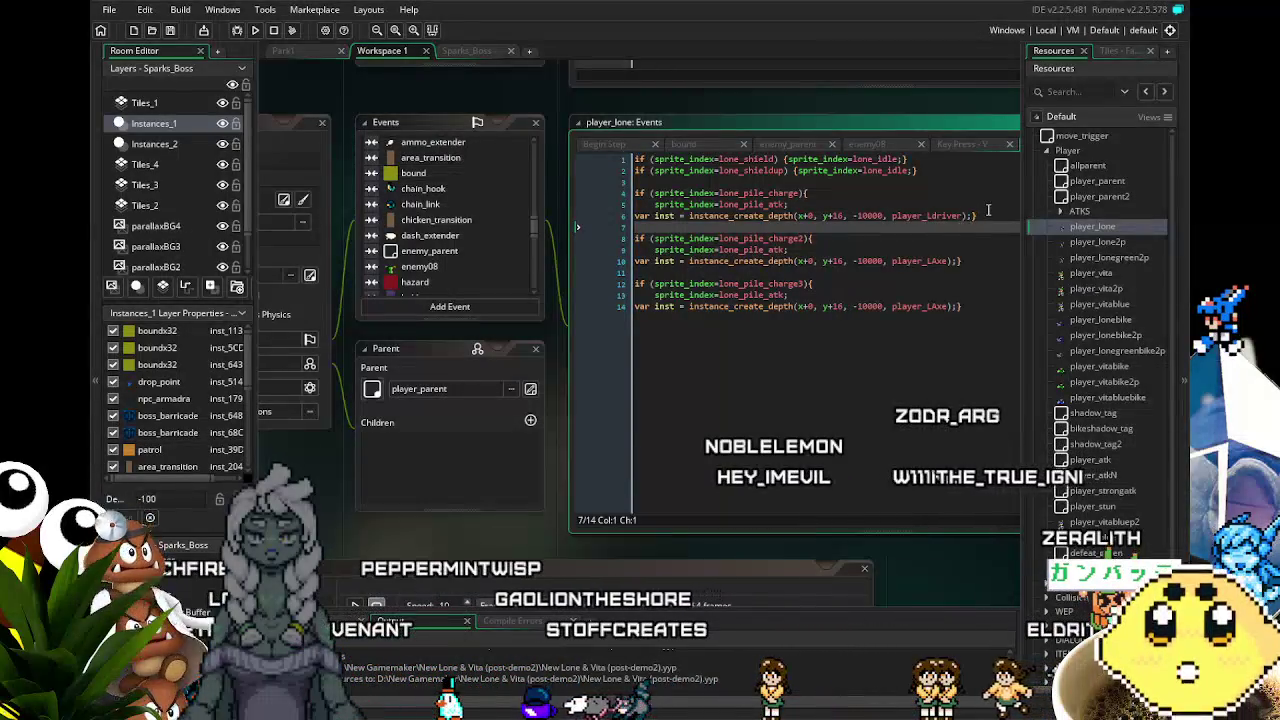
drag(998, 209, 838, 229)
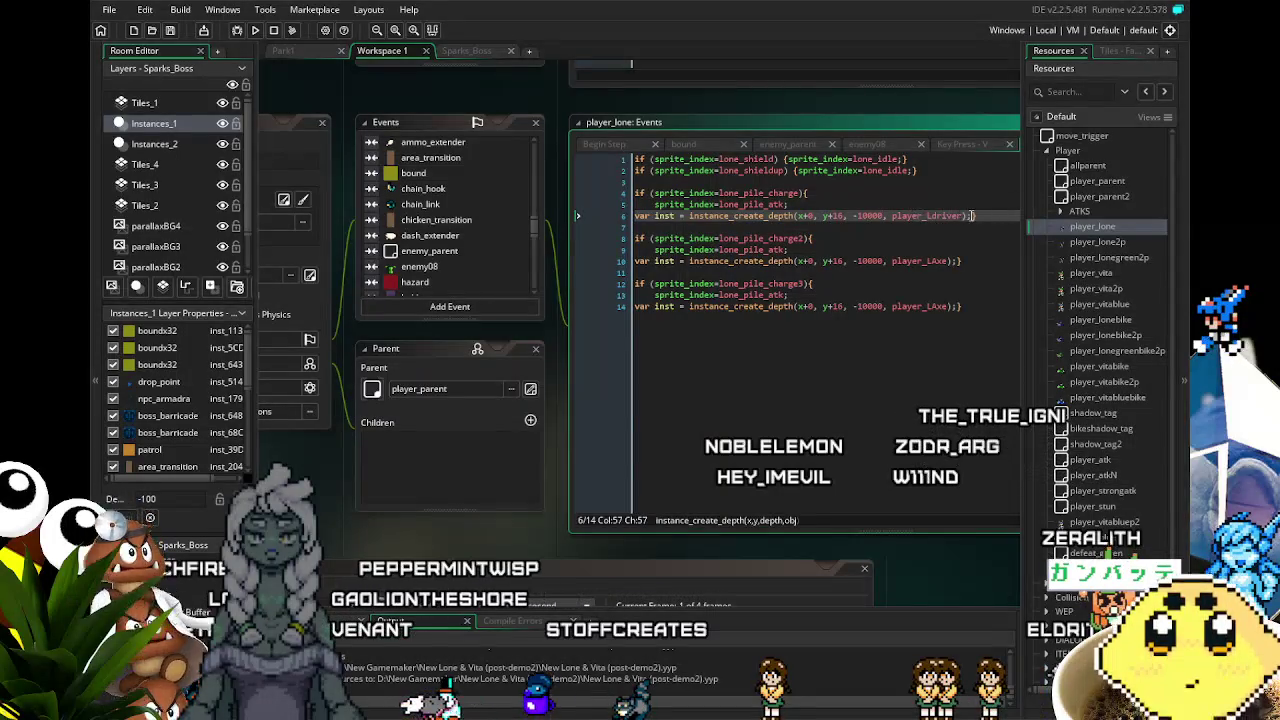
click(983, 222)
drag(983, 222, 463, 225)
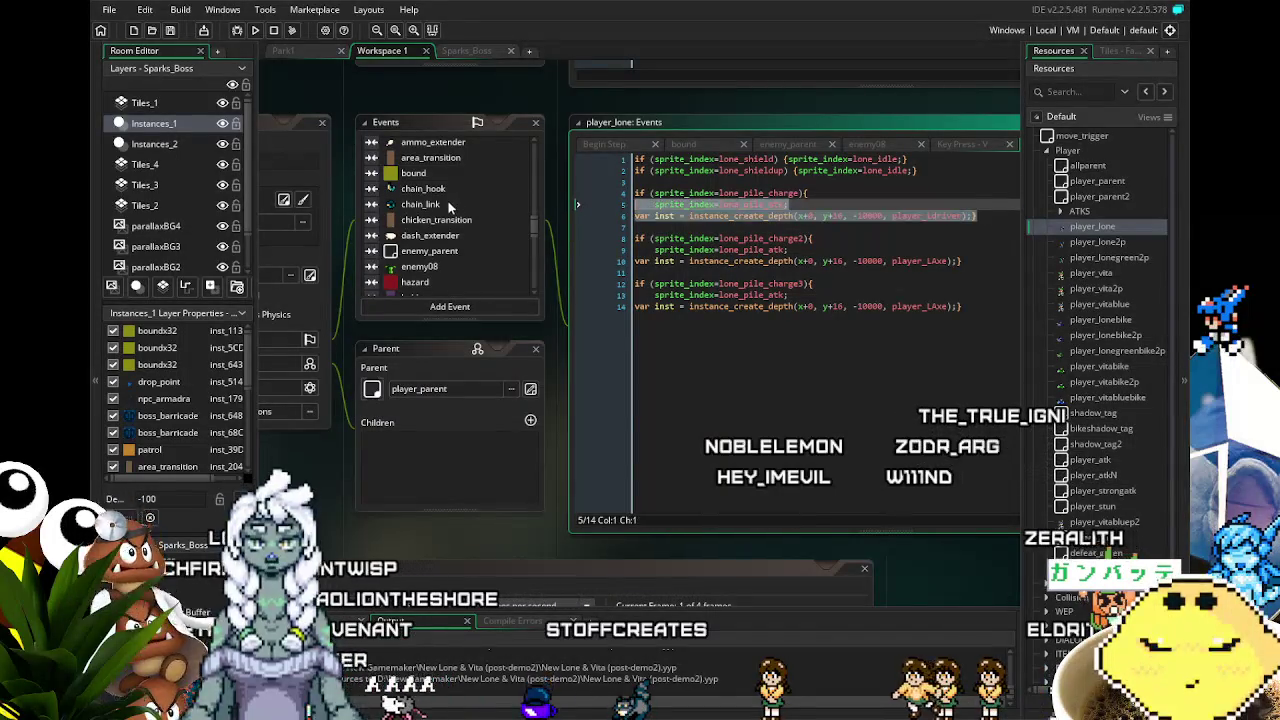
- Make the spawns on lines 10 and 14 create player_Ldriver as well
click(978, 261)
click(585, 273)
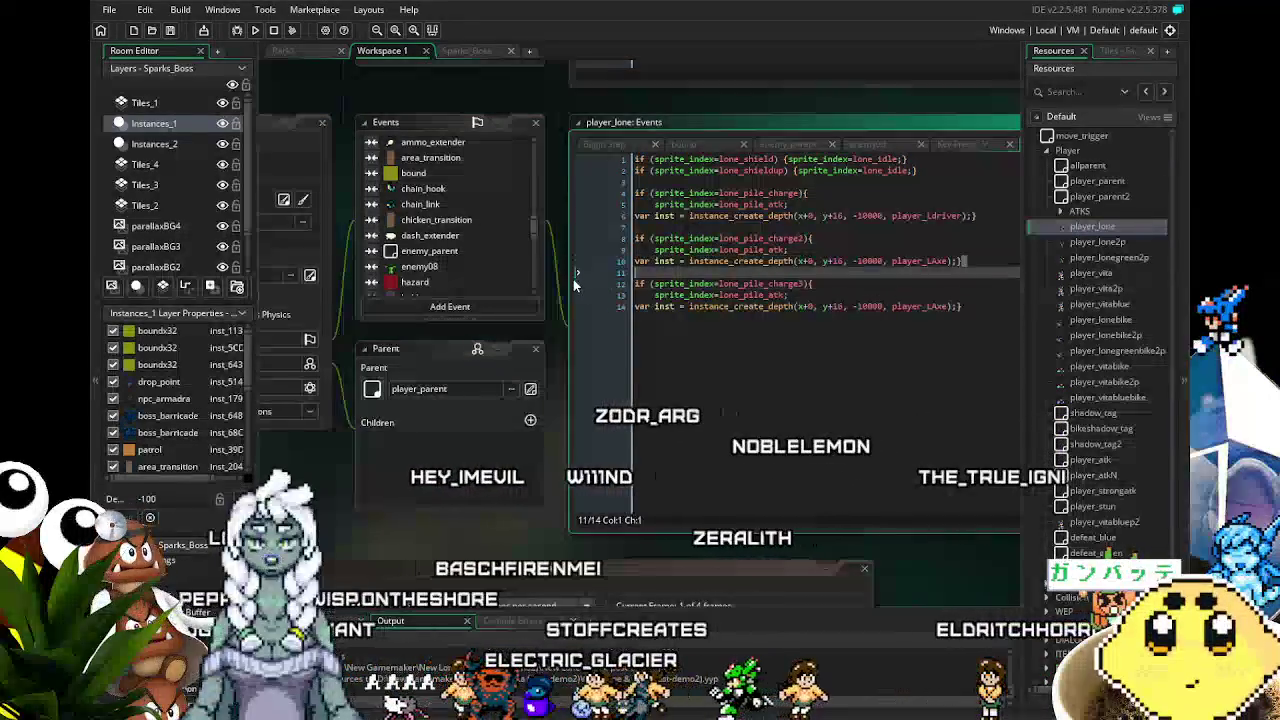
key(ctrl+z)
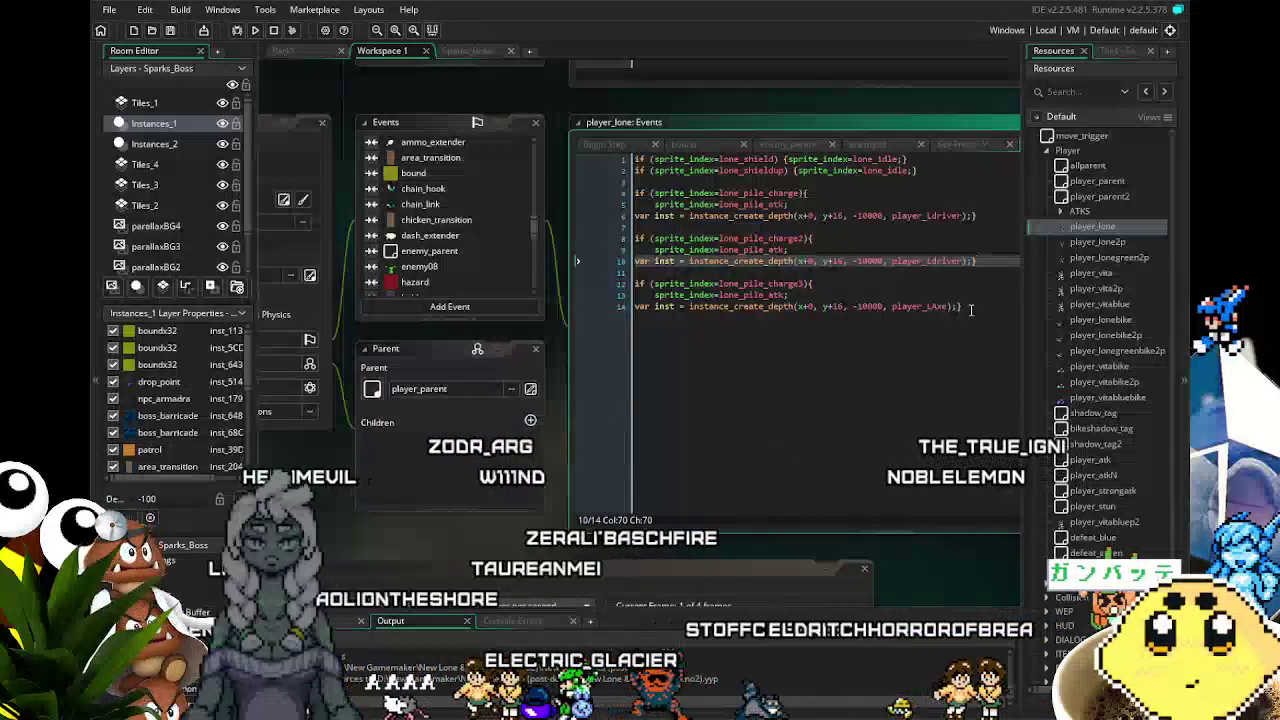
key(ctrl+z)
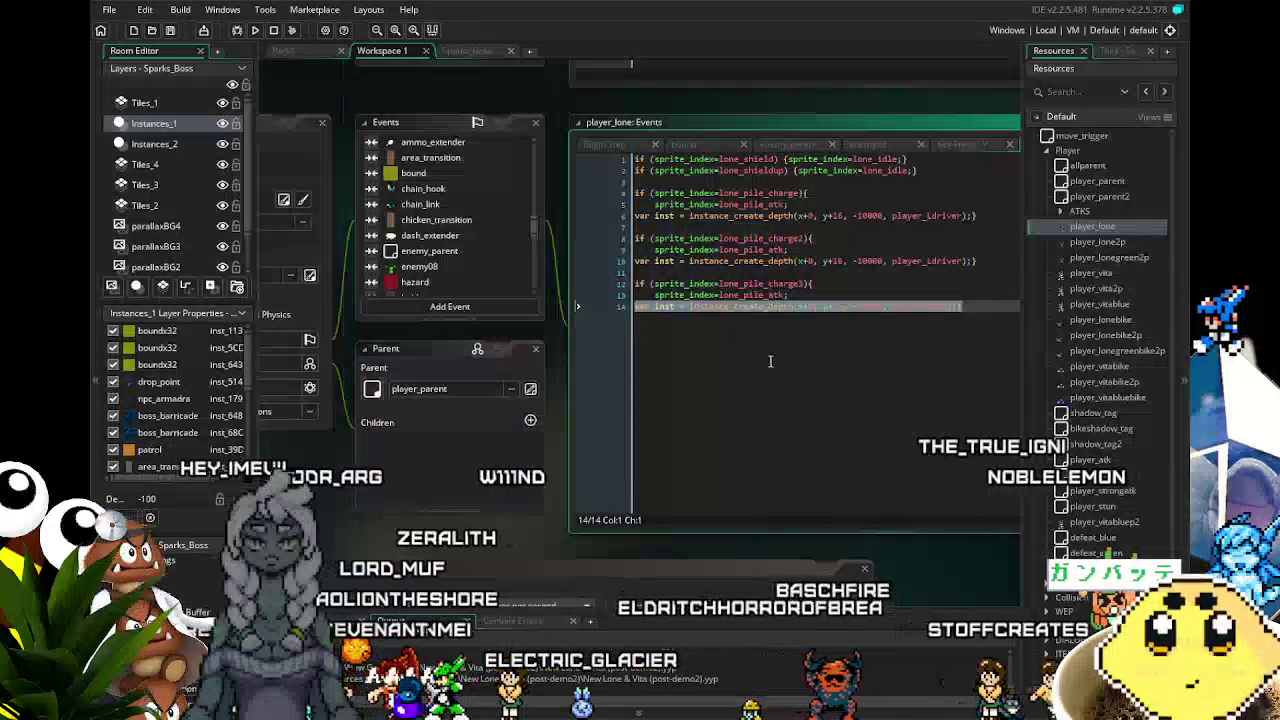
drag(776, 363, 637, 318)
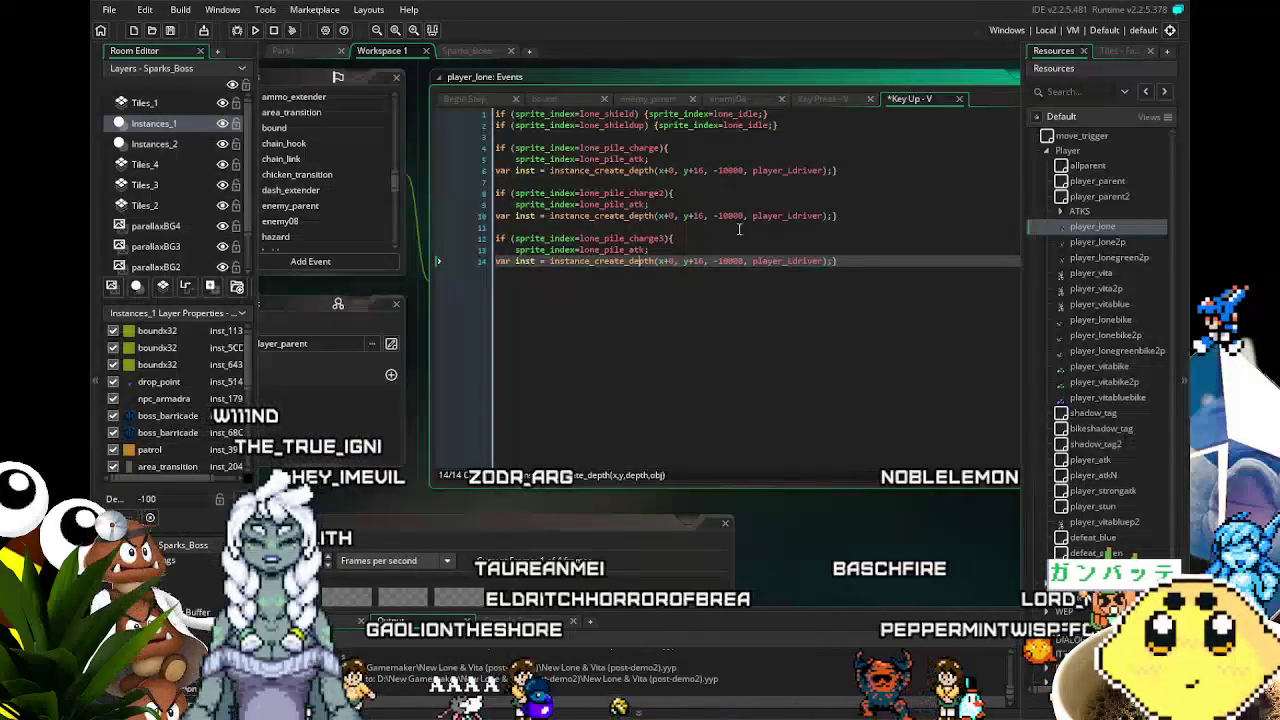
- Add an inst.damage_plus bonus line after the charge2 spawn
click(833, 215)
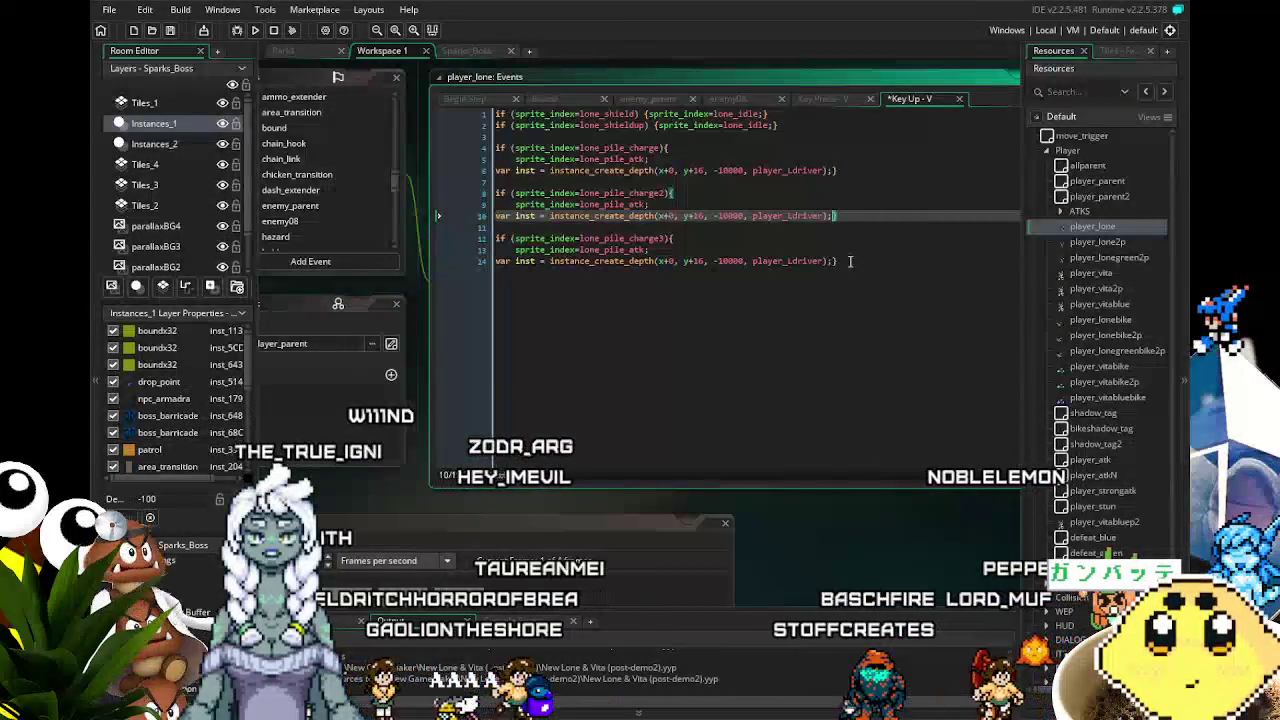
key(Return)
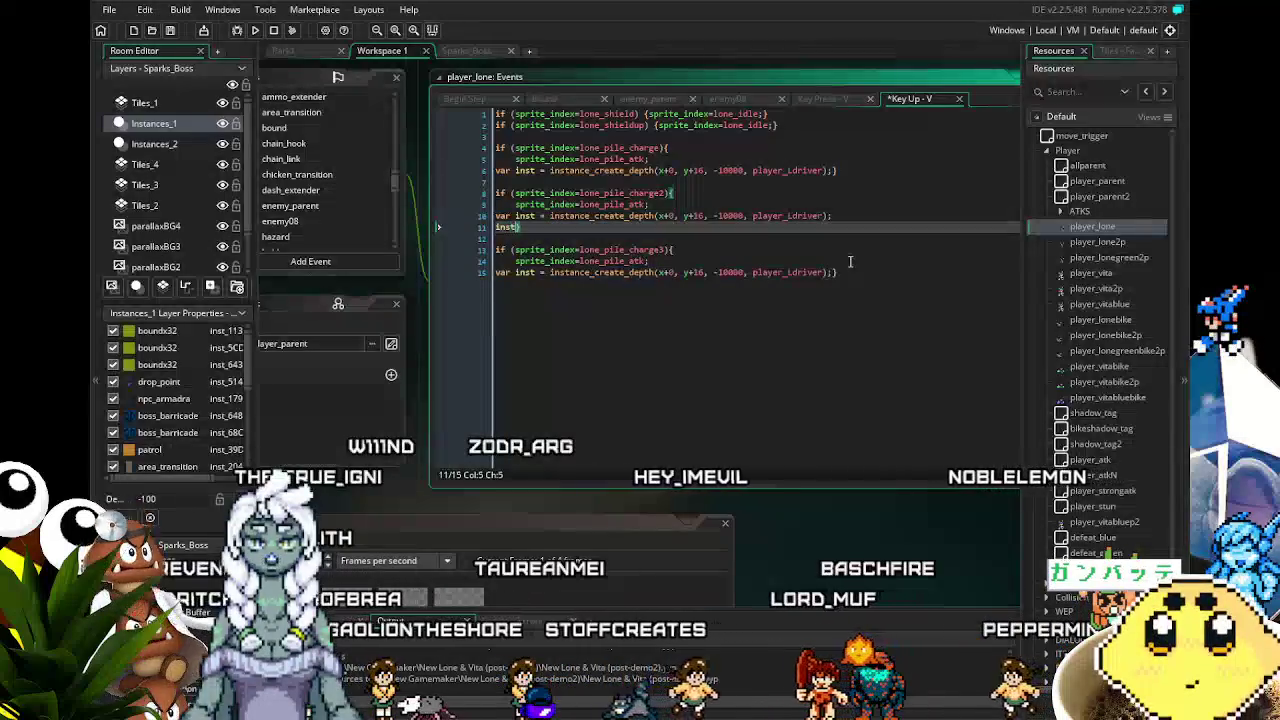
text(inst.damge_plus)
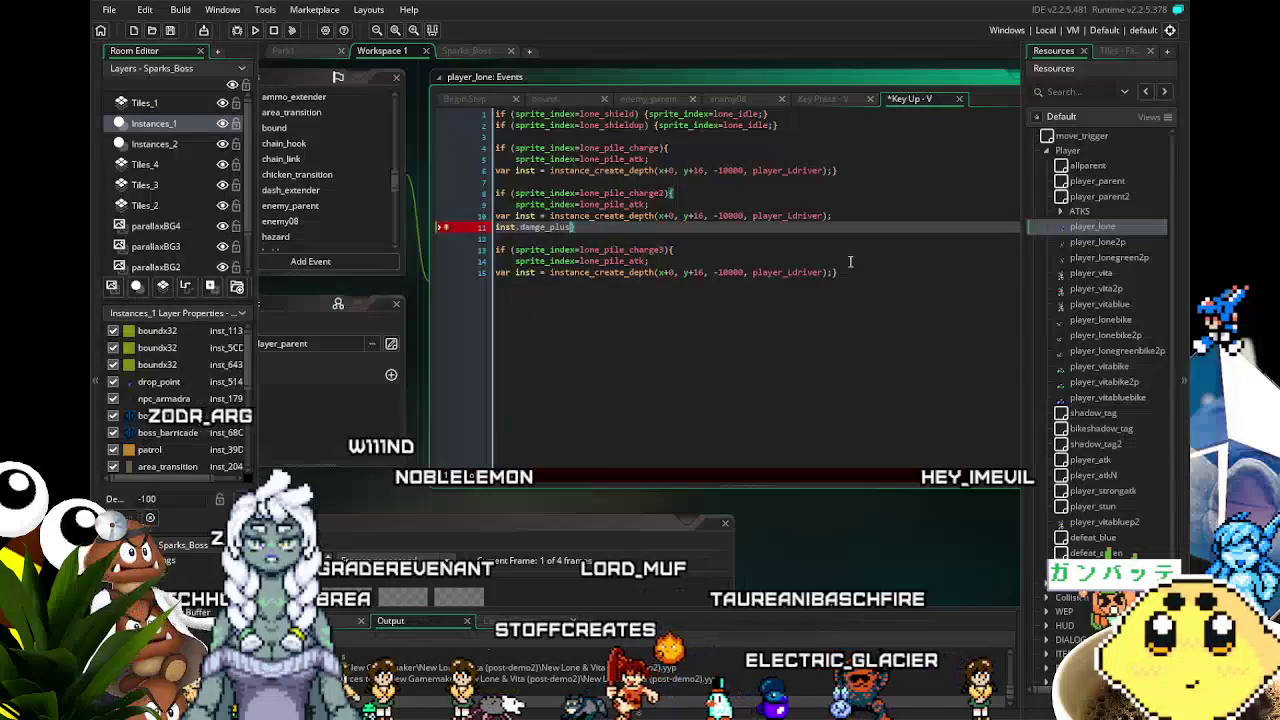
text(2;)
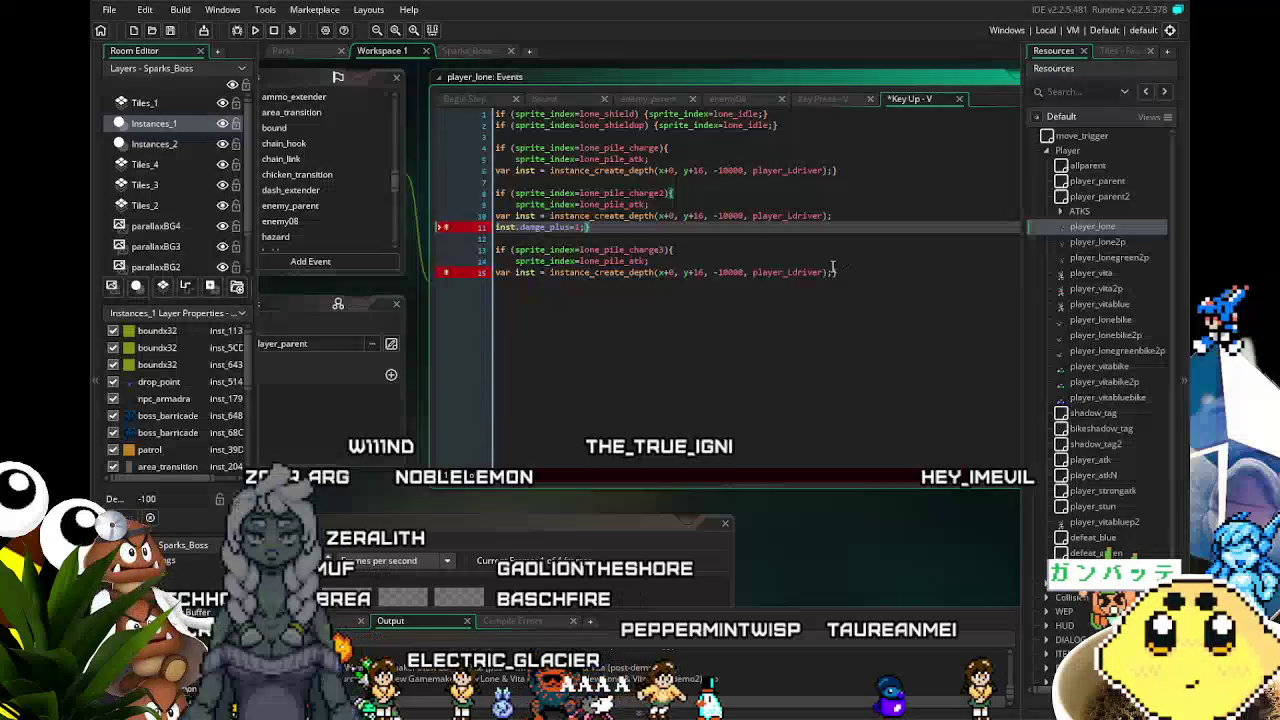
- Close the charge3 block, fix the damage_plus typo on line 11, and add the charge3 bonus of 2
click(866, 293)
key(Return)
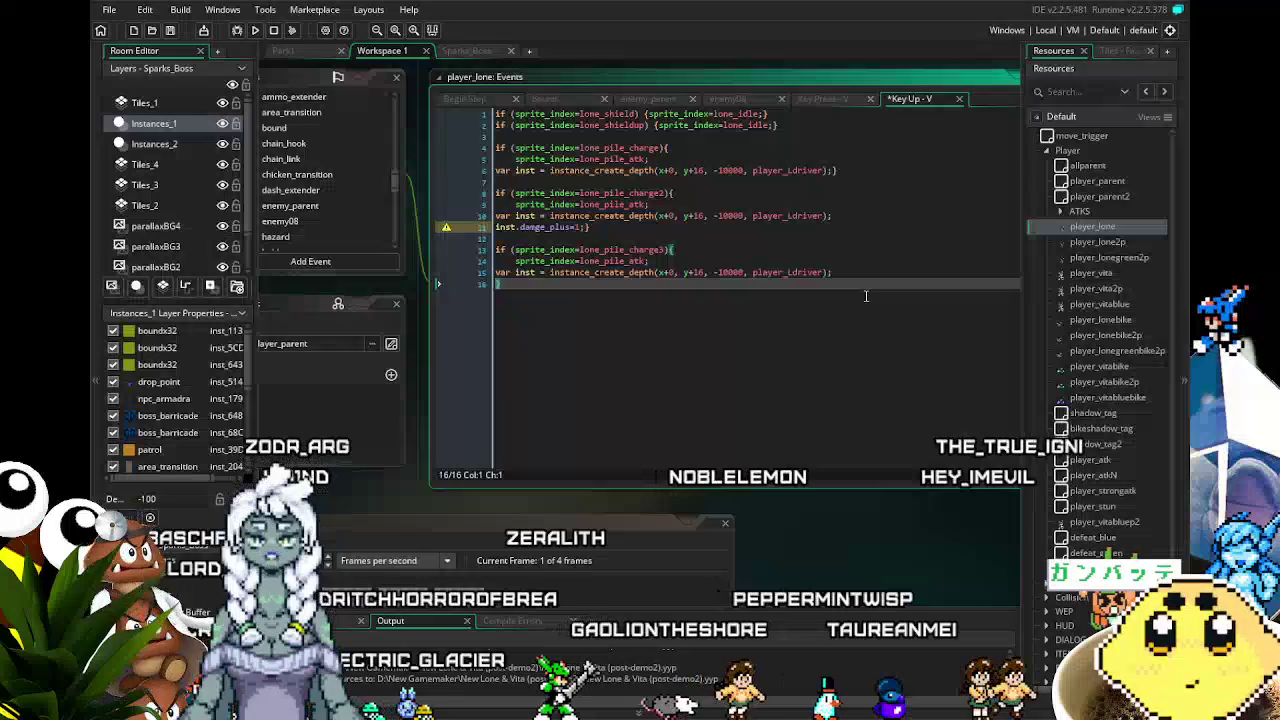
text(})
click(537, 235)
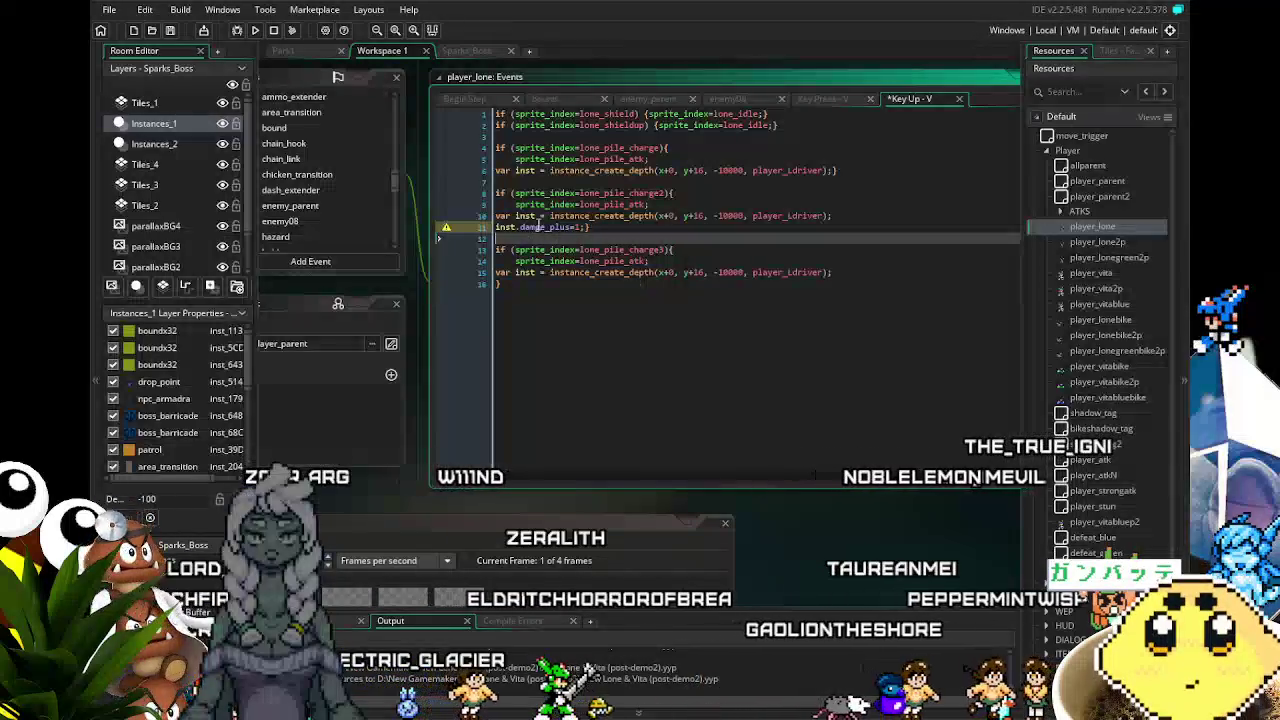
click(539, 227)
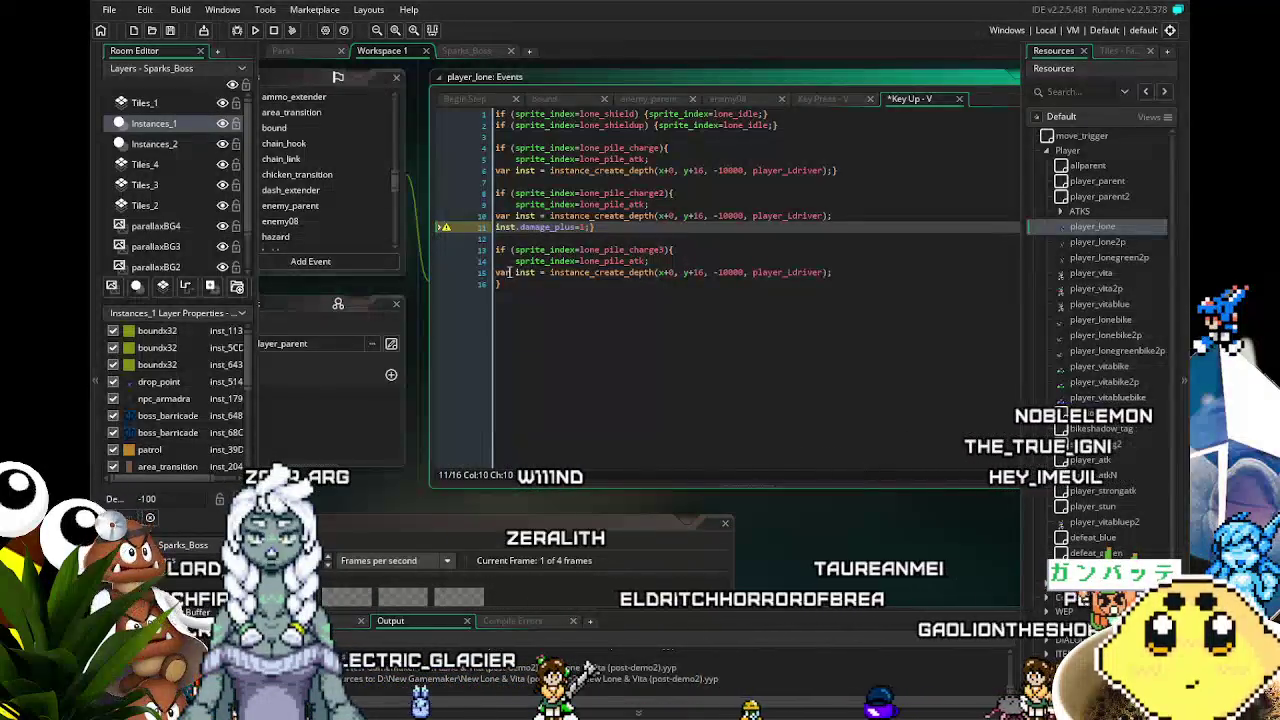
click(547, 313)
text(inst.damage_plus=2;)
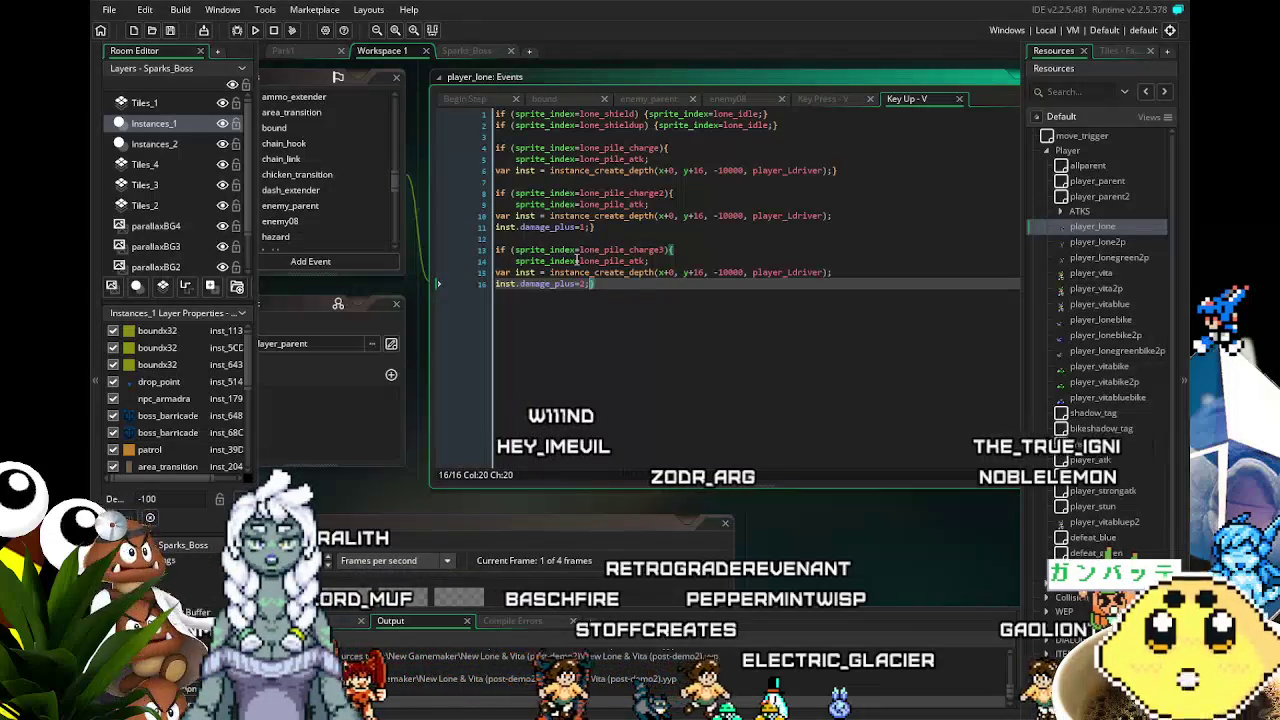
drag(371, 483, 484, 456)
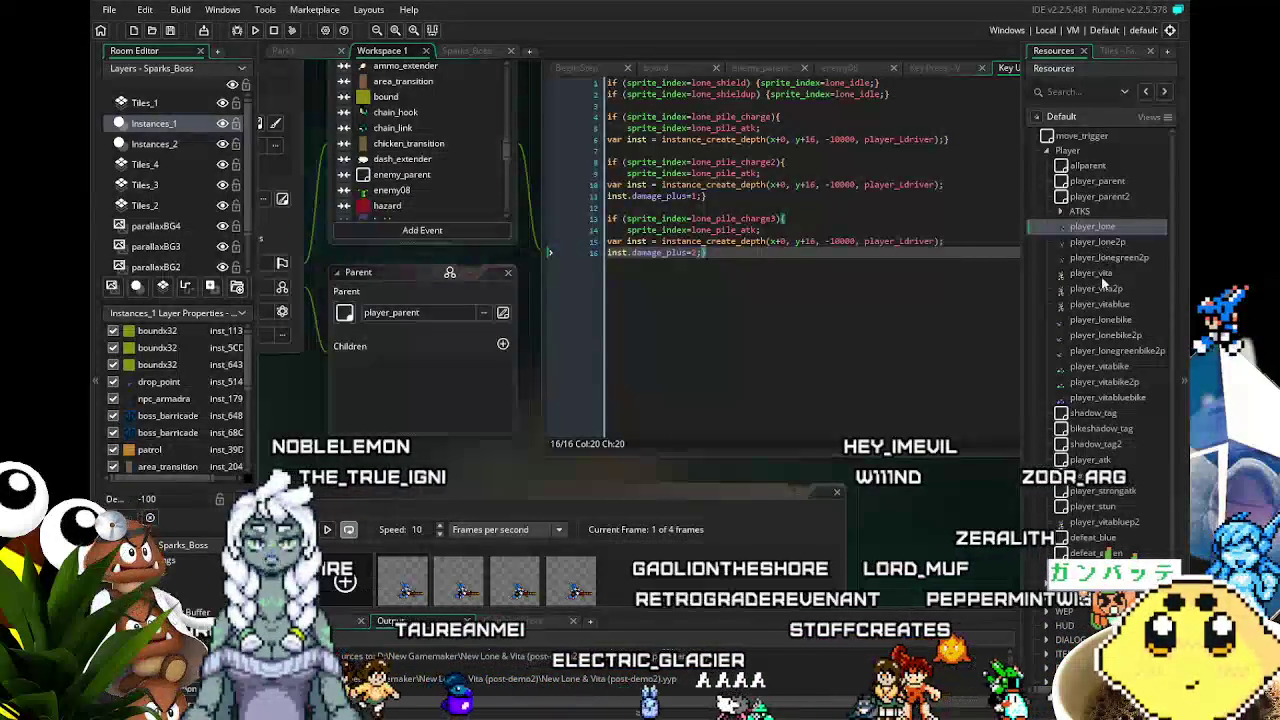
- Bring the player_lone code editor back into view and centre it in the workspace
scroll(1100, 270, down, 4)
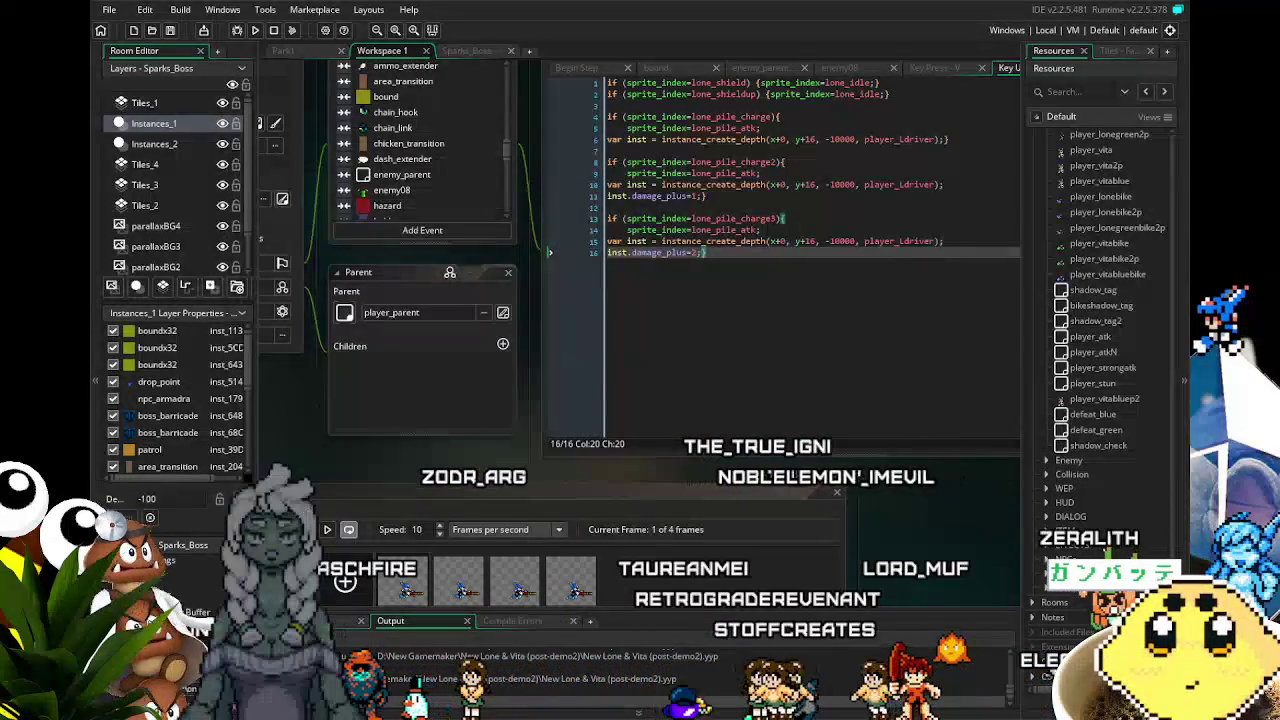
scroll(1100, 300, up, 4)
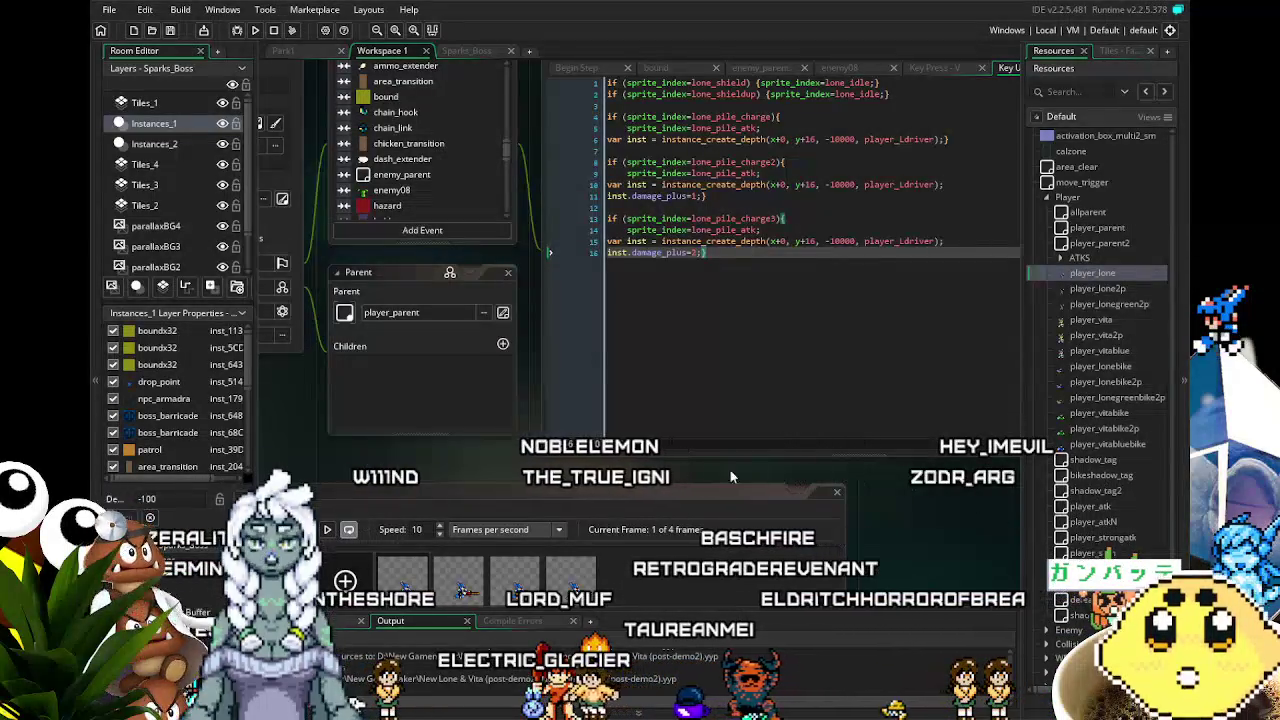
click(706, 252)
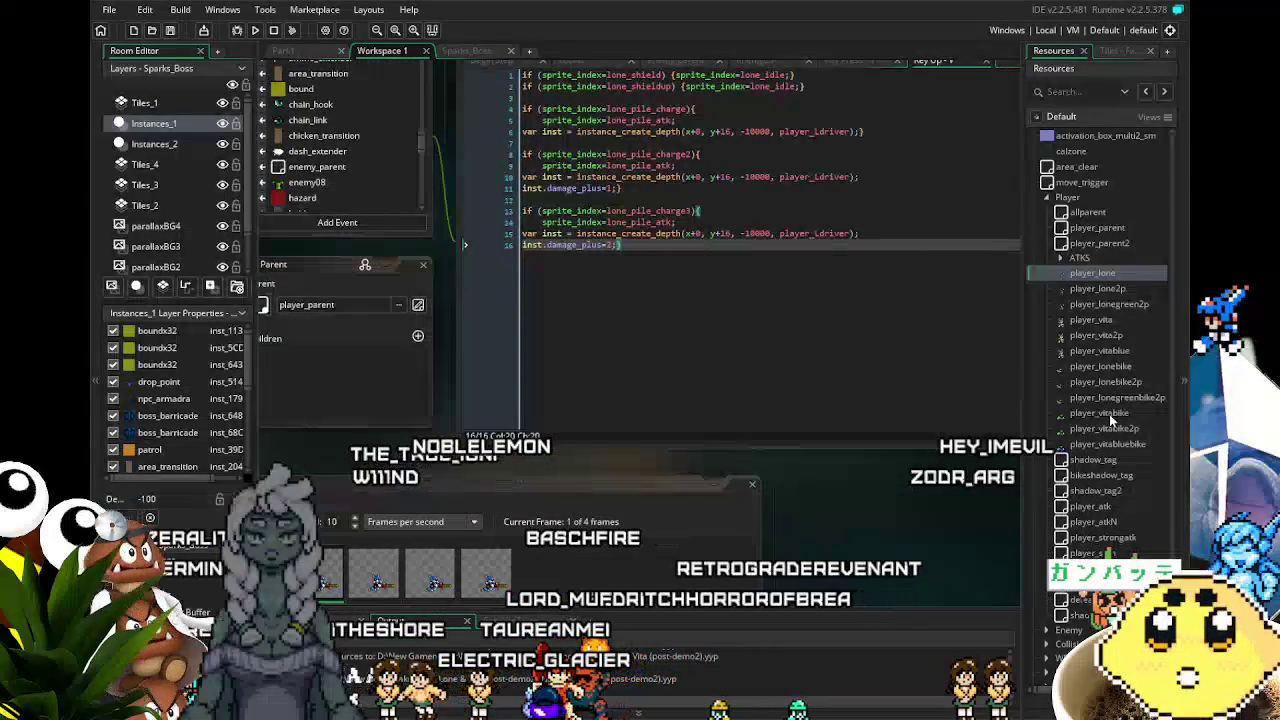
scroll(1109, 414, down, 5)
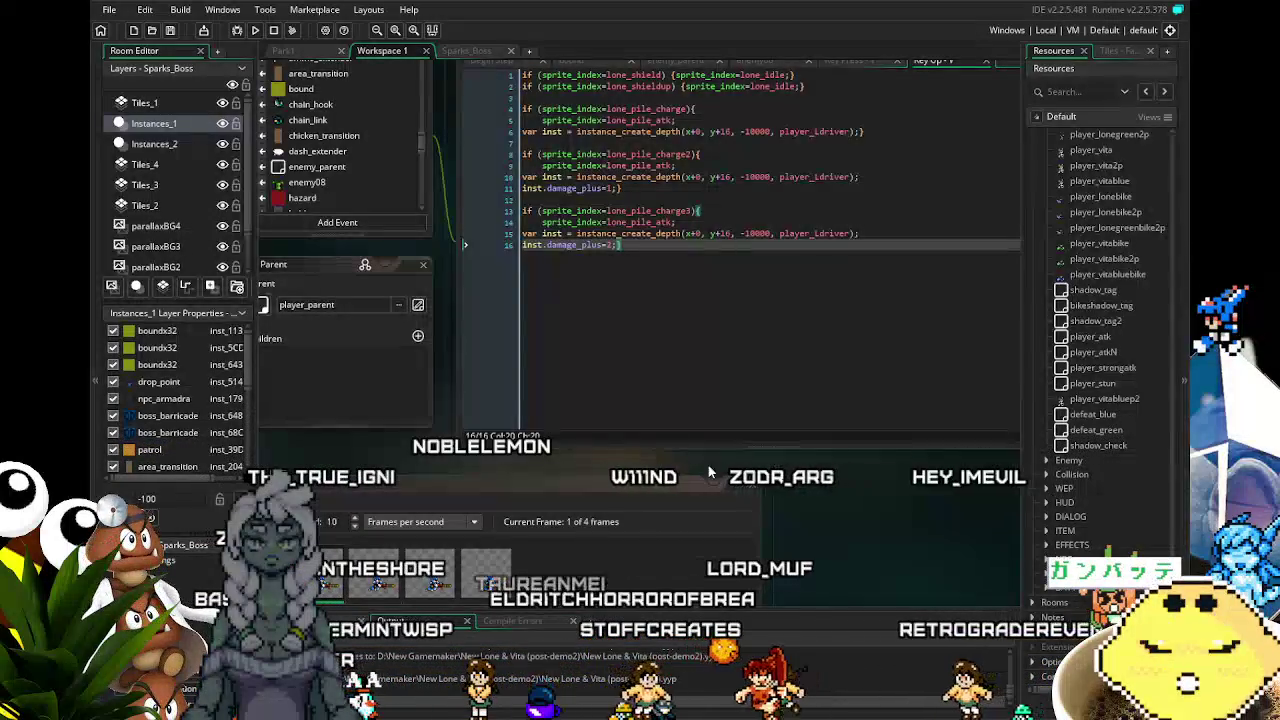
drag(679, 466, 613, 448)
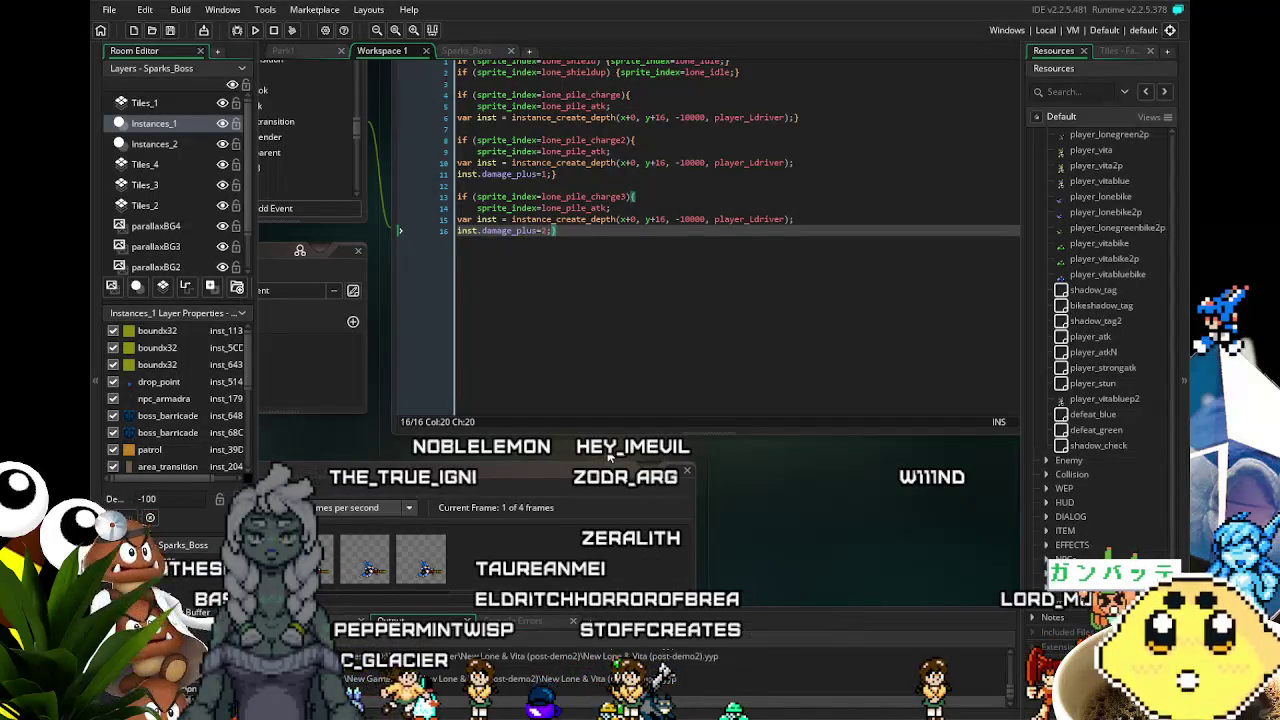
scroll(960, 470, down, 2)
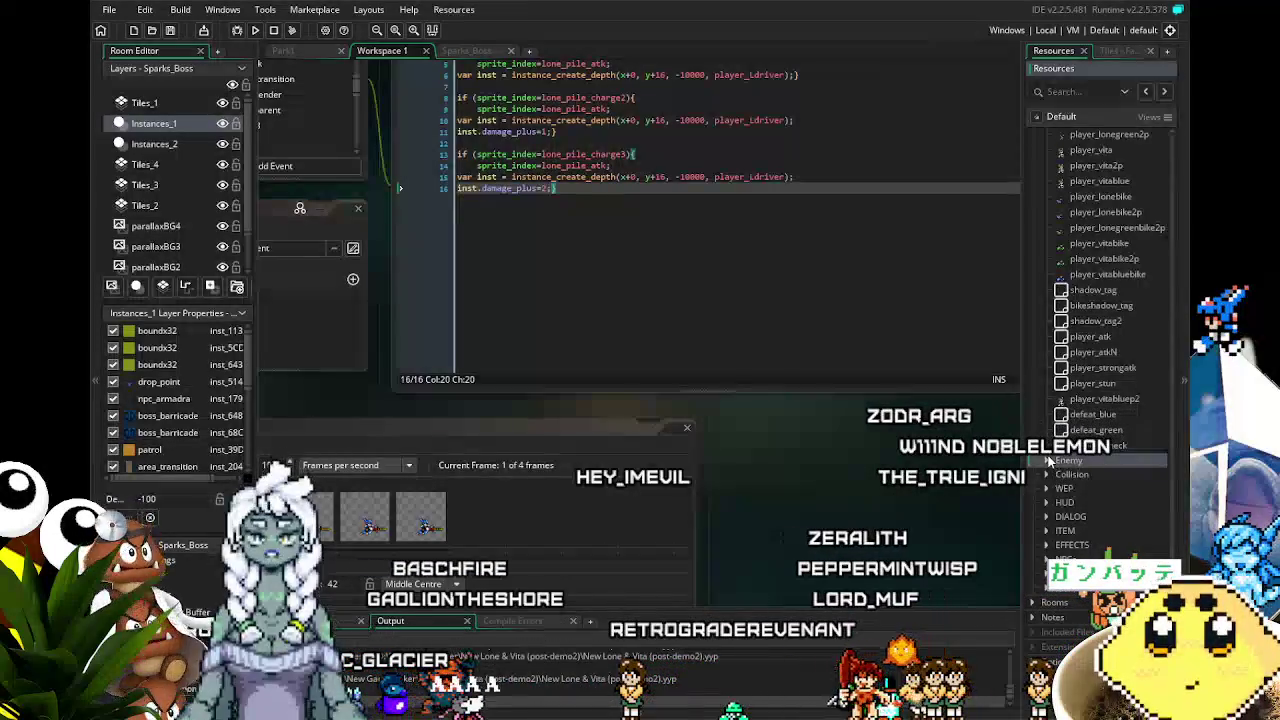
- Peek into the Enemy resource folder, then pan to show player_lone's events and code
click(1046, 464)
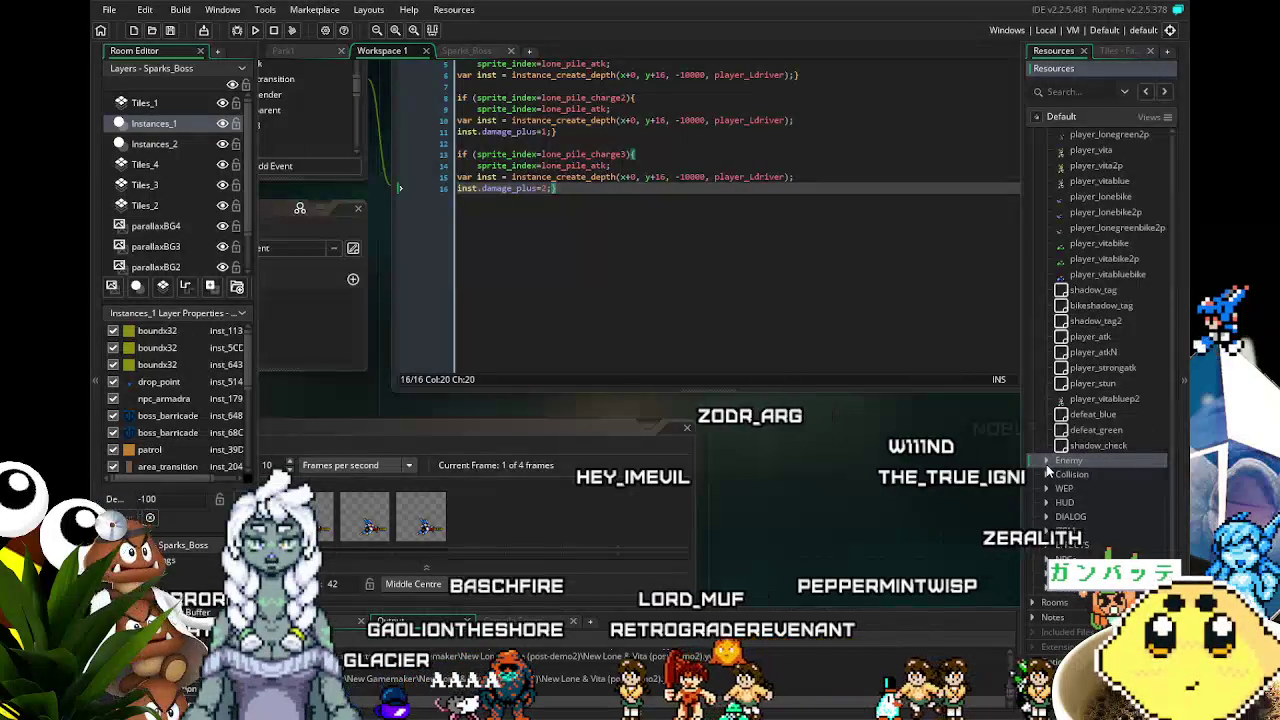
click(1042, 463)
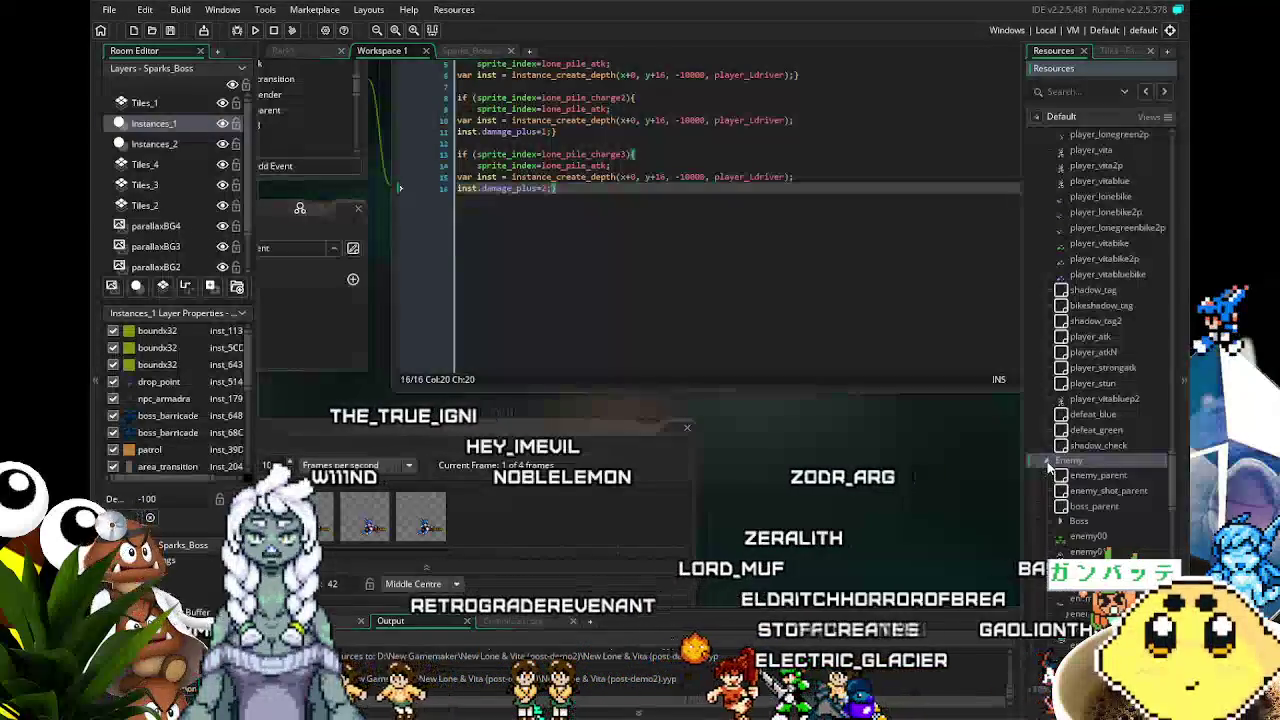
scroll(1048, 468, up, 3)
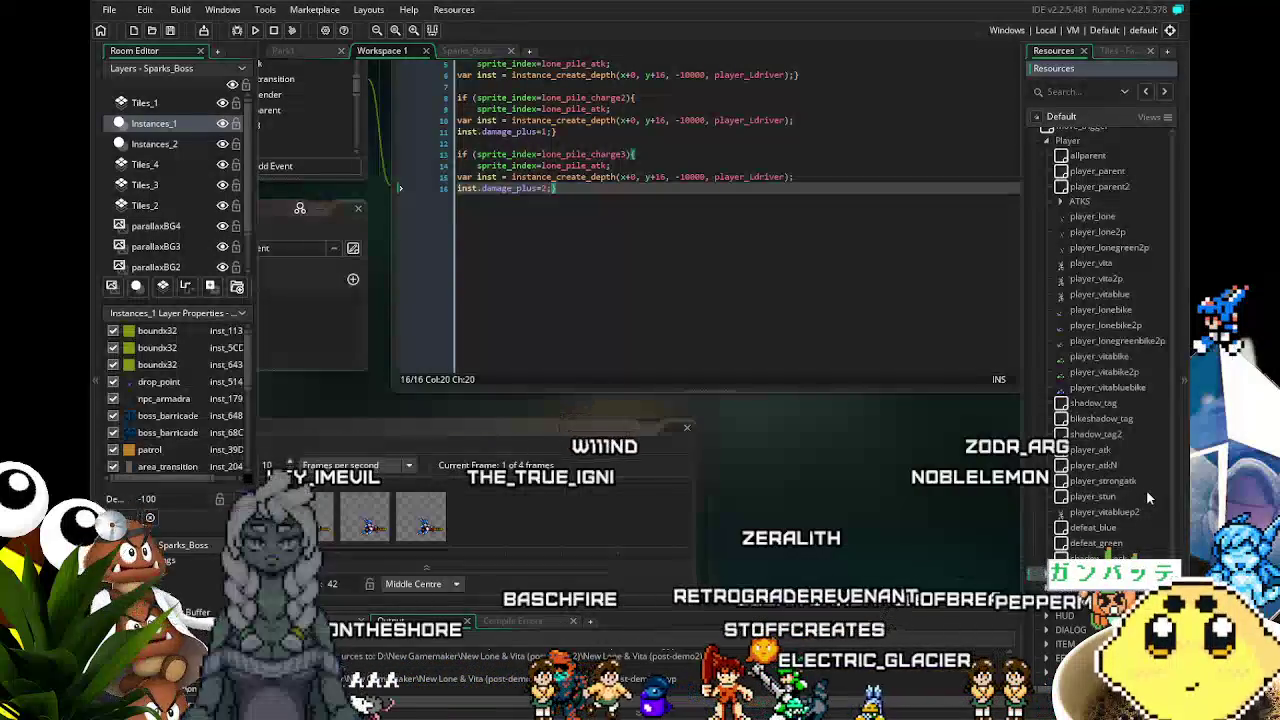
scroll(1147, 491, down, 3)
drag(624, 379, 714, 501)
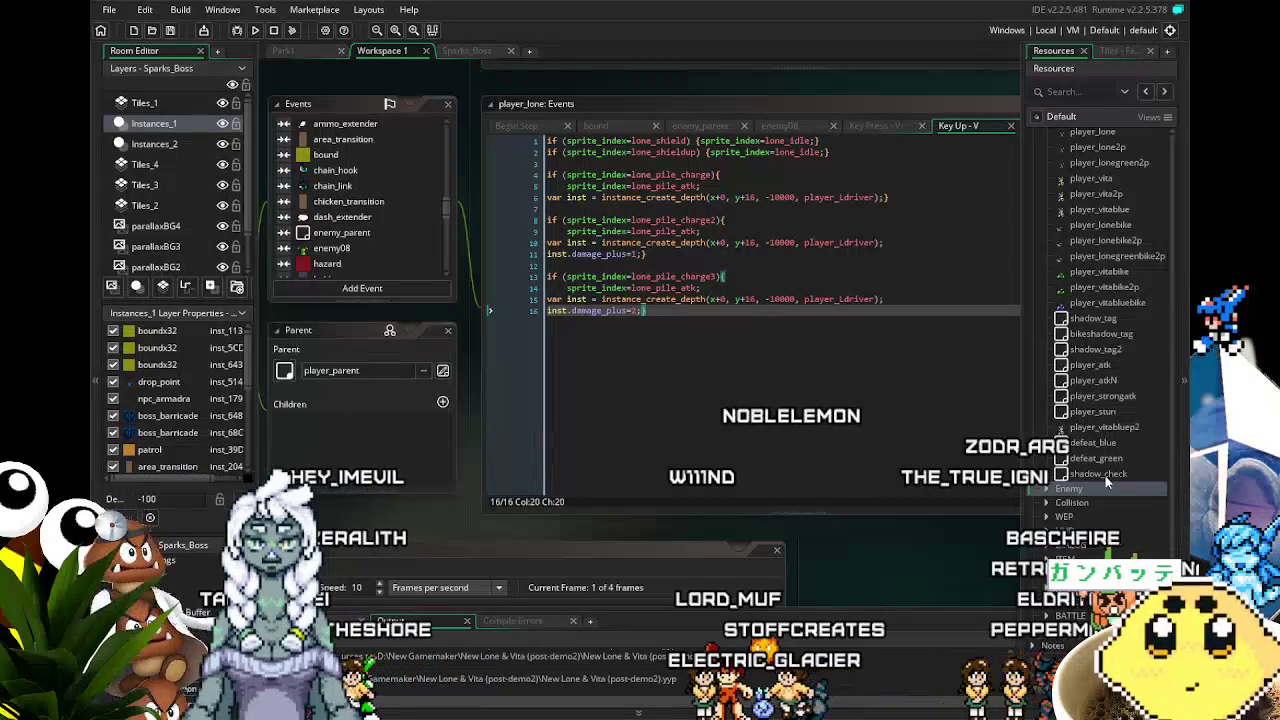
- Expand the Player ATKS folder to list player_shot, player2_shot, player_upshot and other attacks
click(1047, 489)
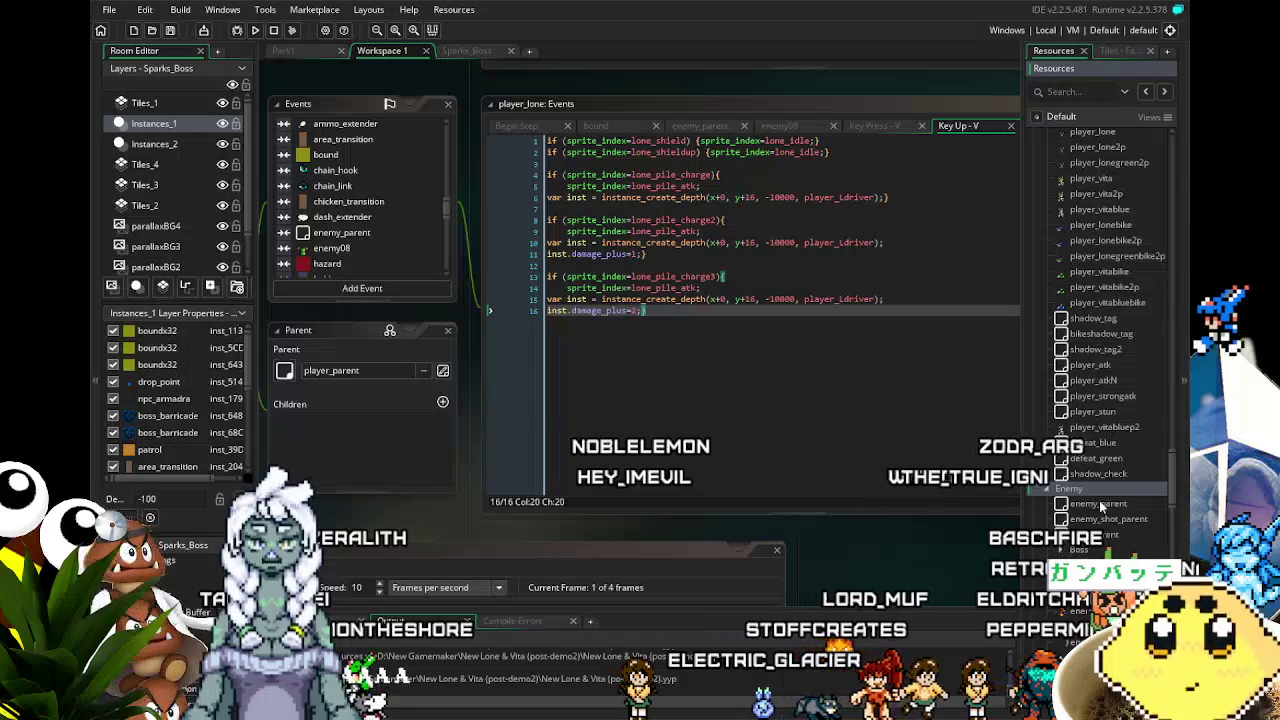
scroll(1108, 520, up, 2)
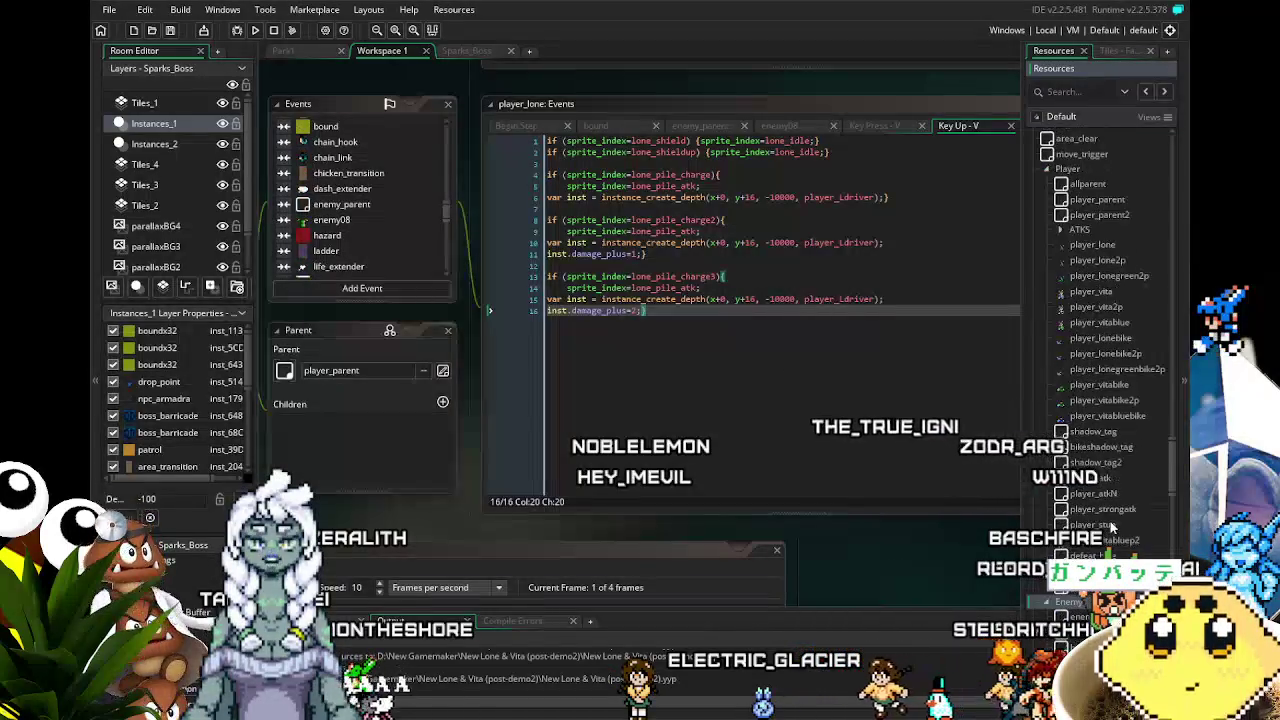
scroll(1110, 527, up, 2)
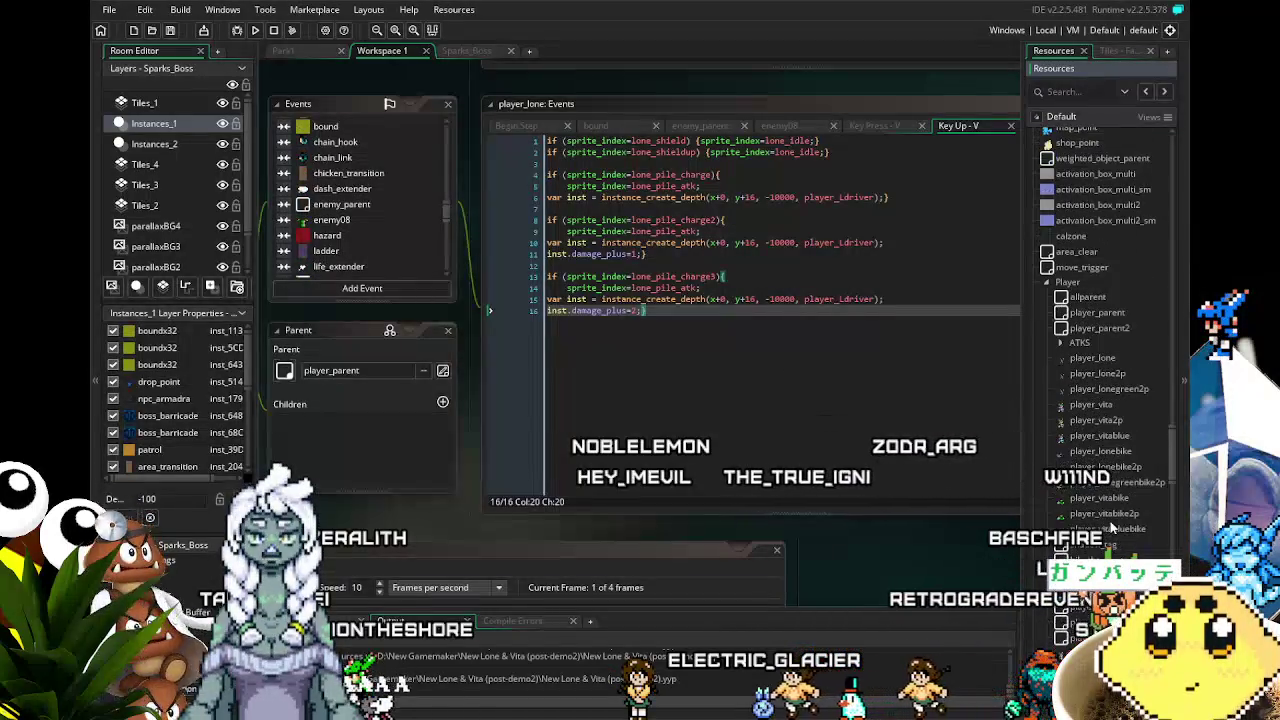
click(1060, 342)
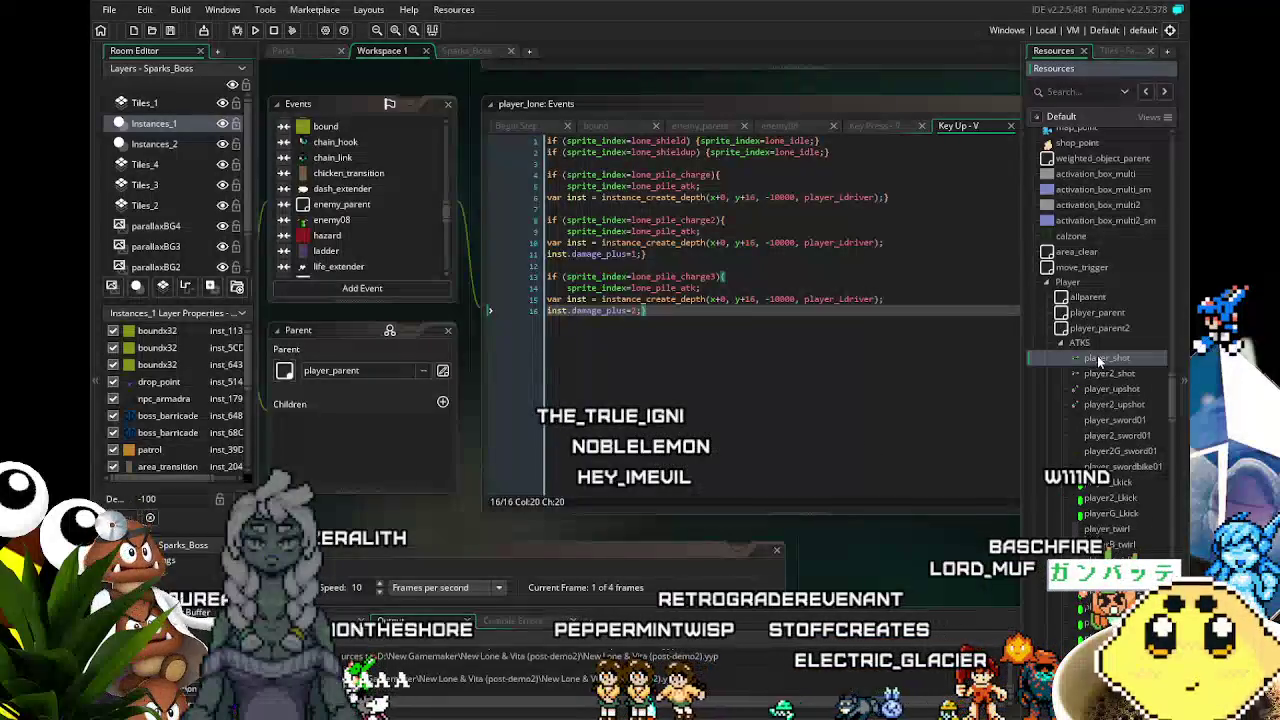
- Open player_shot's object editor, collapse it again, and move further down the Resources list
double_click(1105, 358)
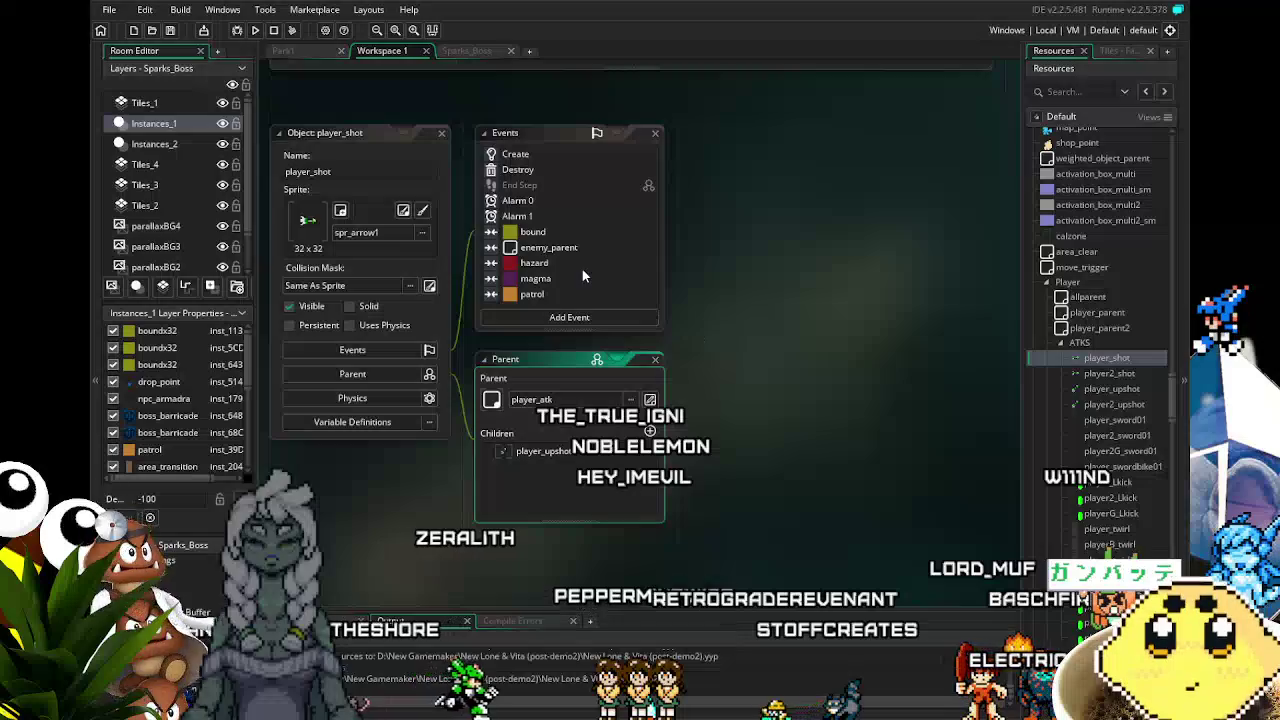
double_click(1105, 358)
drag(1168, 386, 1172, 481)
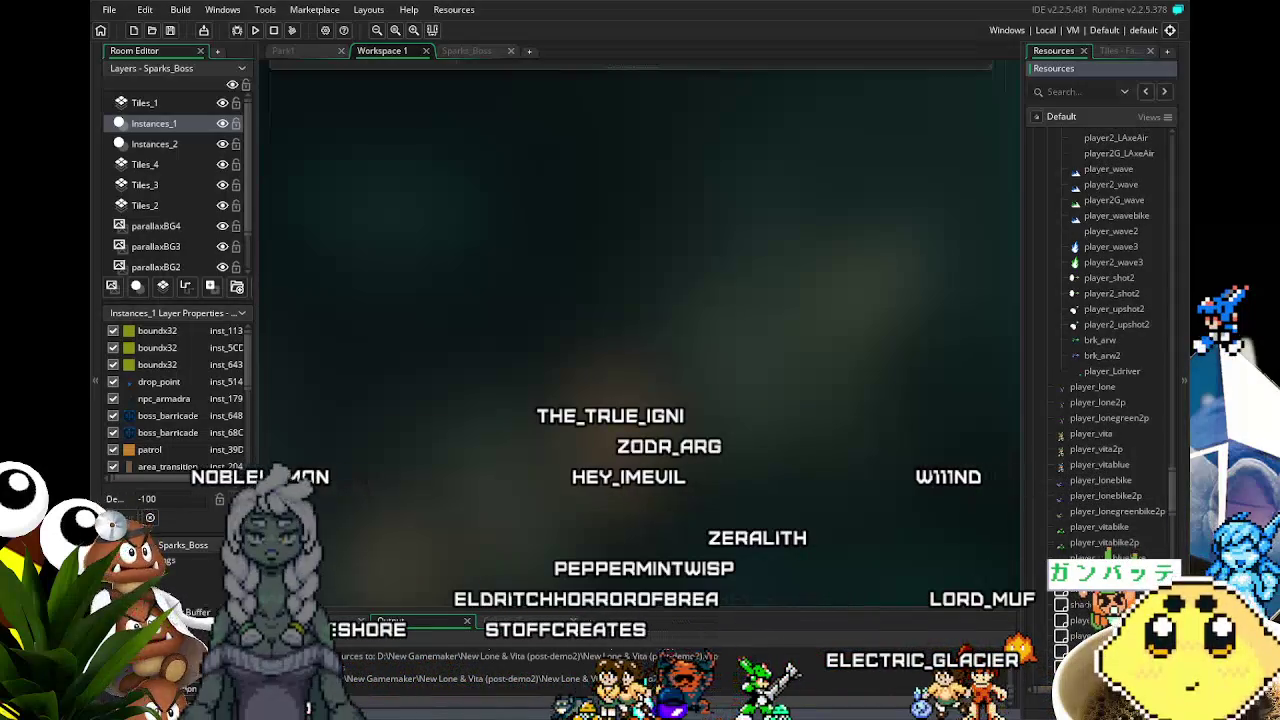
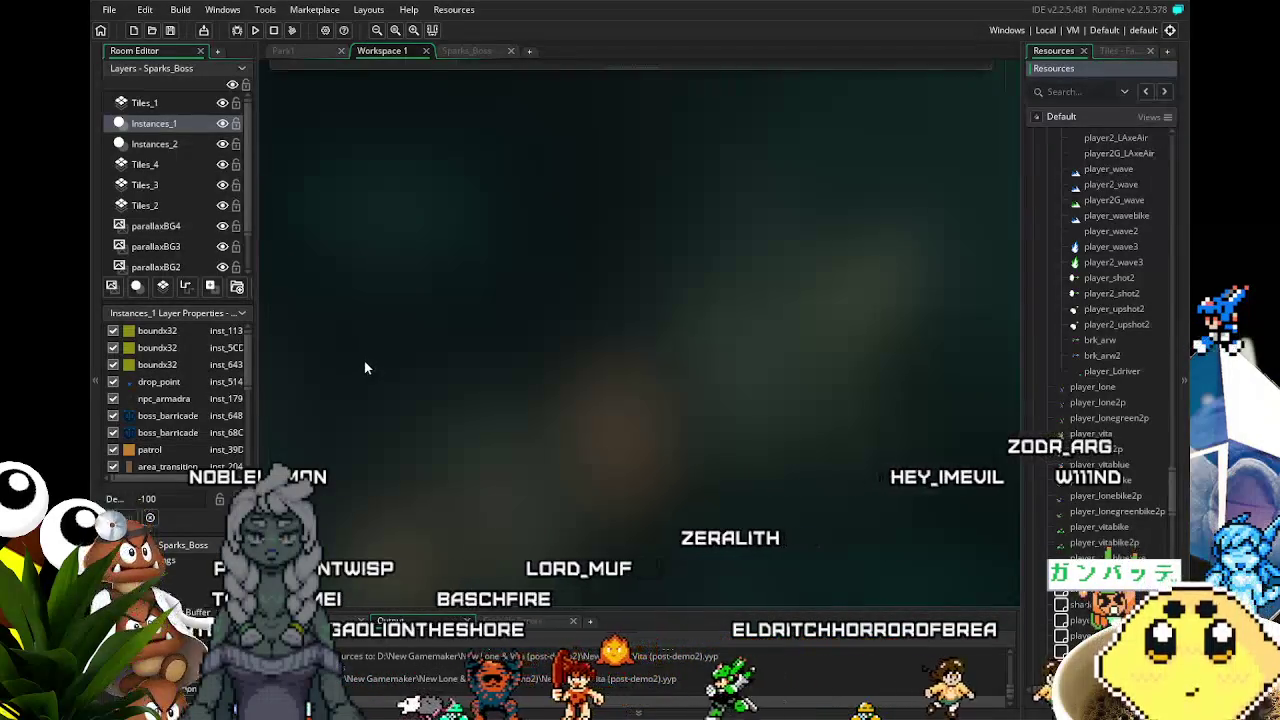
- Browse the Resources panel and select the player_lone object
scroll(1100, 300, down, 2)
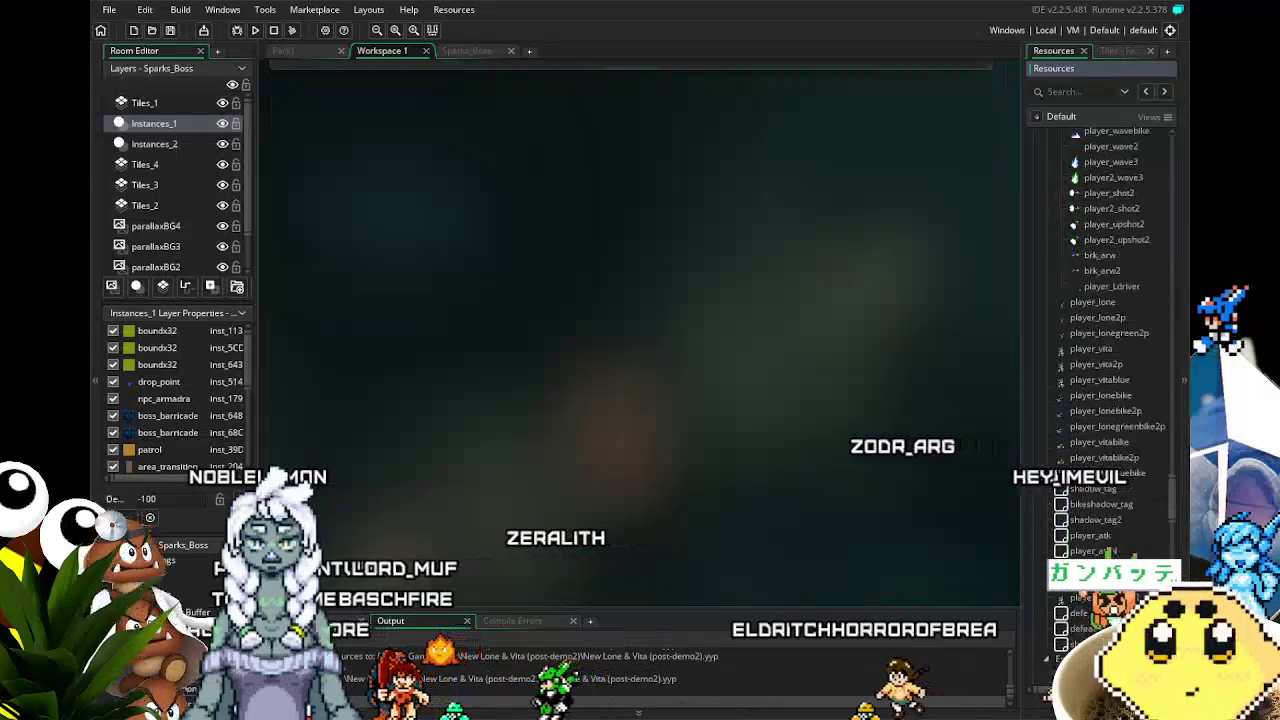
scroll(1100, 300, down, 3)
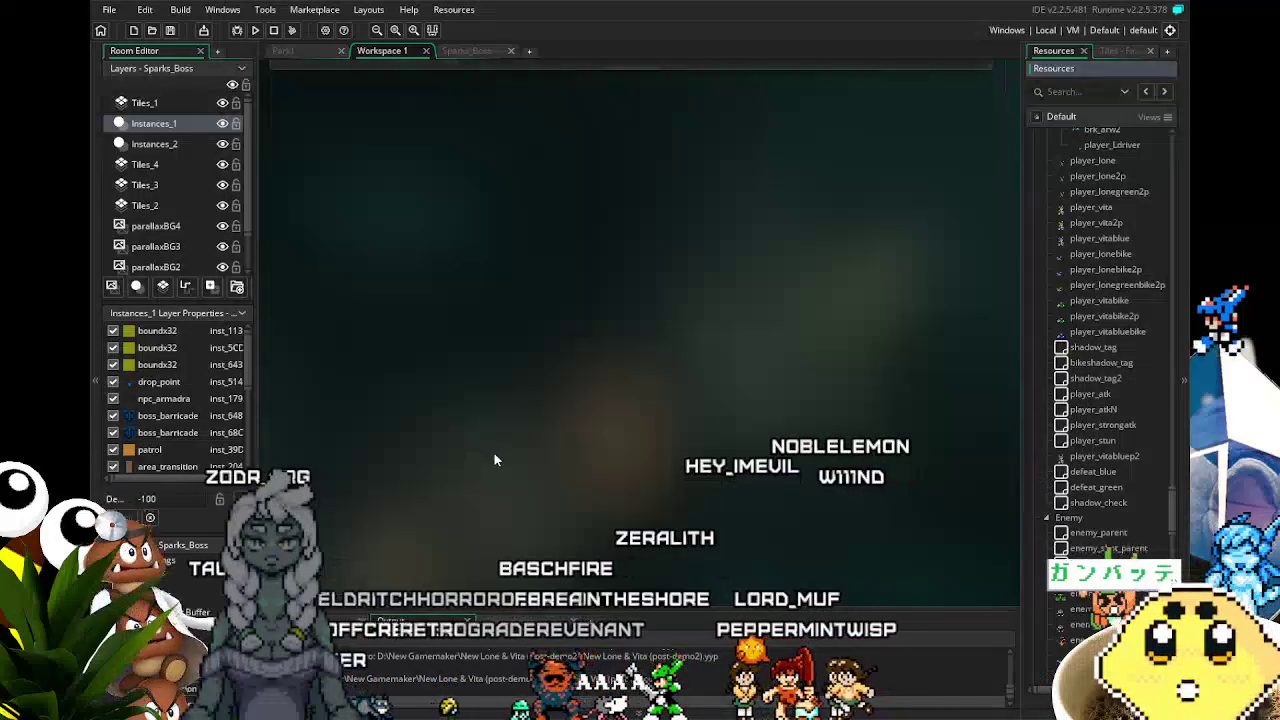
scroll(1075, 528, up, 3)
scroll(1075, 528, up, 5)
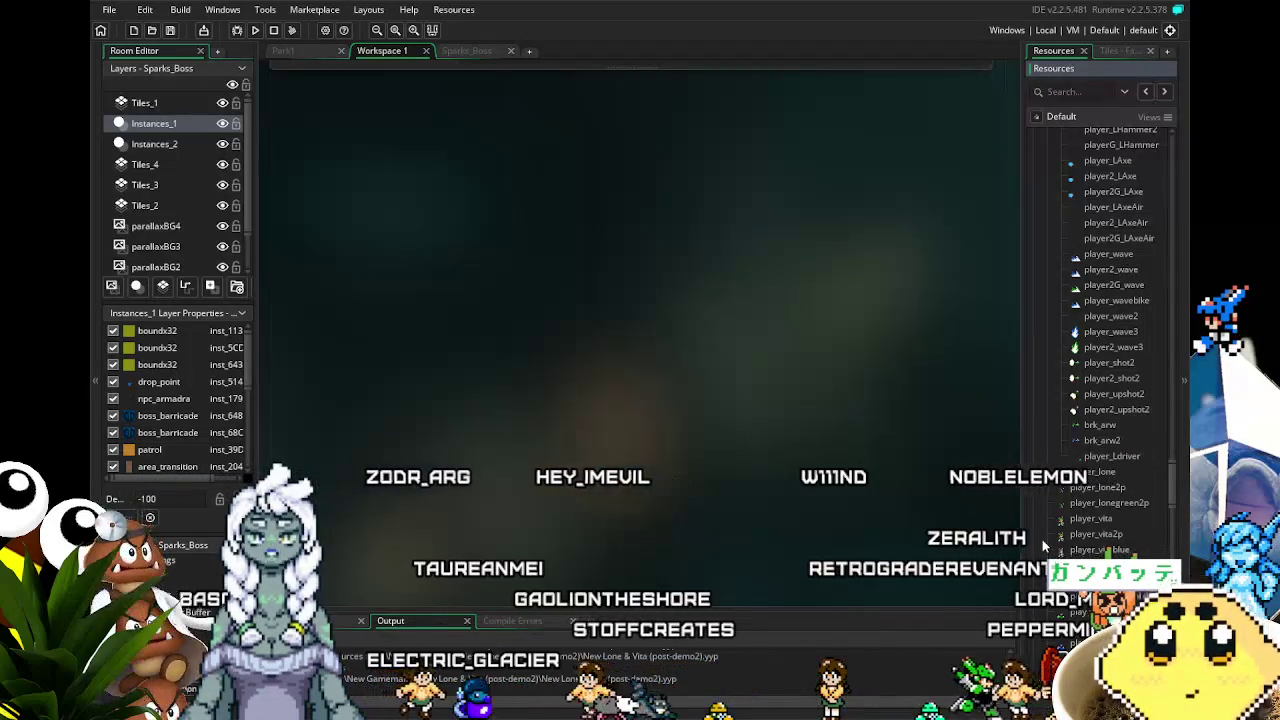
click(1093, 473)
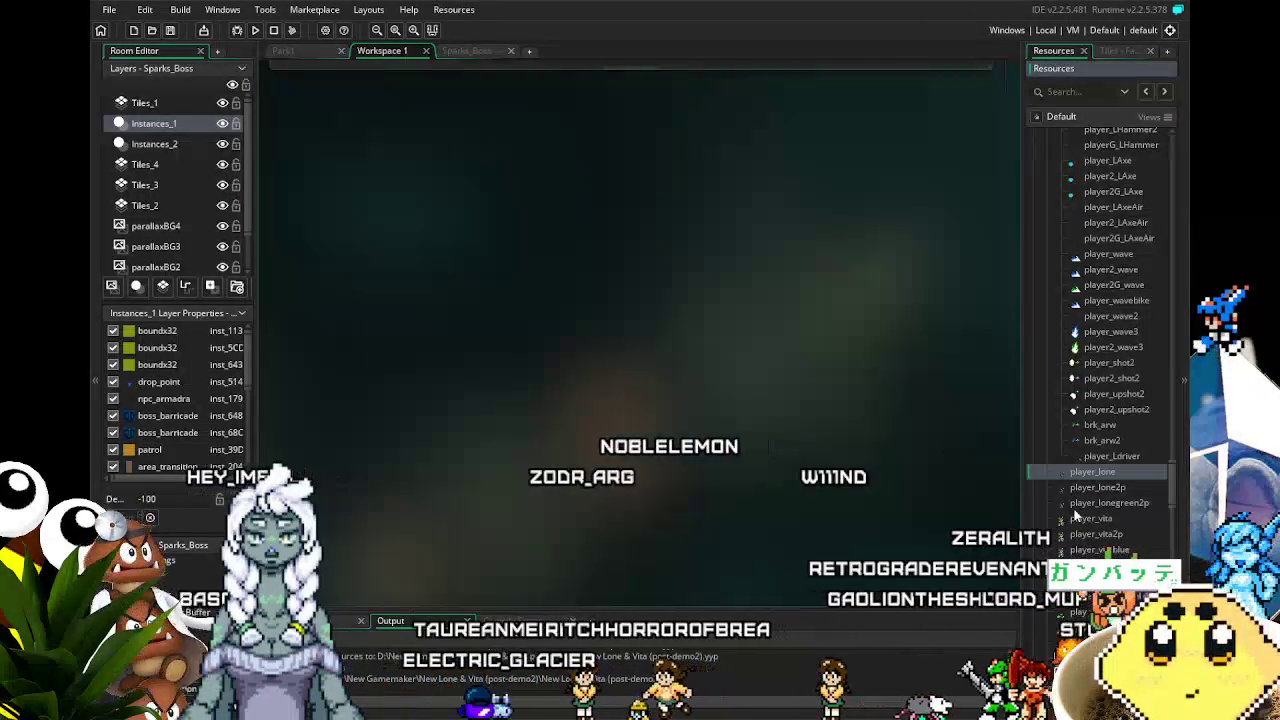
scroll(1075, 515, down, 1)
scroll(1075, 515, down, 5)
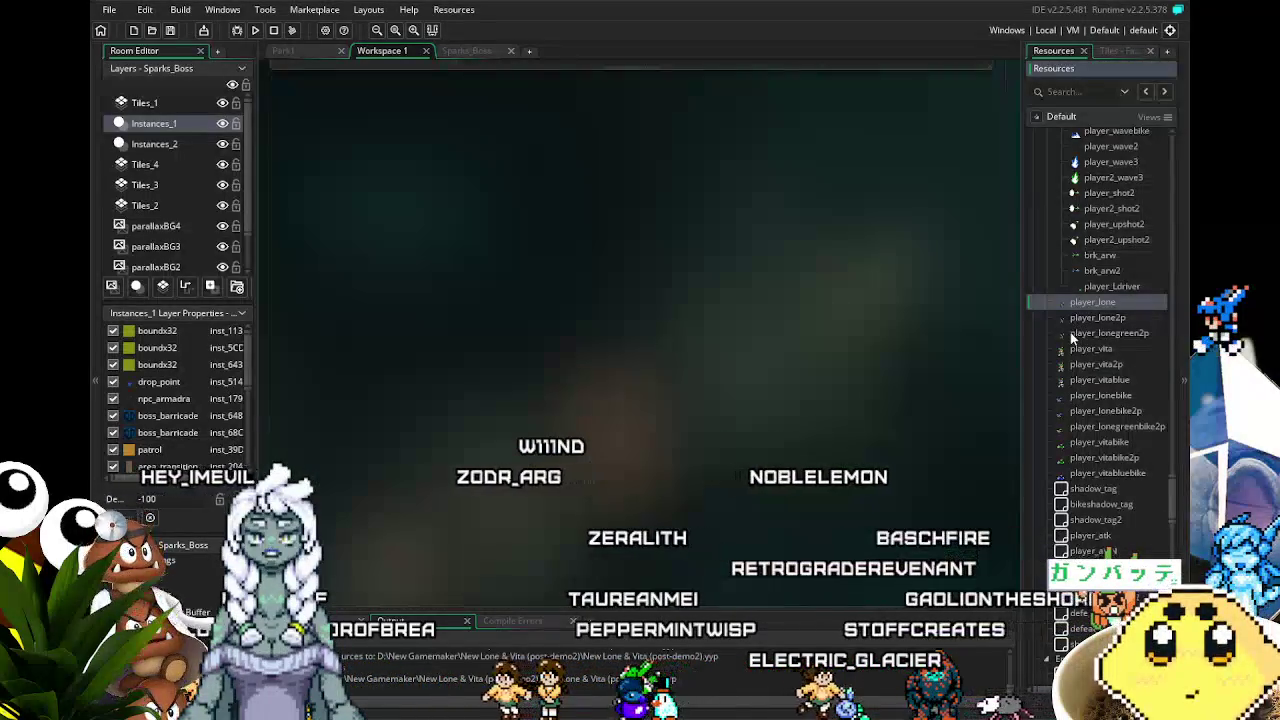
click(769, 354)
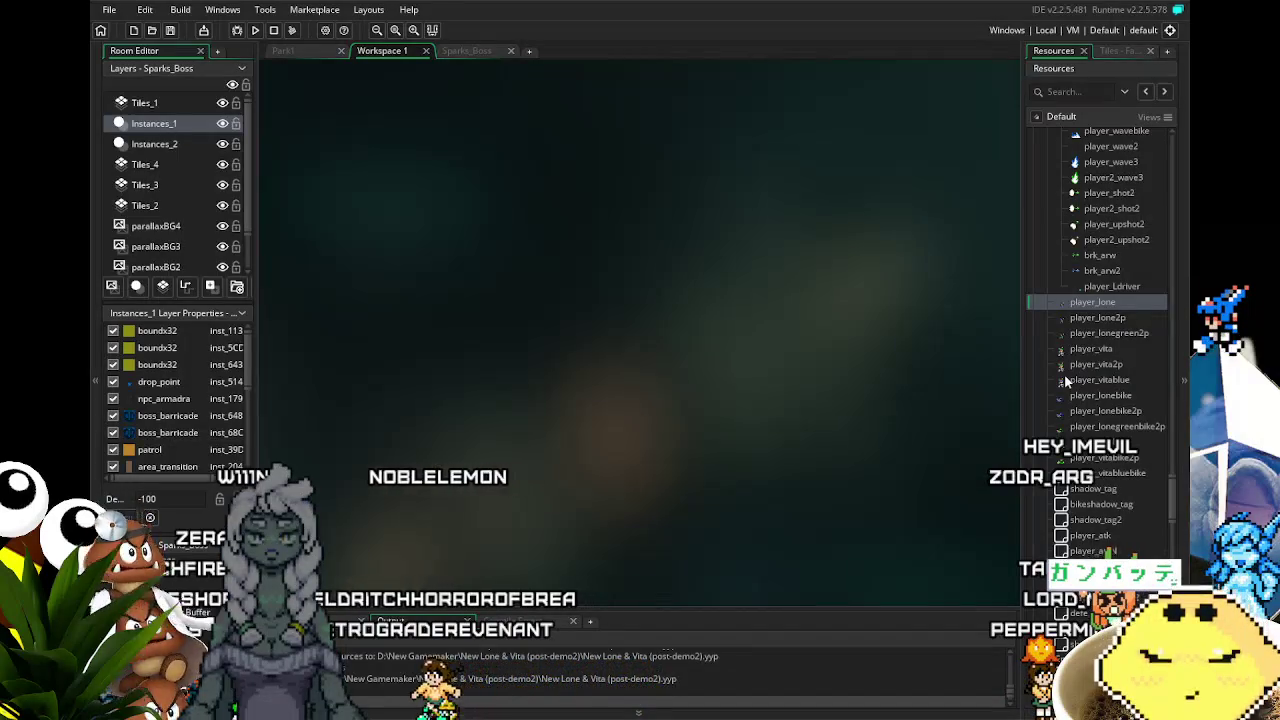
- Open player_lone's object editor to view its event code, then scroll Resources toward the attack objects
scroll(1100, 490, down, 3)
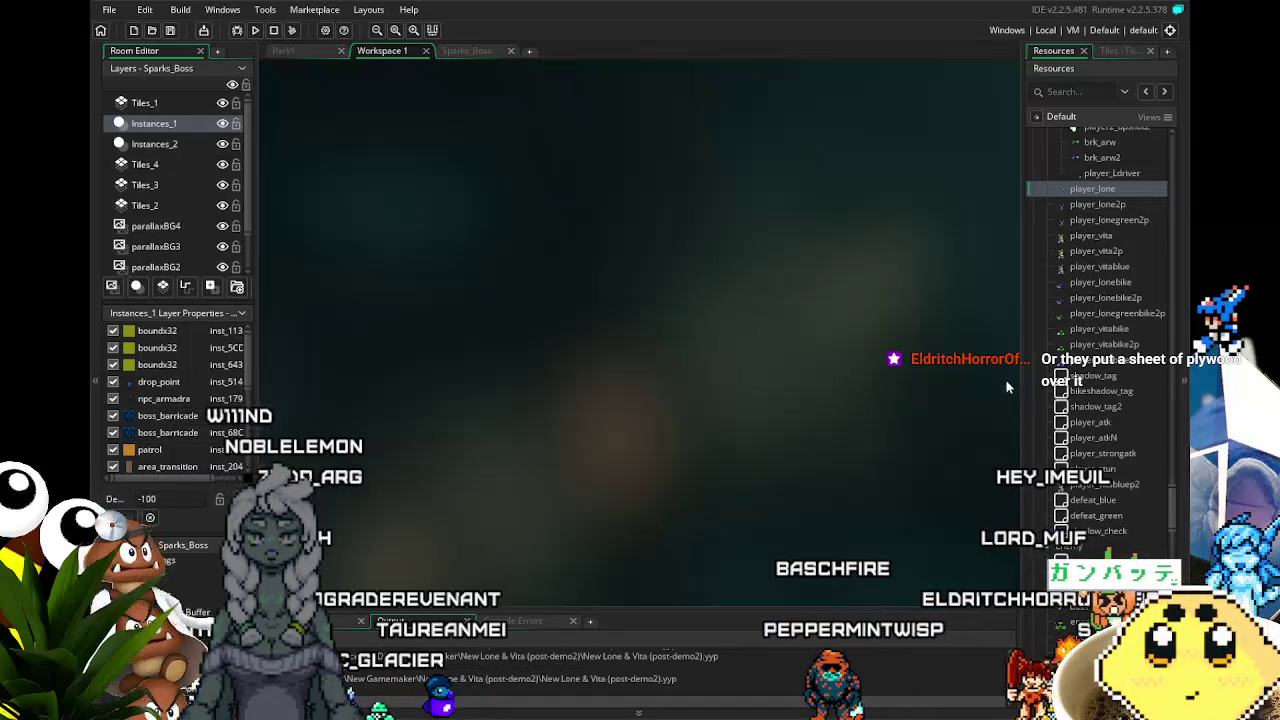
scroll(1060, 415, down, 2)
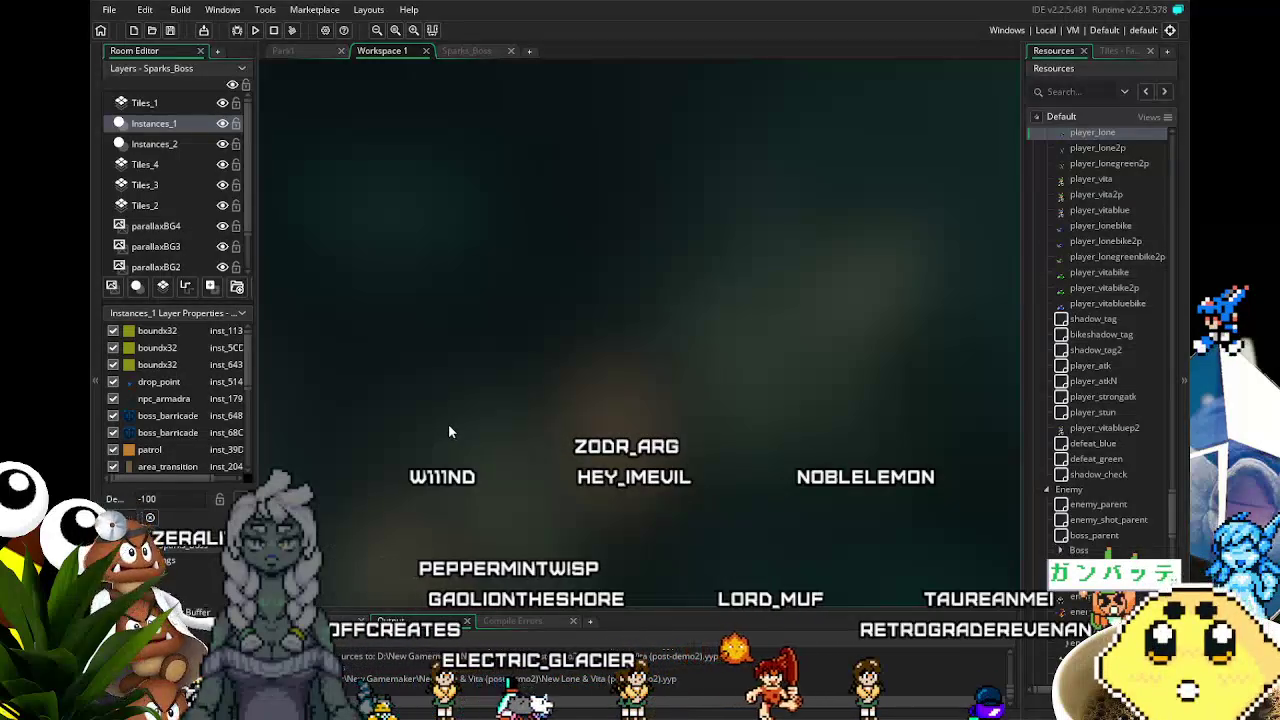
scroll(1100, 480, up, 5)
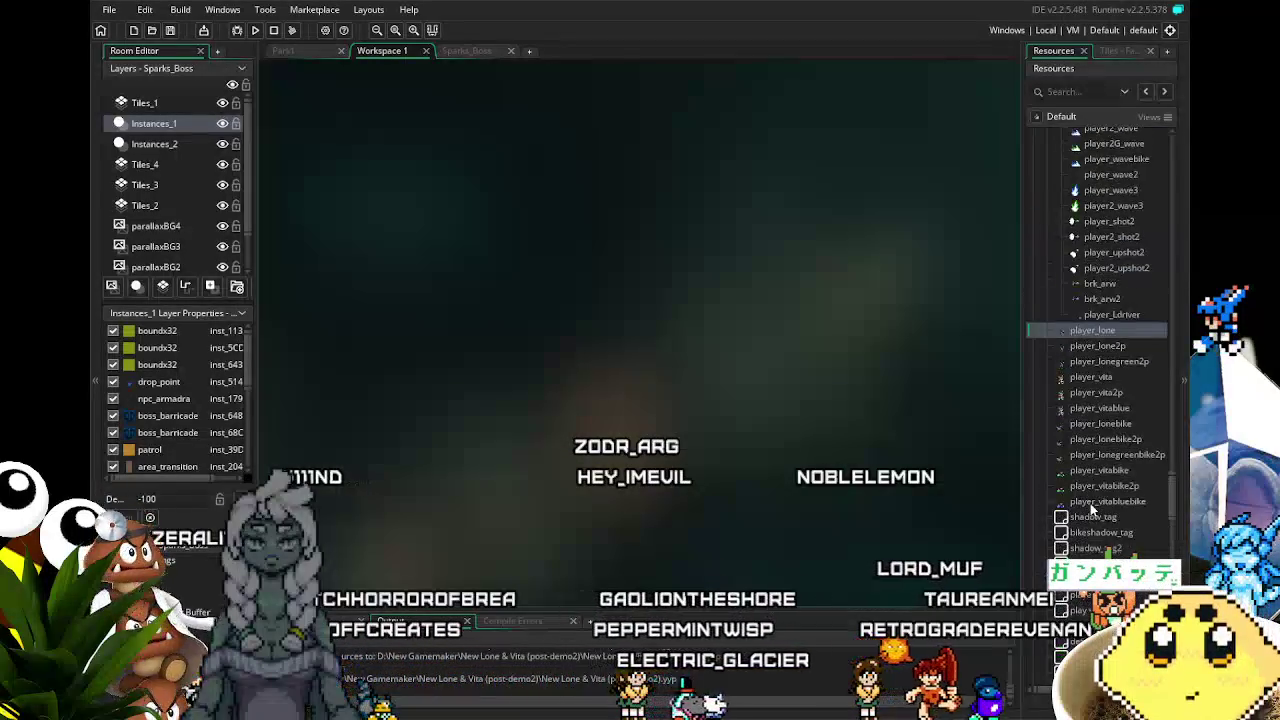
double_click(1090, 335)
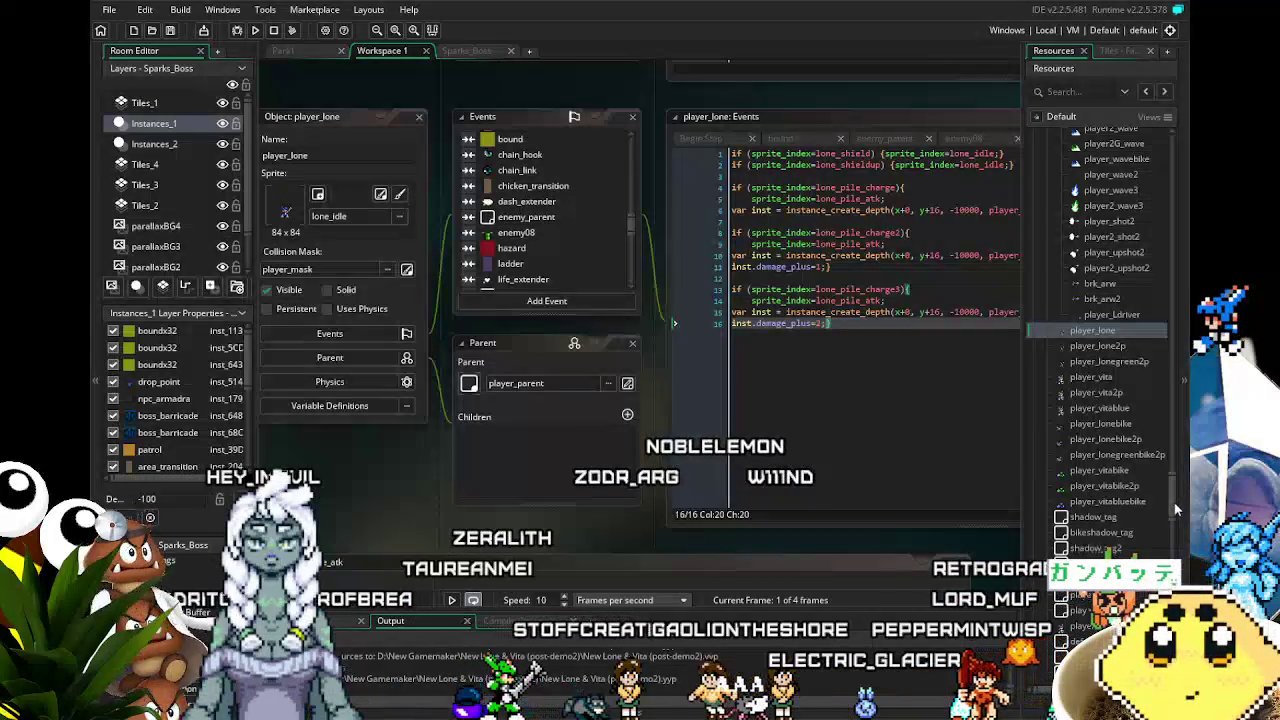
mouse_move(1175, 508)
mouse_down()
mouse_move(1179, 412)
mouse_move(1182, 555)
mouse_move(1186, 440)
mouse_up()
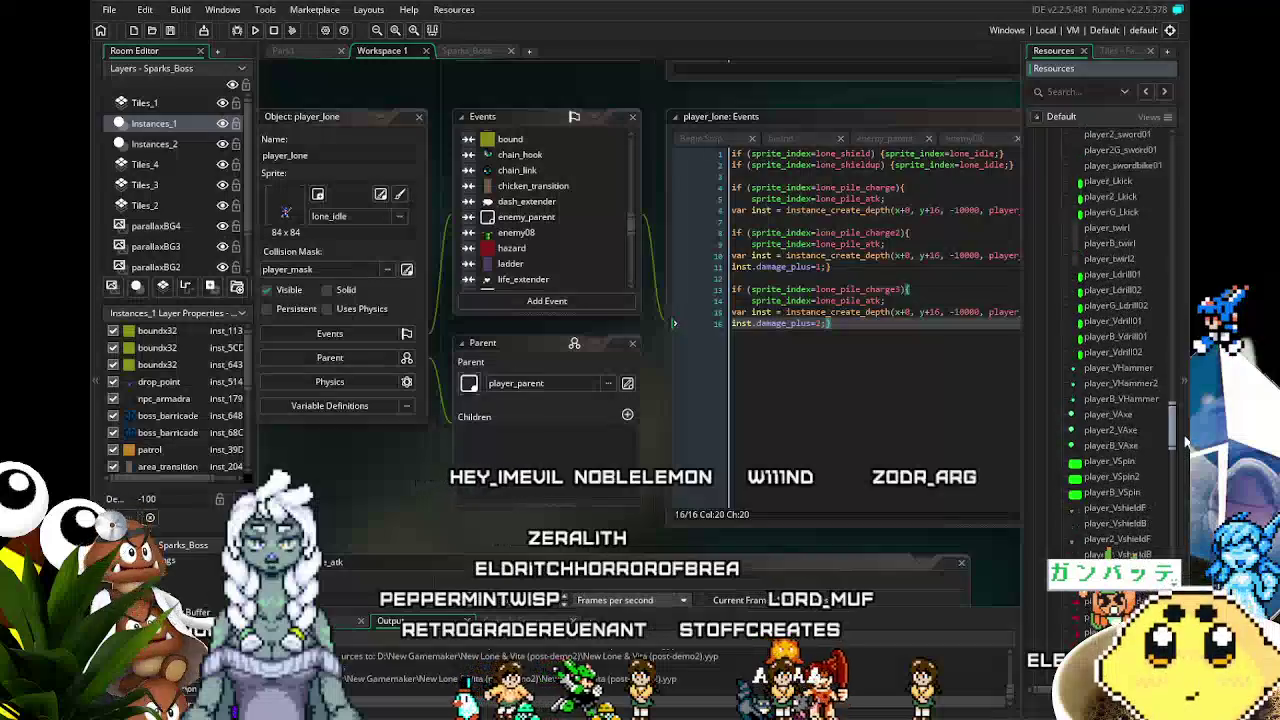
scroll(1103, 455, up, 4)
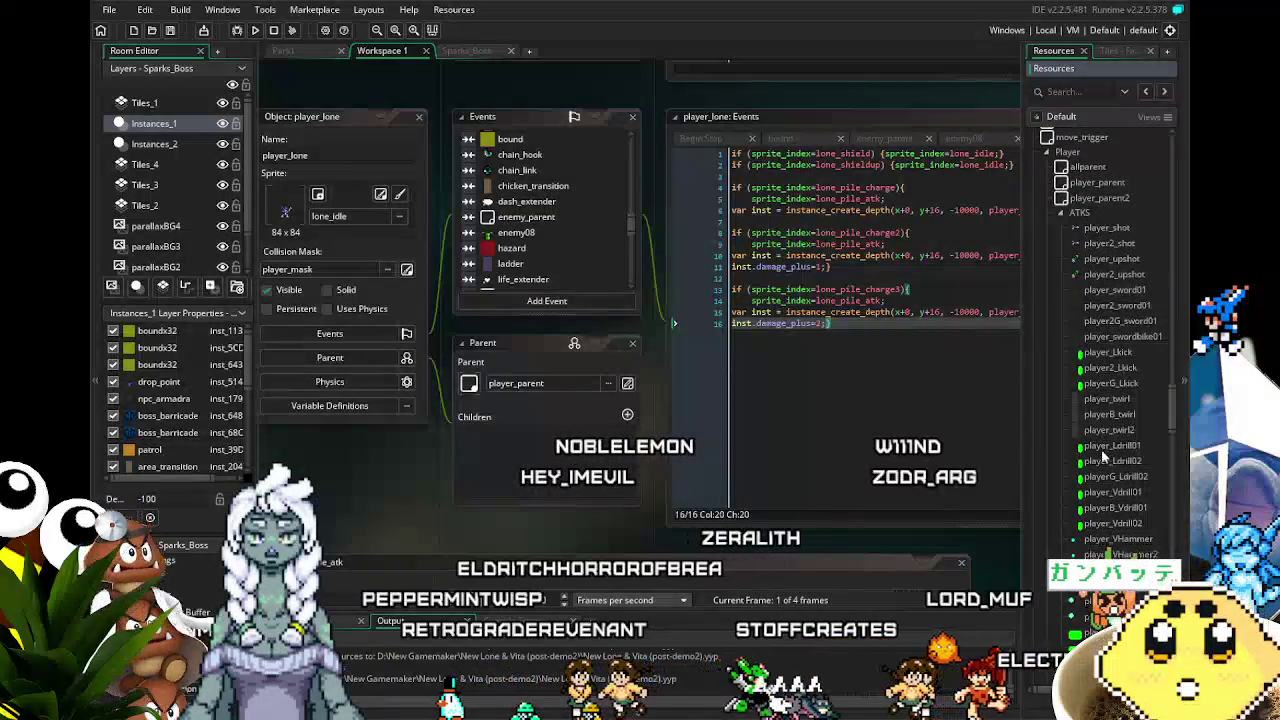
scroll(1103, 455, down, 3)
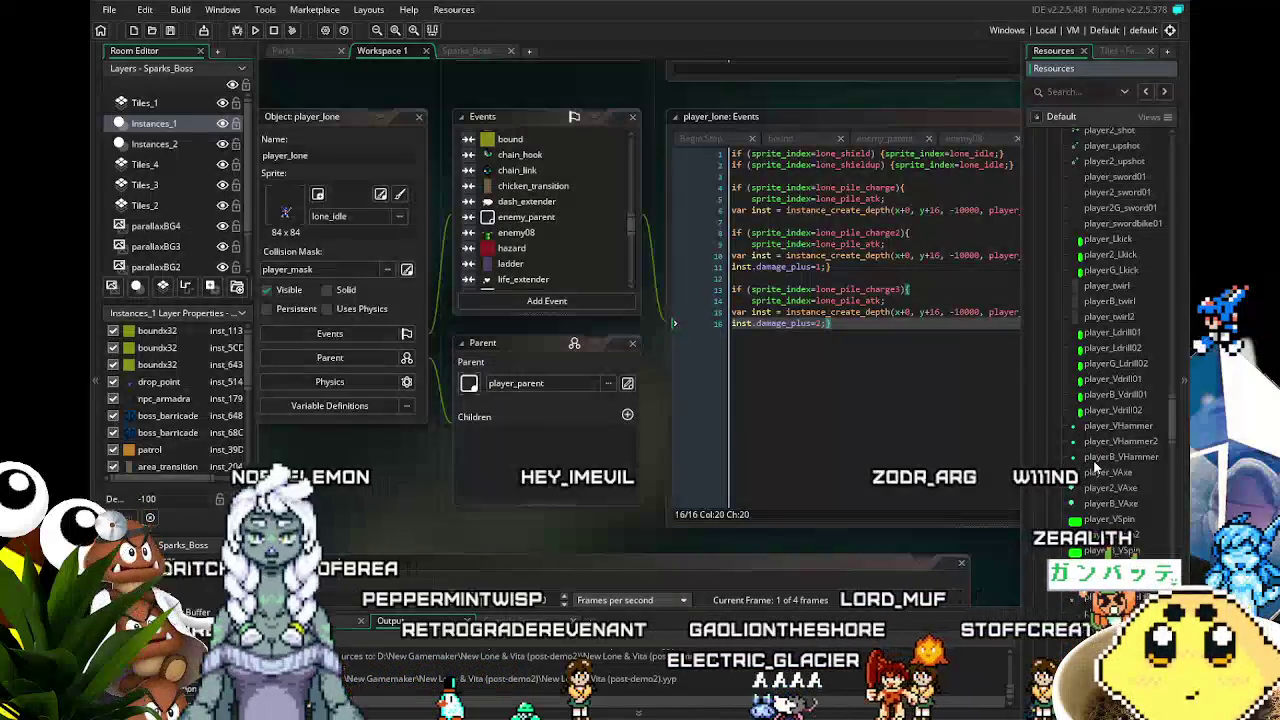
scroll(1095, 467, down, 2)
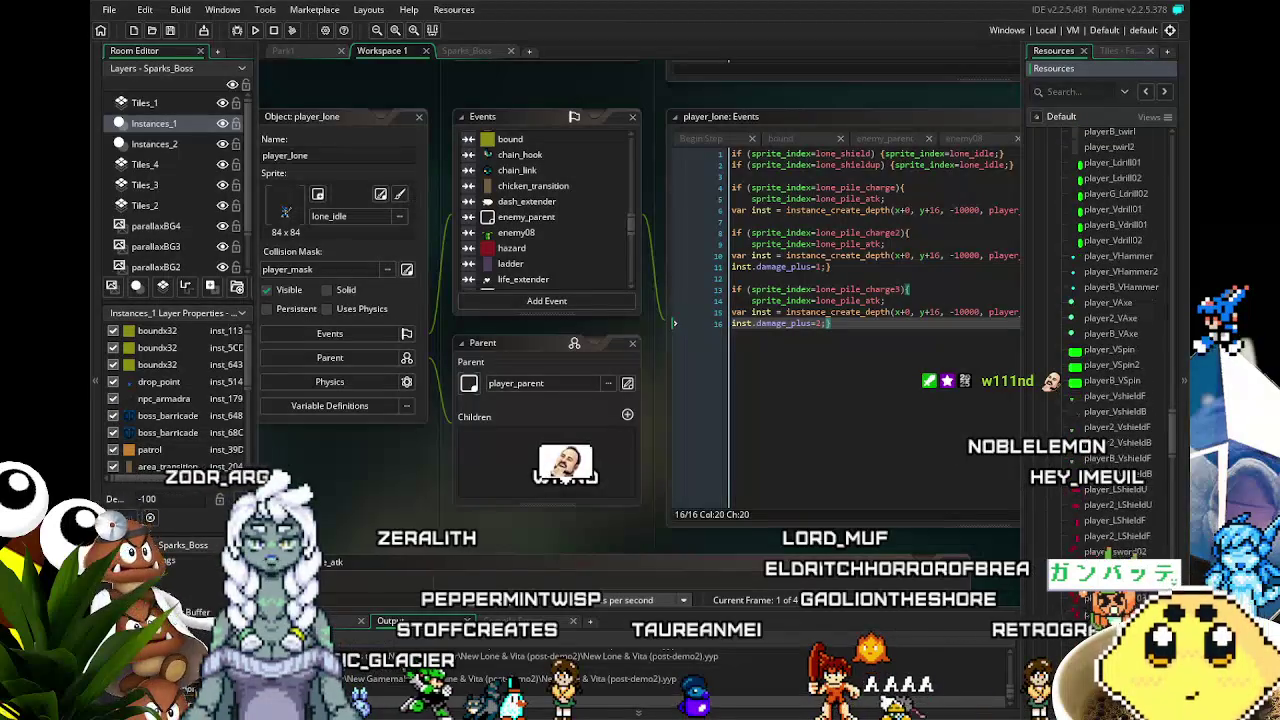
scroll(1110, 320, down, 9)
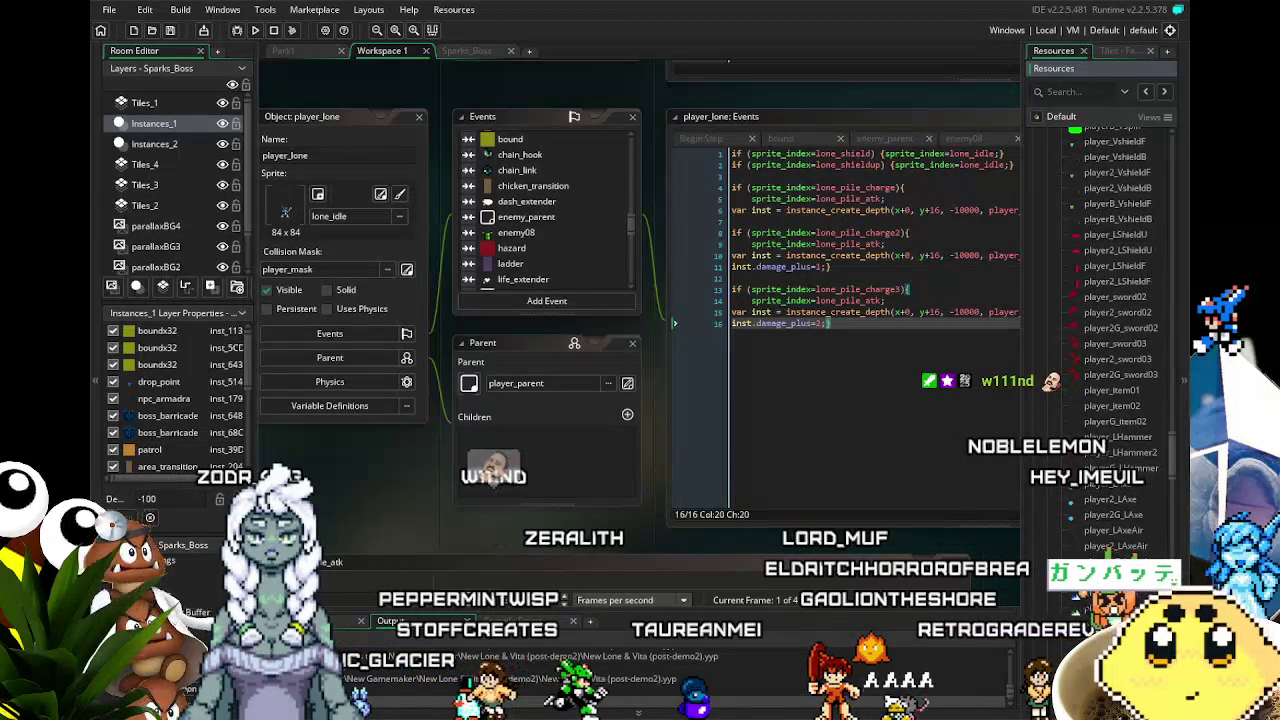
scroll(1110, 320, down, 1)
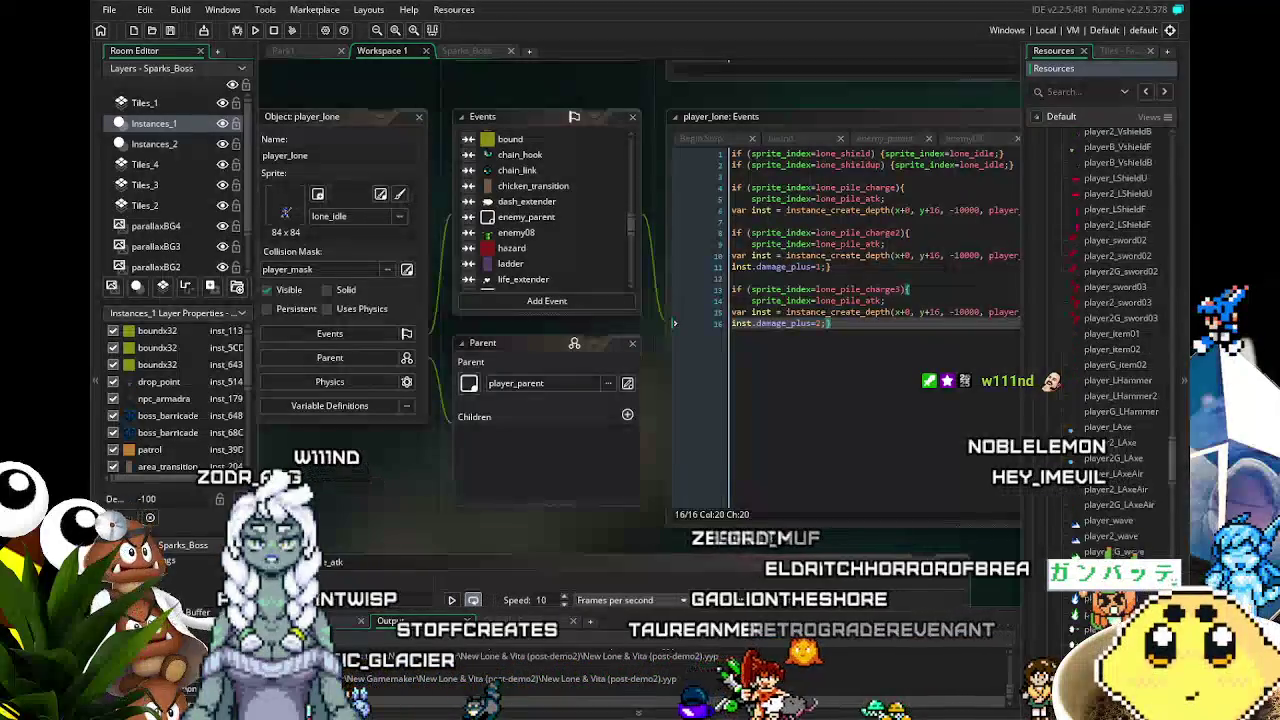
scroll(1110, 320, down, 1)
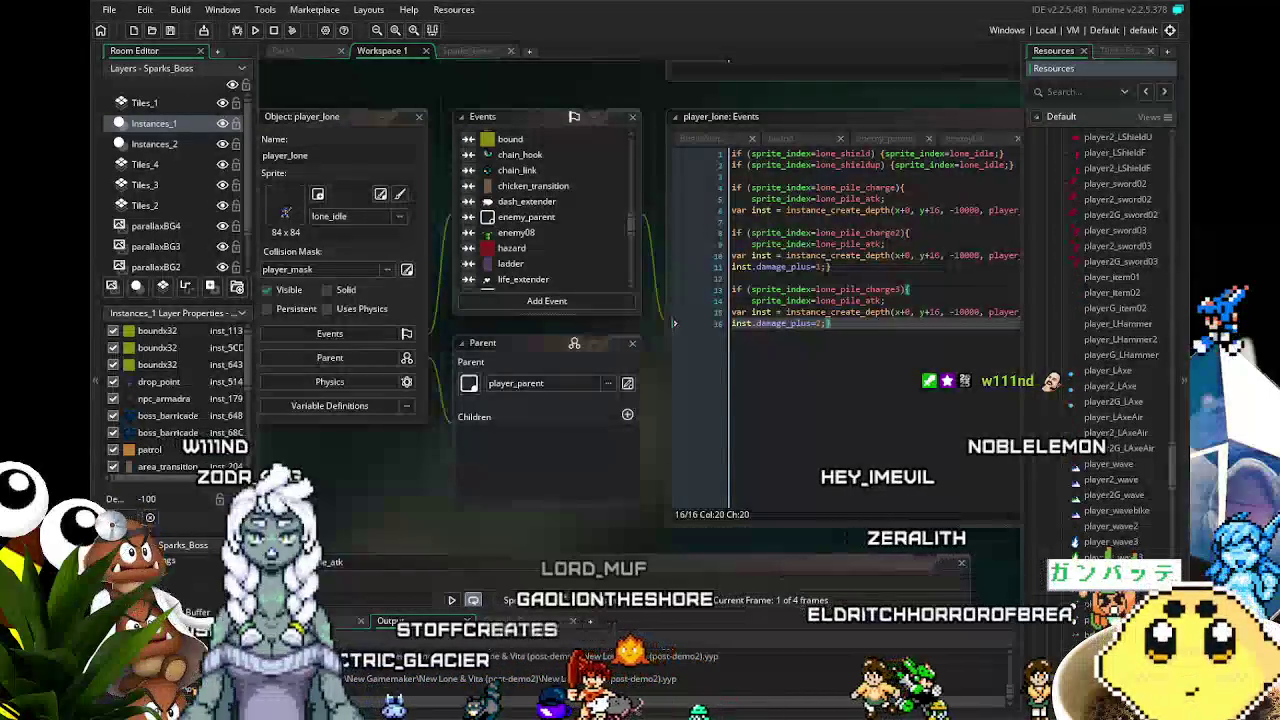
scroll(1110, 320, down, 1)
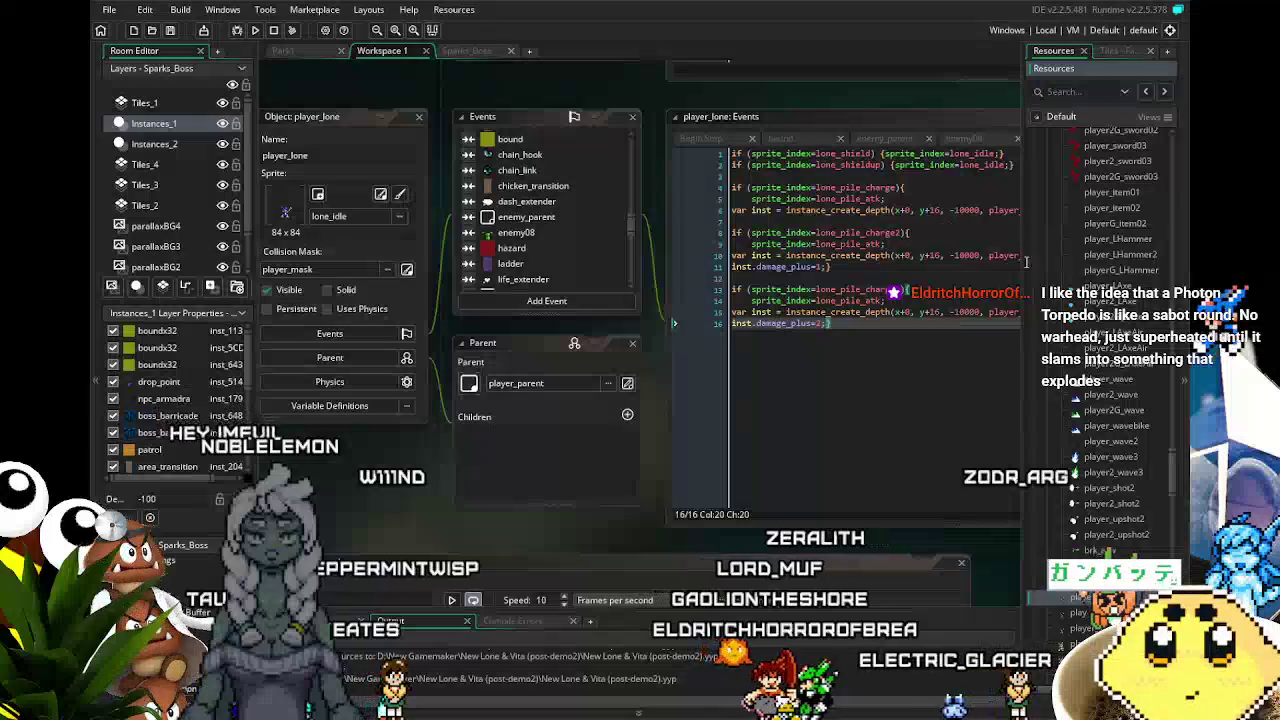
scroll(1097, 465, up, 3)
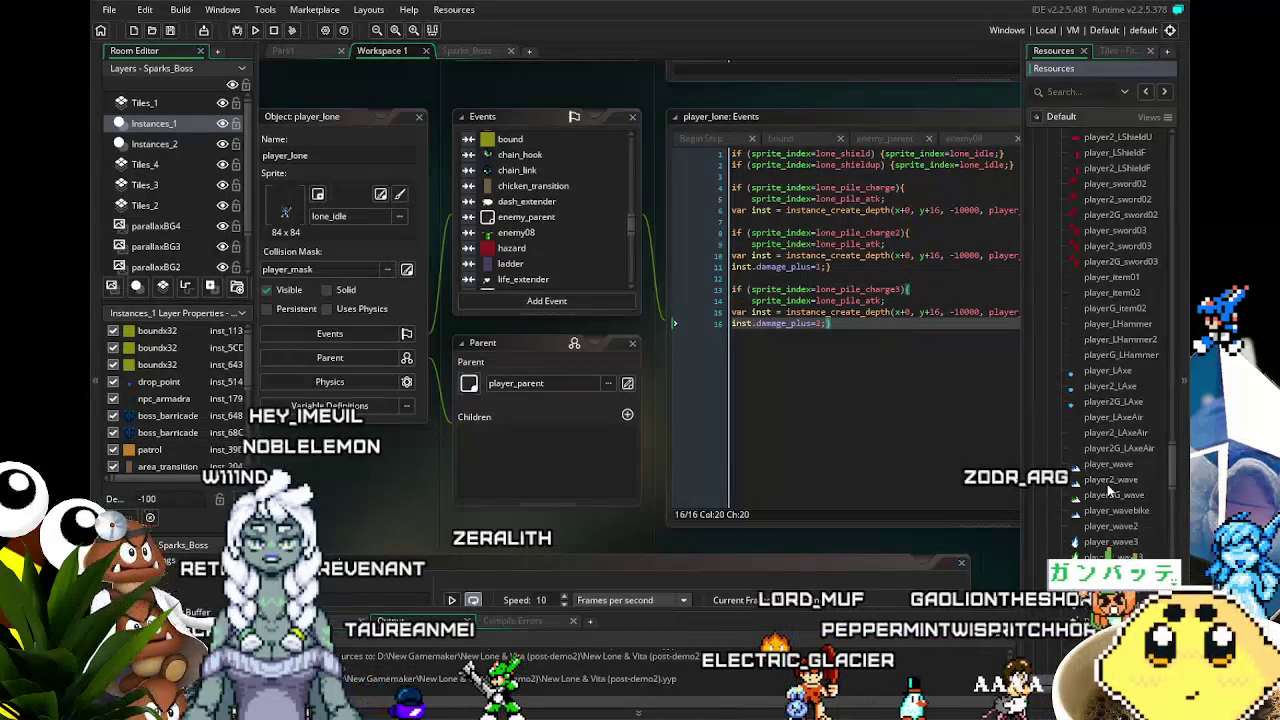
scroll(1107, 490, up, 2)
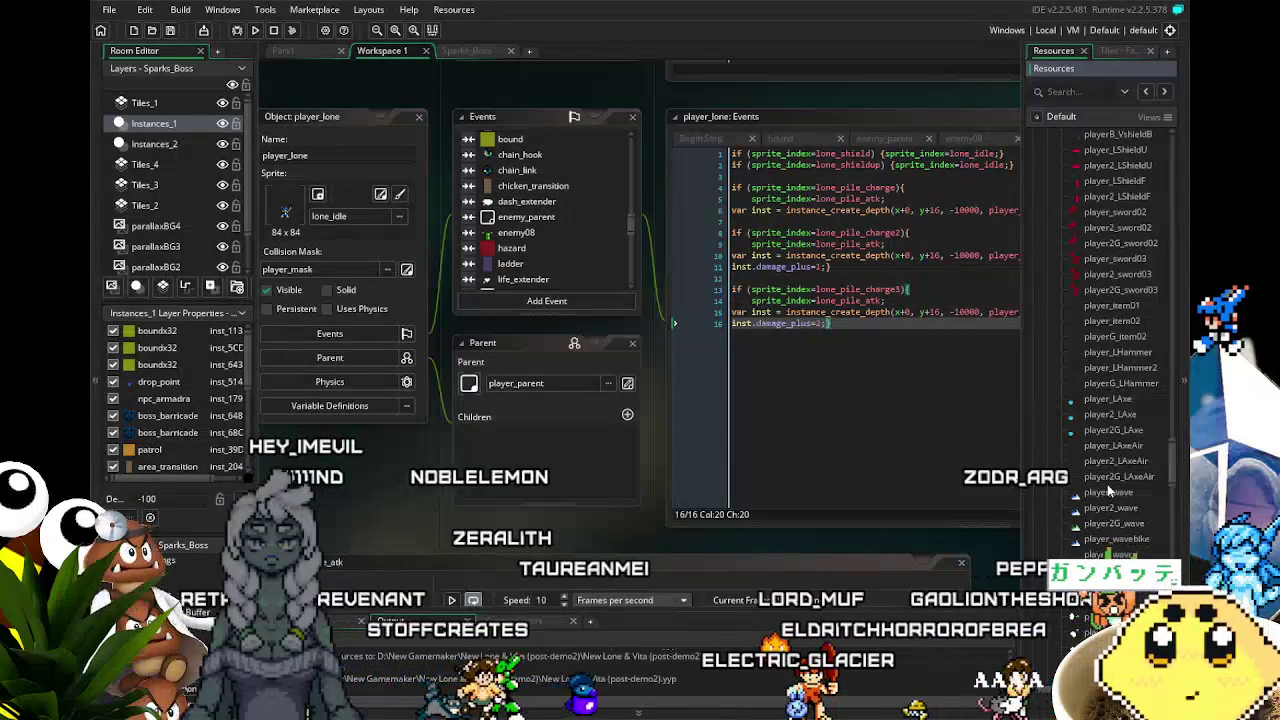
scroll(1107, 484, down, 4)
scroll(1107, 484, down, 2)
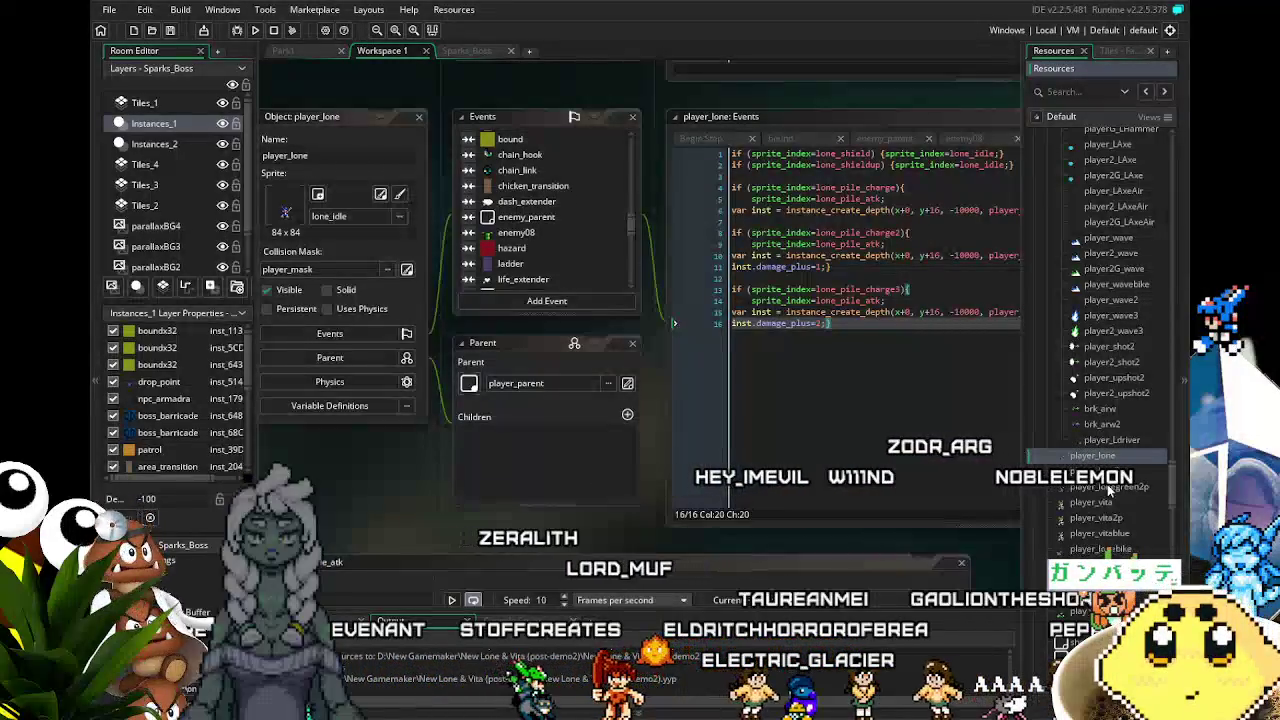
mouse_move(1177, 492)
mouse_down()
mouse_move(1177, 545)
mouse_move(1168, 498)
mouse_up()
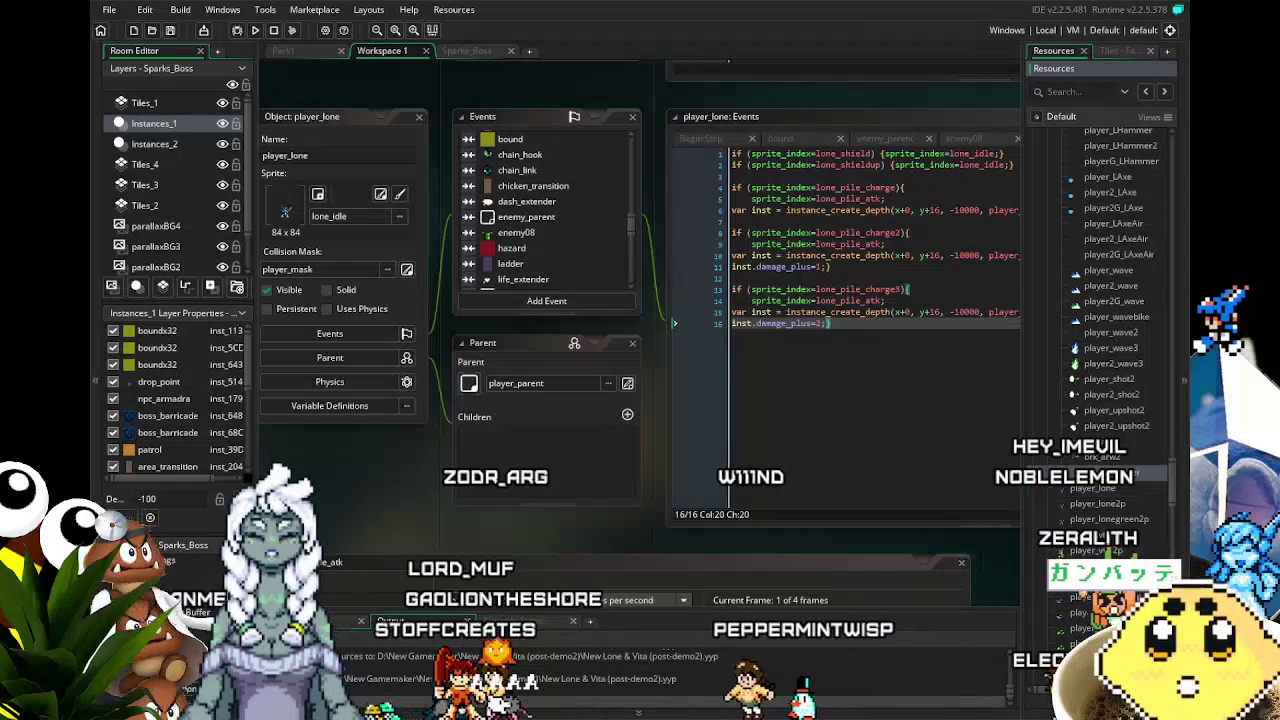
double_click(1100, 473)
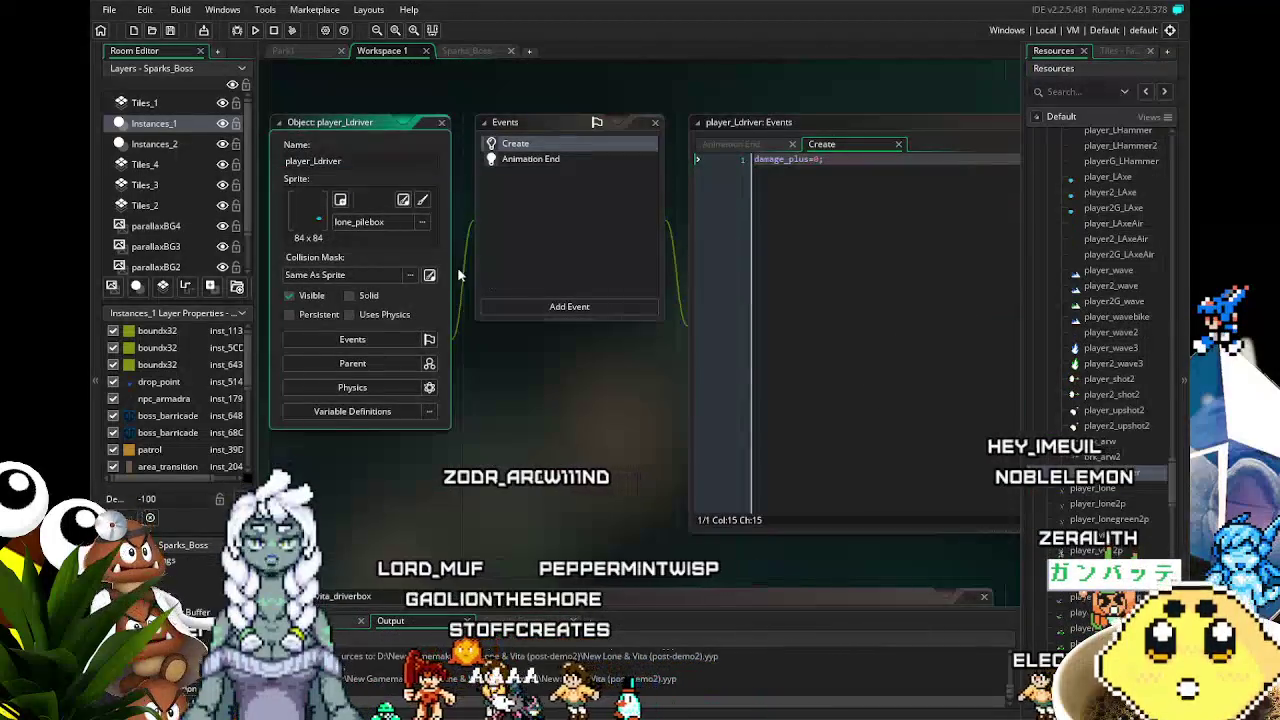
- Add a Collision > Enemy > enemy_parent event to player_Ldriver and bring up its Parent settings
click(548, 312)
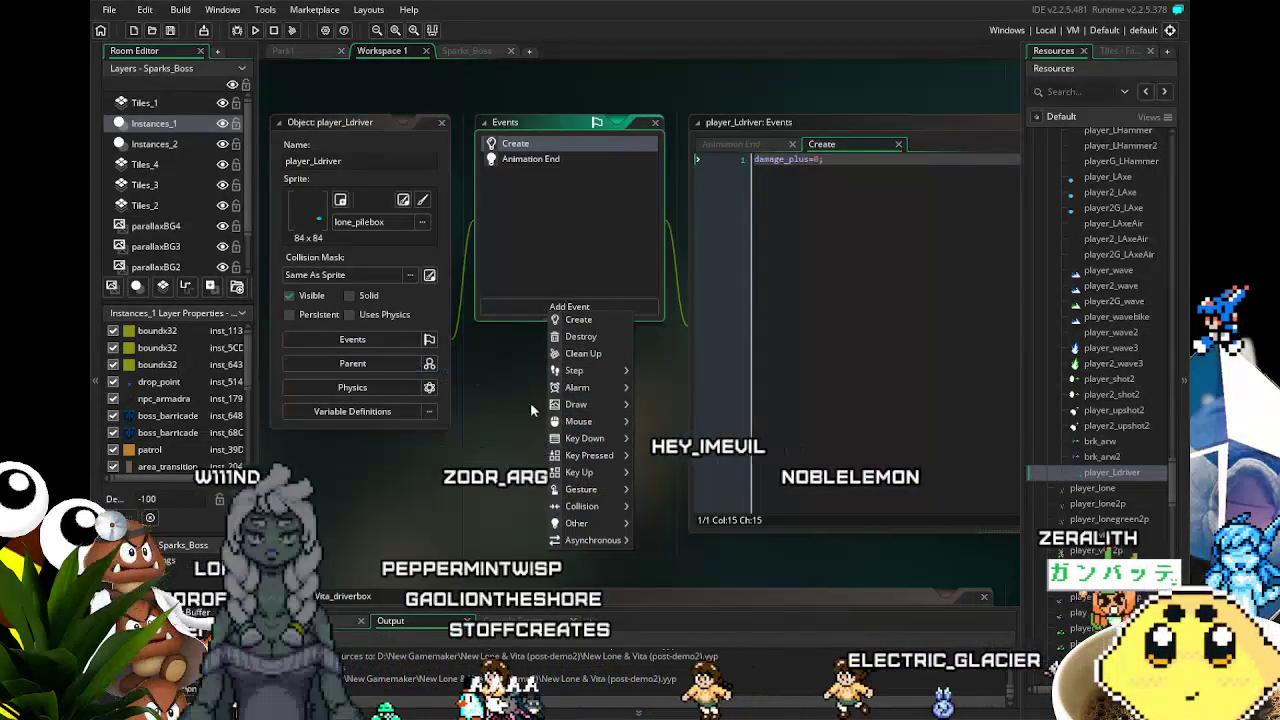
mouse_move(578, 474)
mouse_move(609, 508)
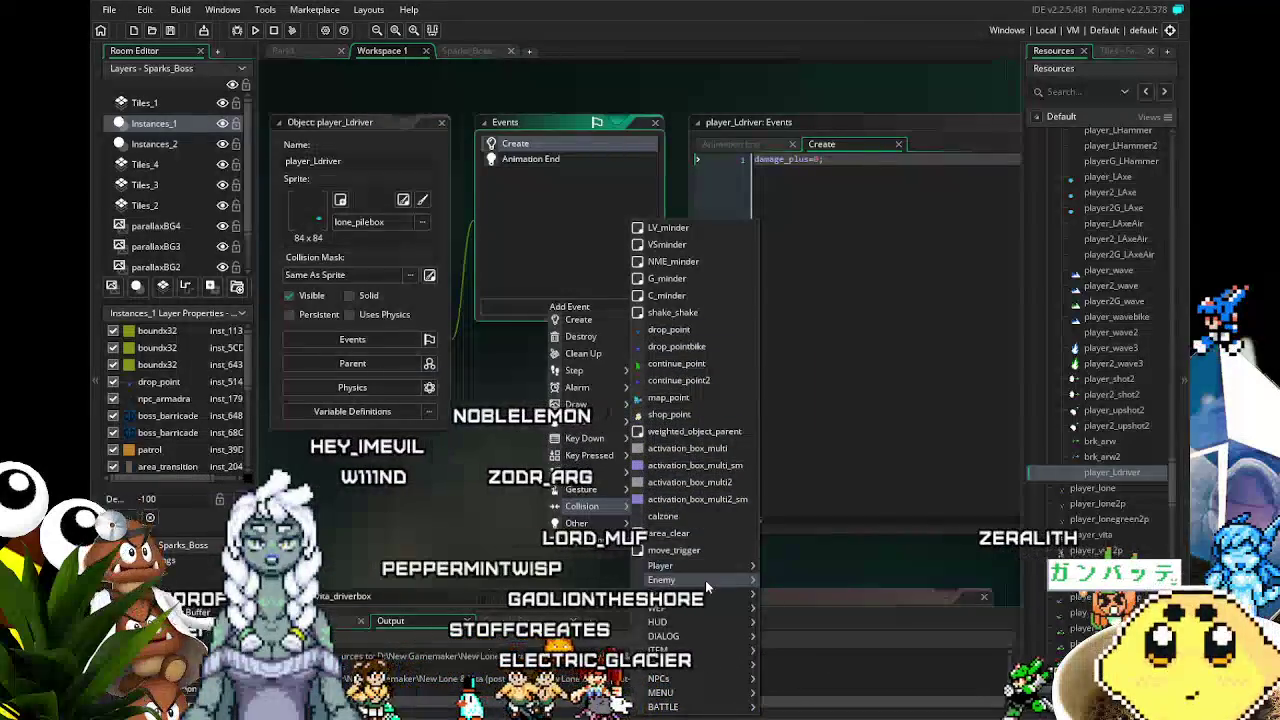
mouse_move(705, 580)
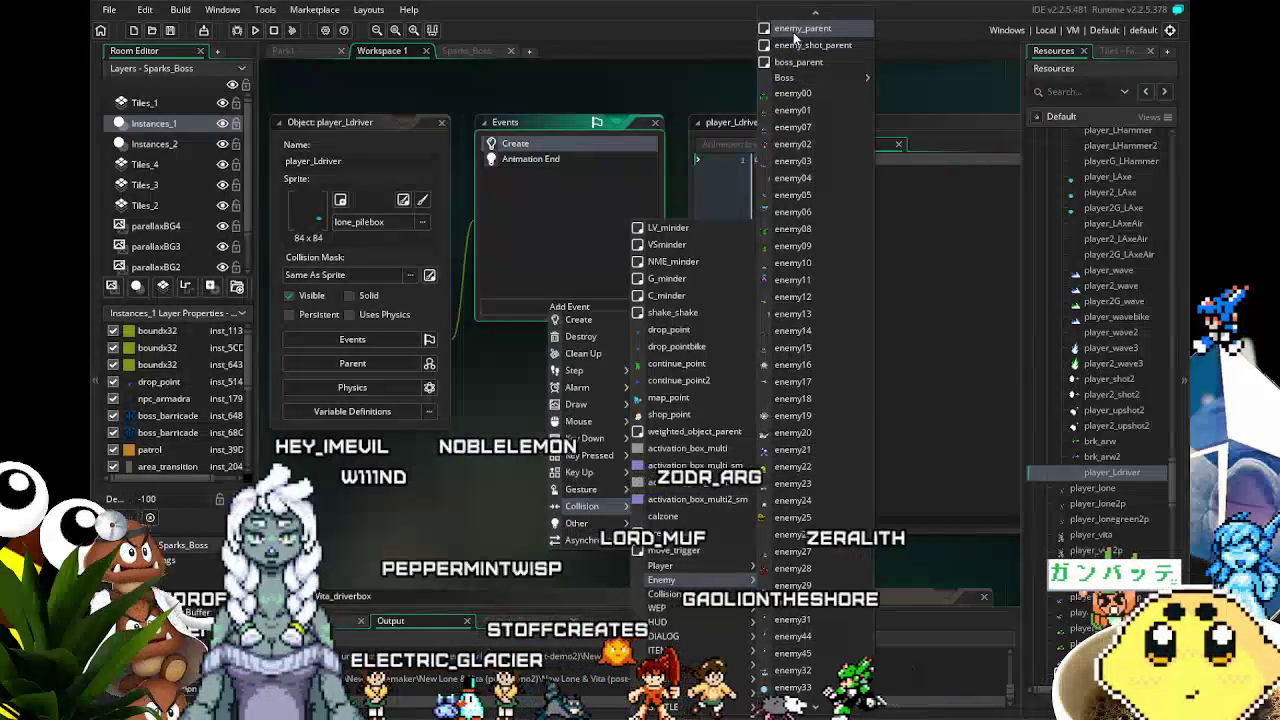
click(795, 29)
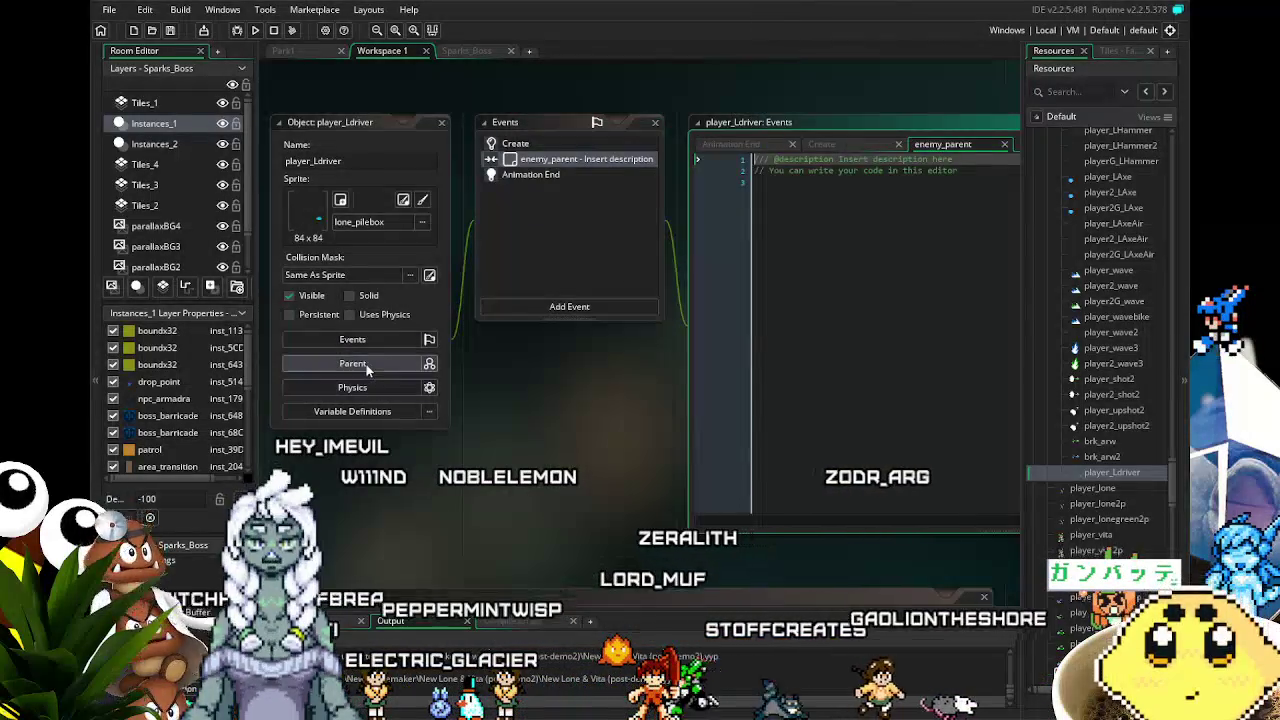
click(366, 364)
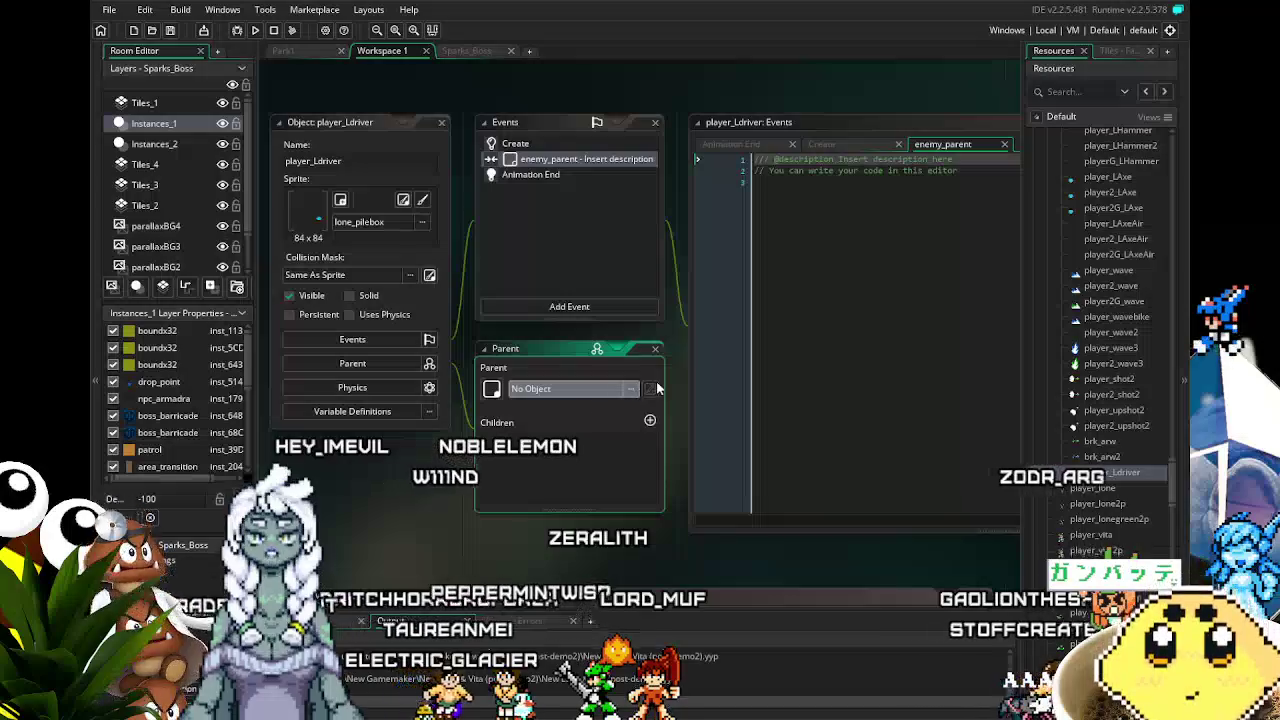
- Set player_Ldriver's parent object to player_strongatk
click(652, 389)
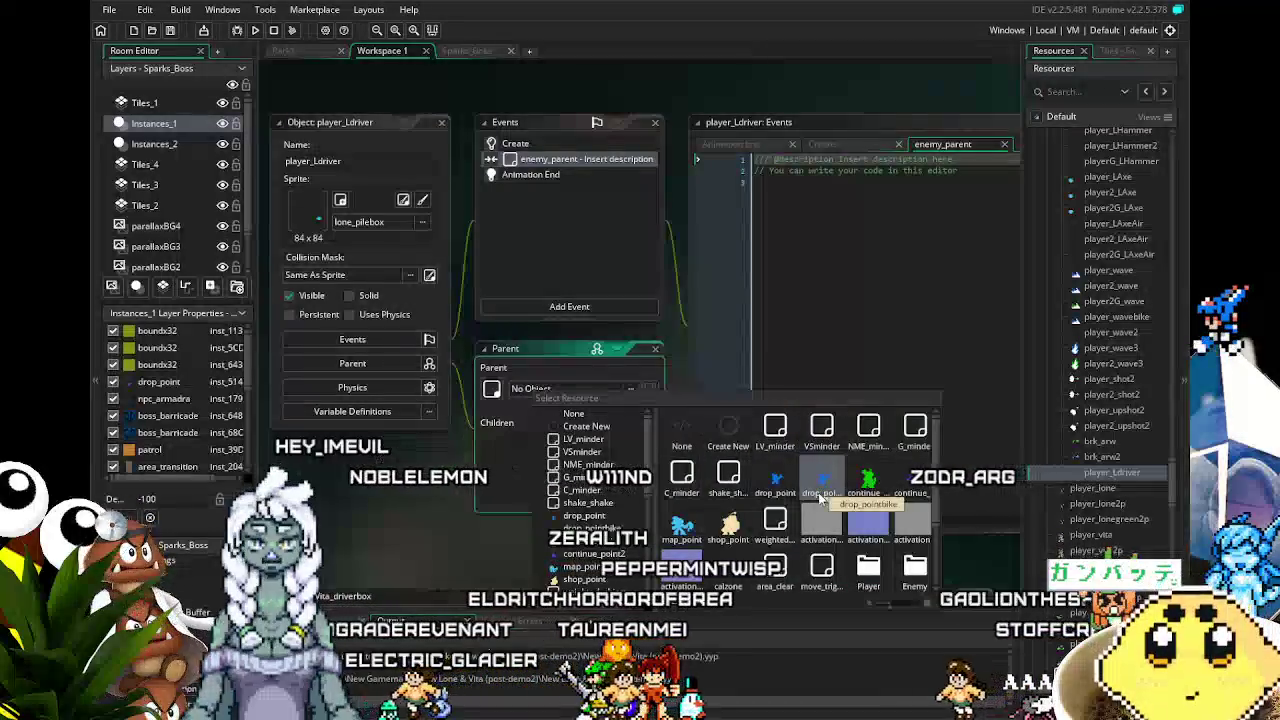
scroll(815, 490, down, 2)
scroll(780, 528, up, 3)
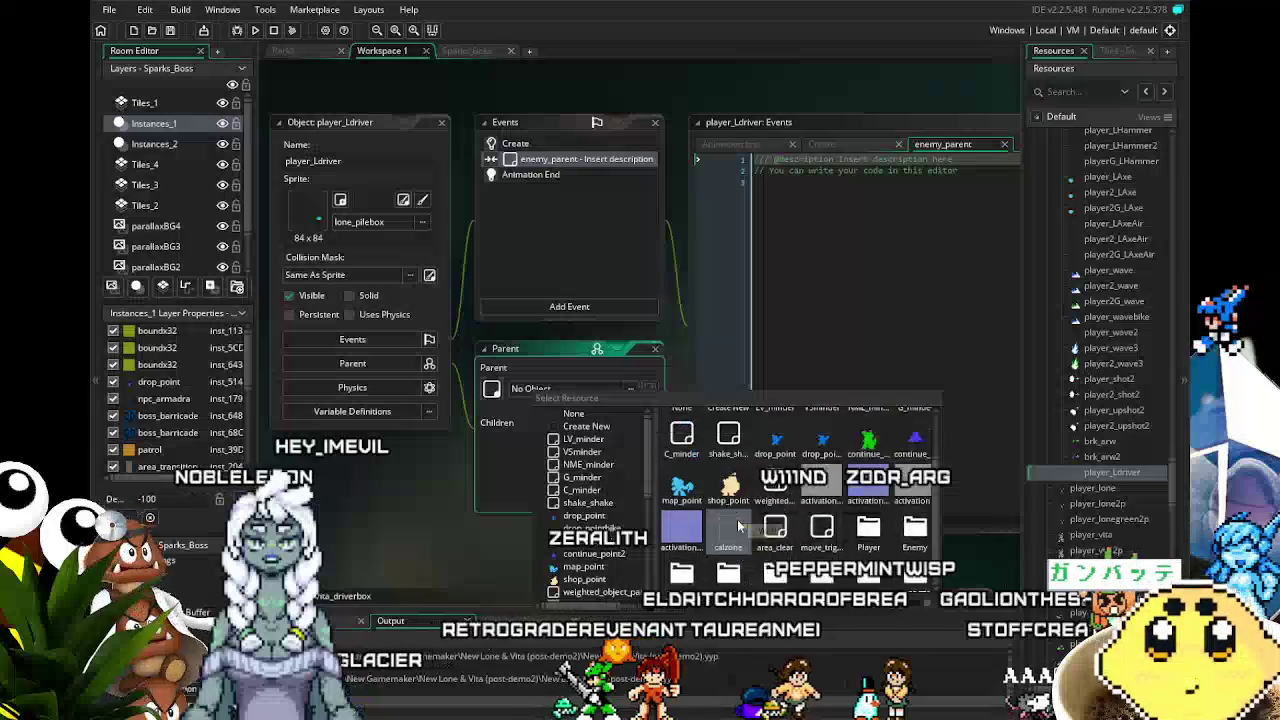
scroll(815, 505, down, 5)
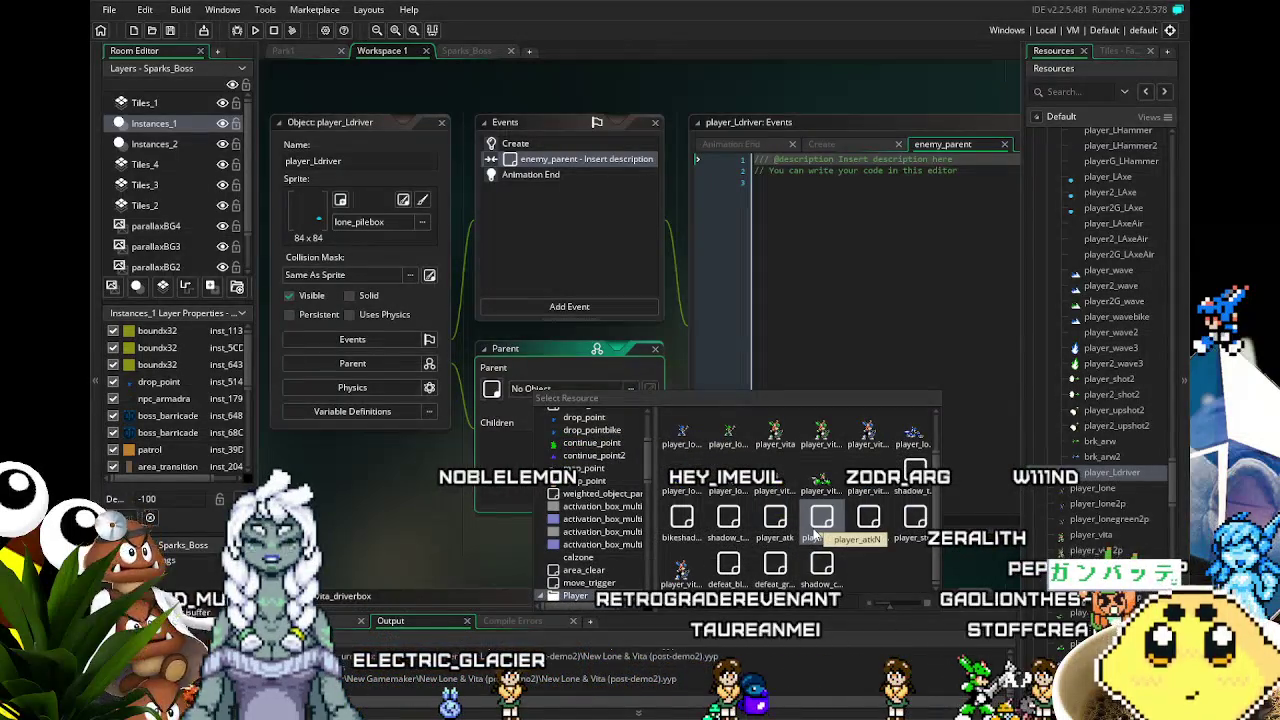
click(872, 527)
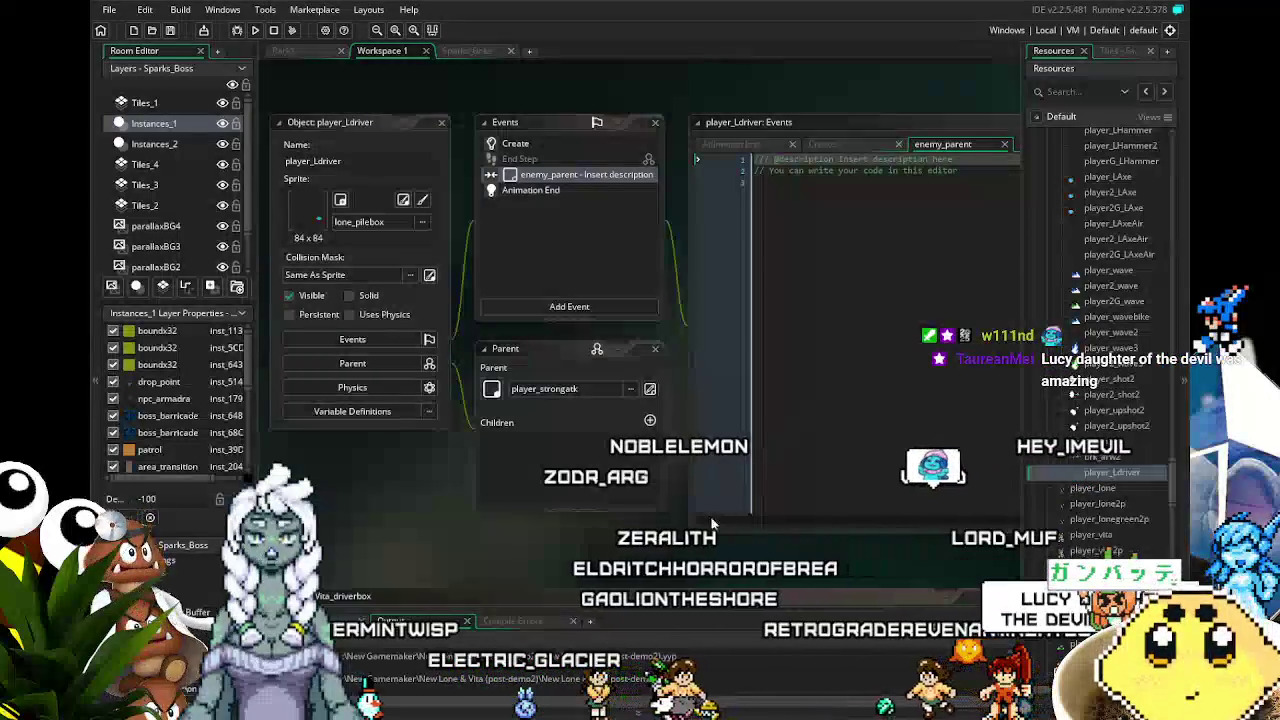
- Delete all default template comments from the enemy_parent collision code
scroll(626, 574, right, 1)
scroll(620, 568, right, 1)
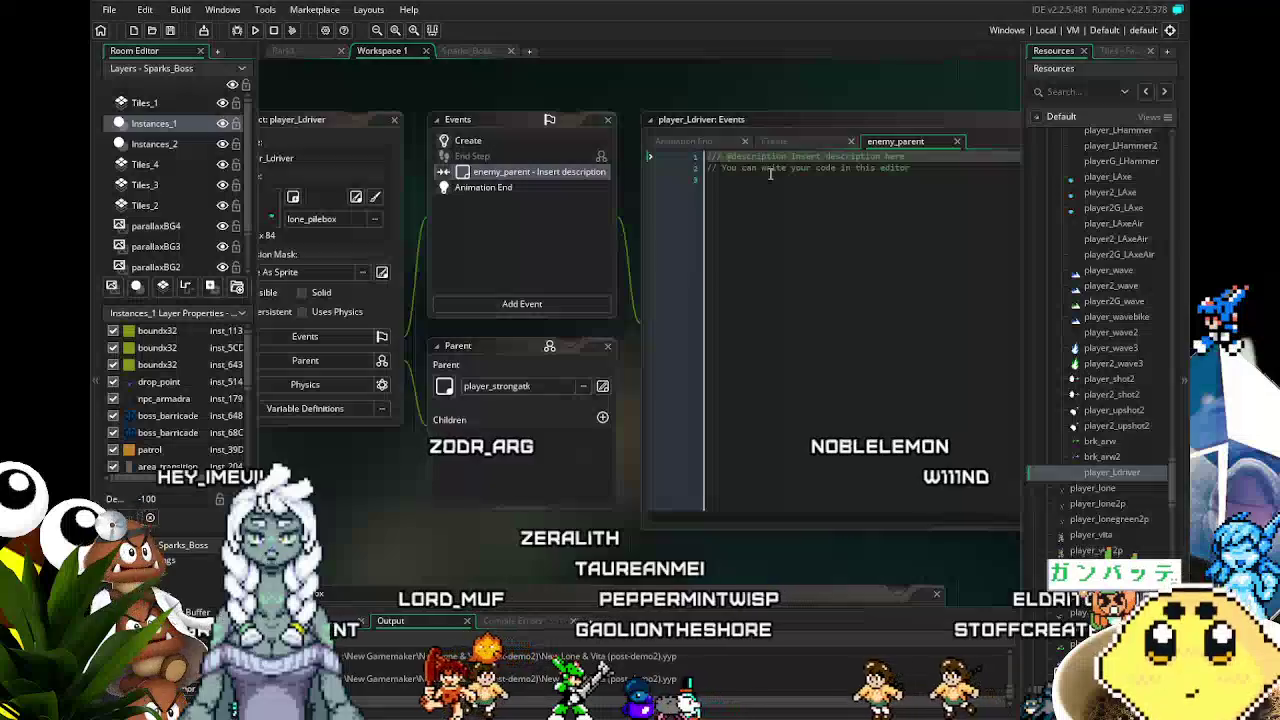
click(795, 210)
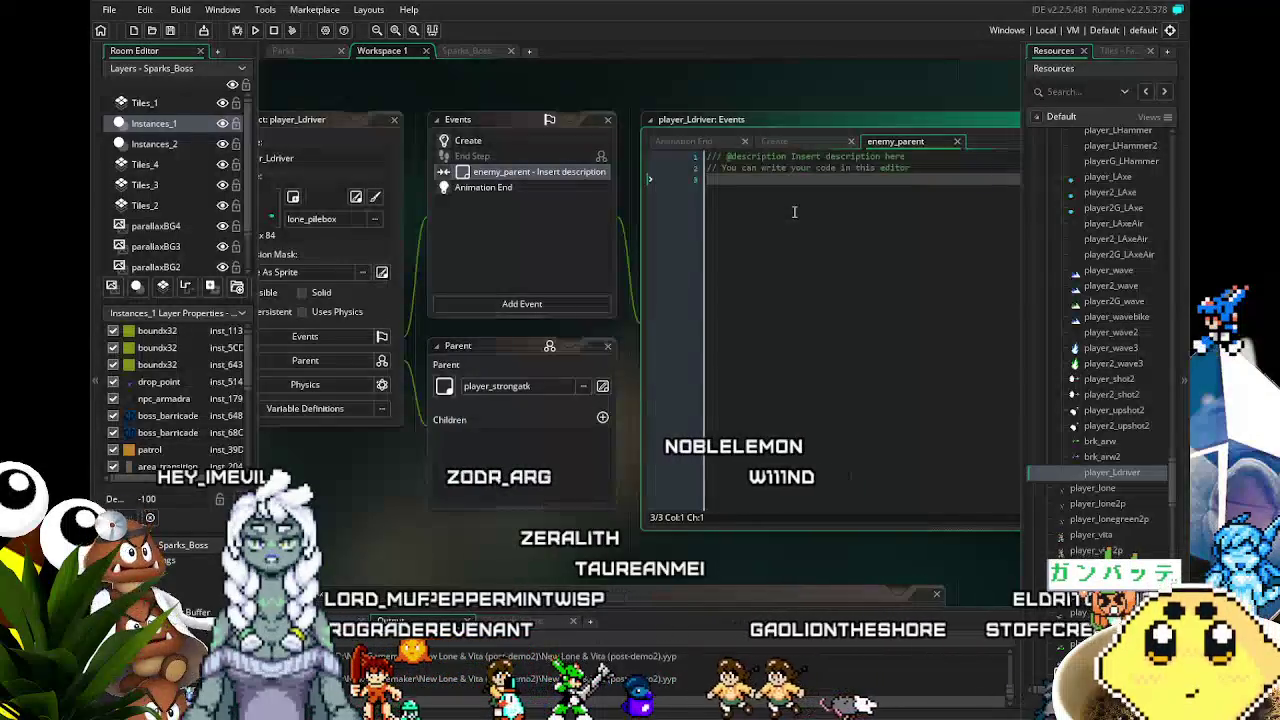
key(ctrl+a)
key(Delete)
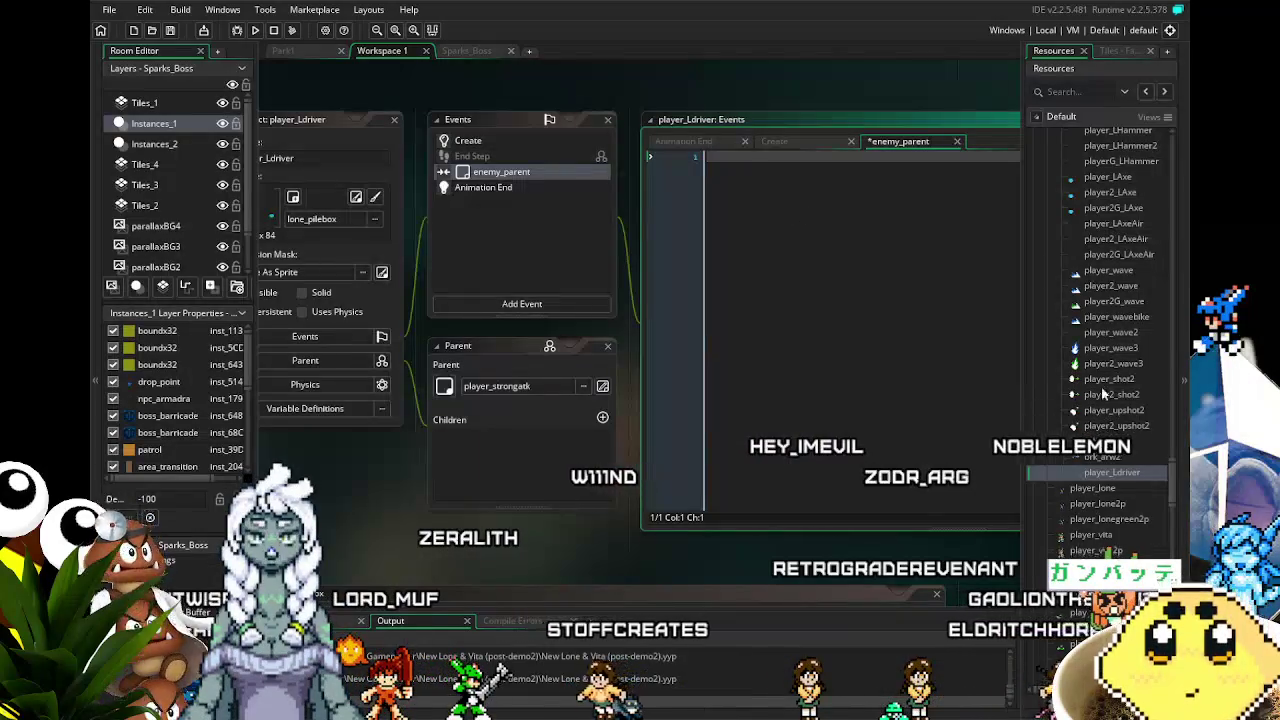
scroll(1110, 428, up, 3)
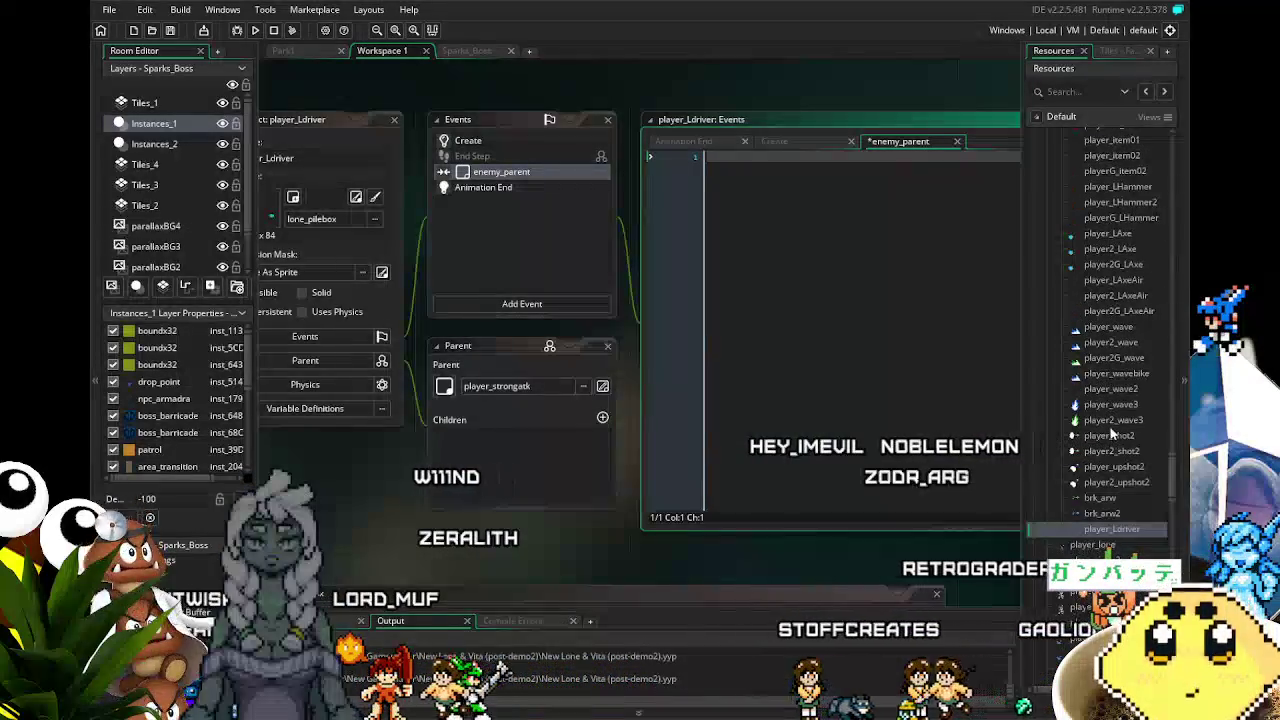
double_click(1110, 435)
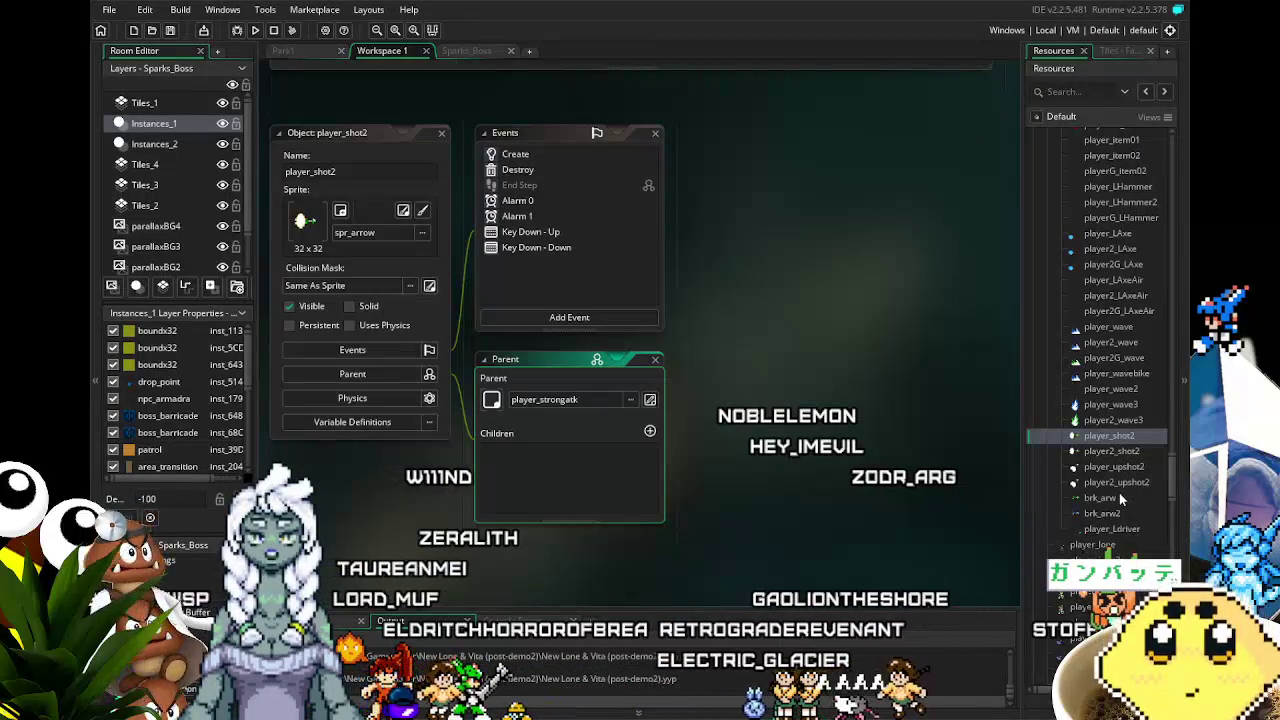
scroll(1114, 424, up, 3)
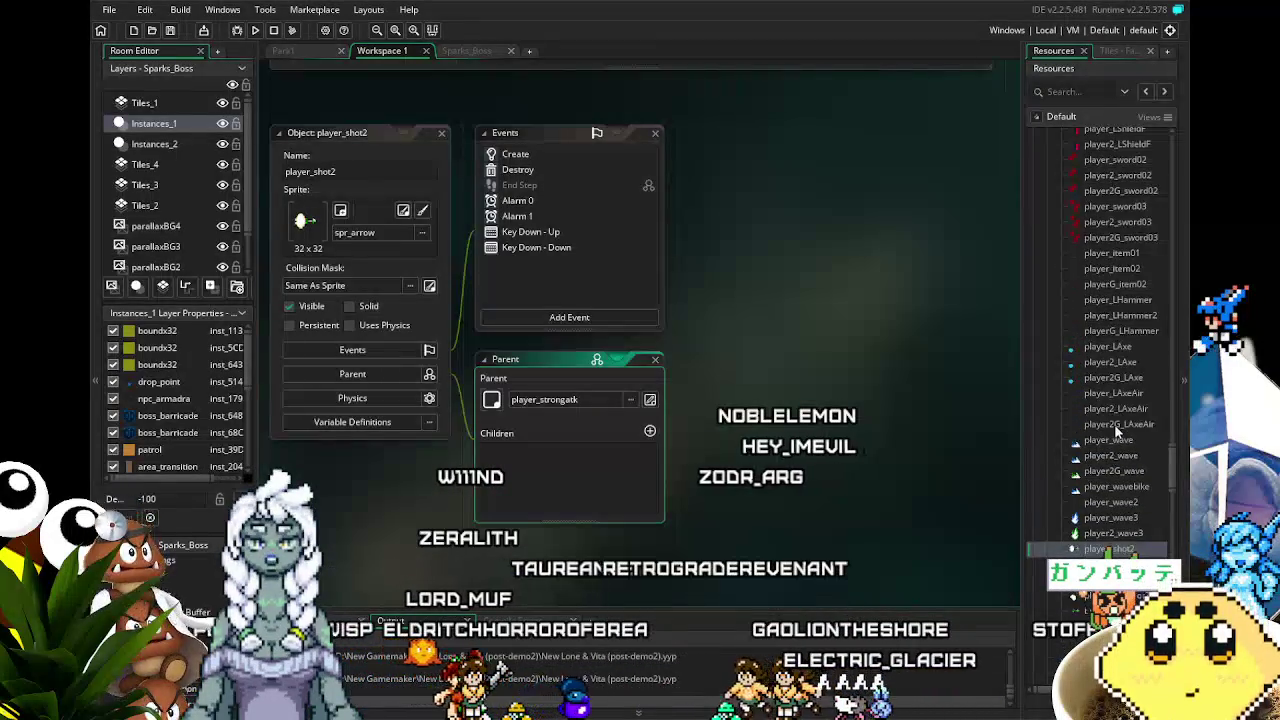
double_click(1108, 346)
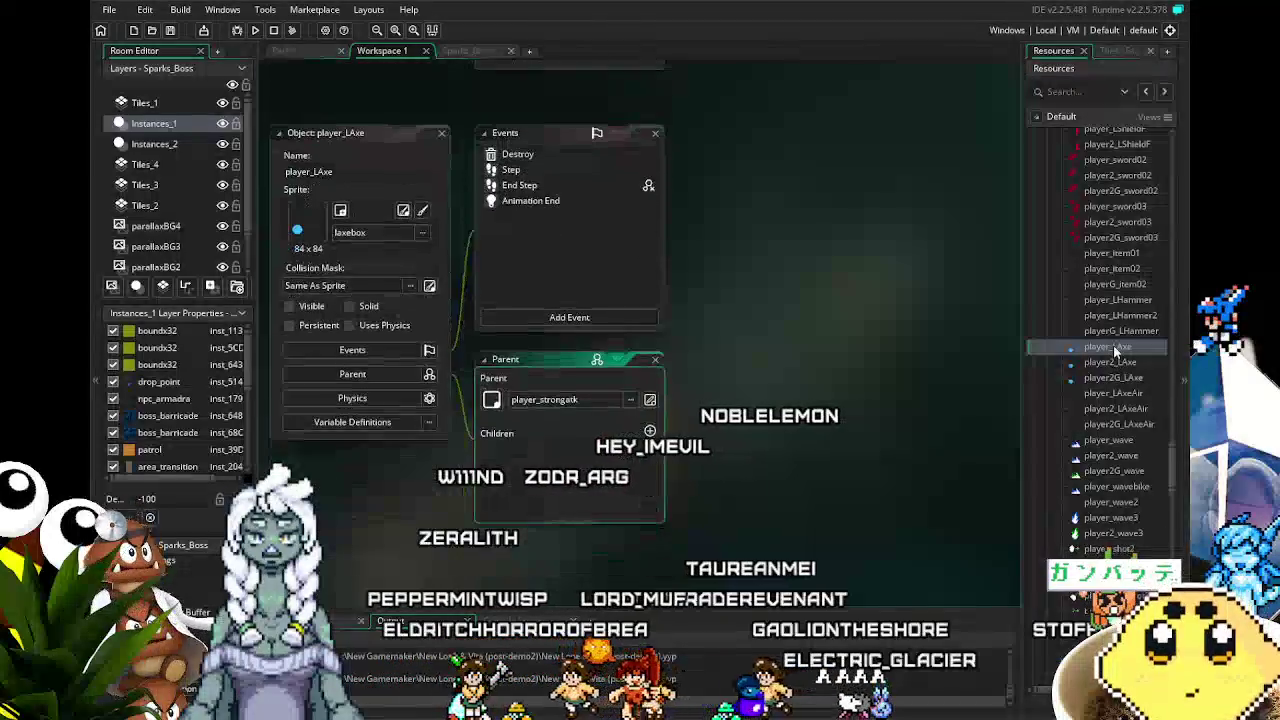
scroll(1137, 543, down, 1)
scroll(1110, 541, down, 3)
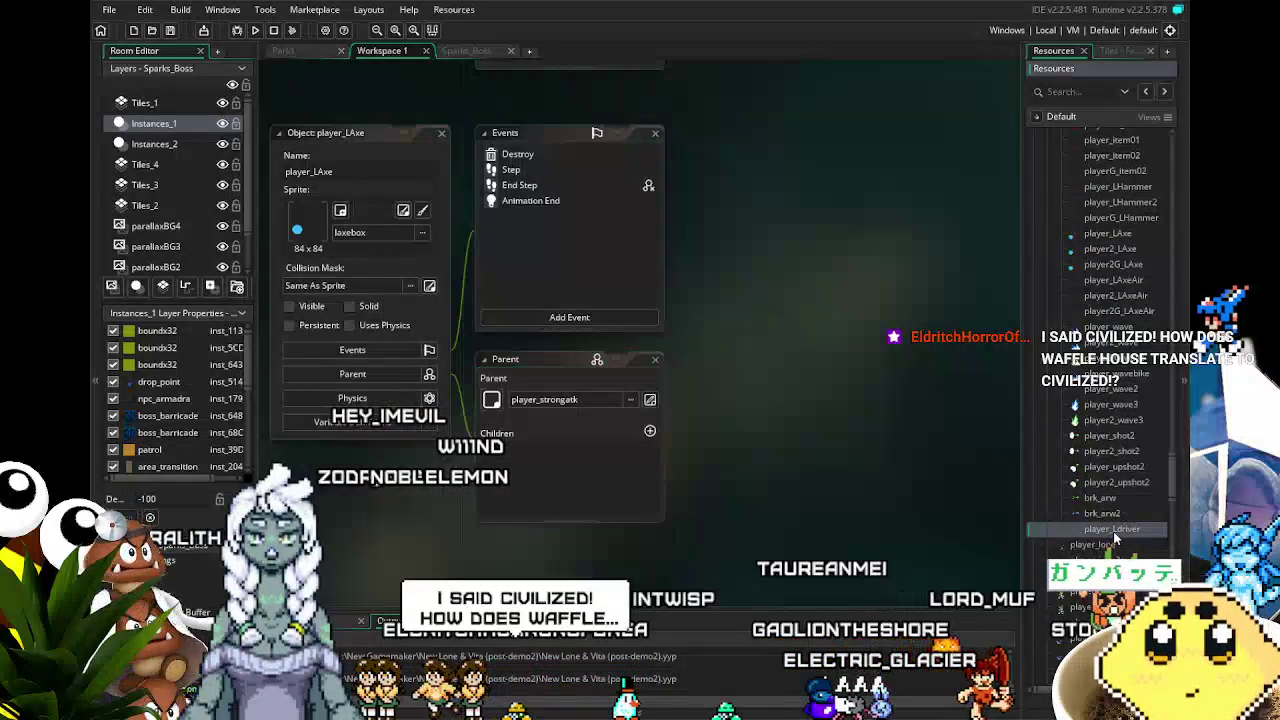
double_click(1113, 531)
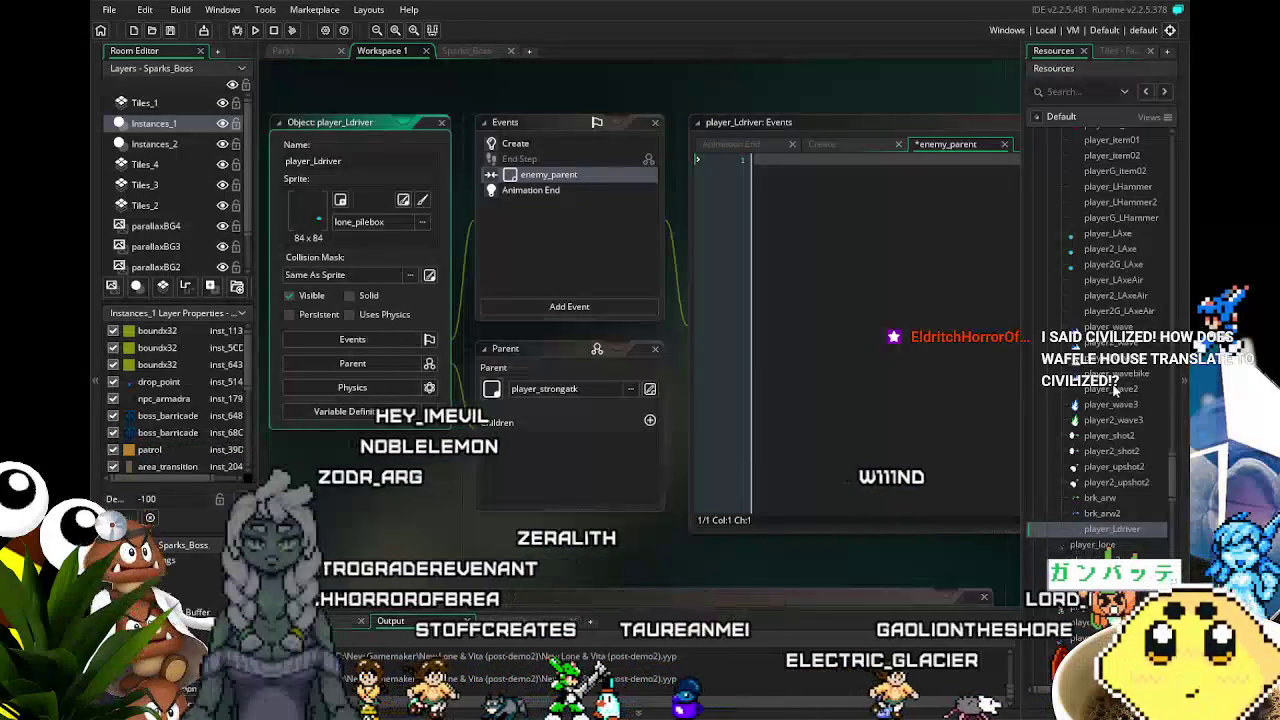
scroll(1115, 390, down, 7)
scroll(1115, 390, up, 2)
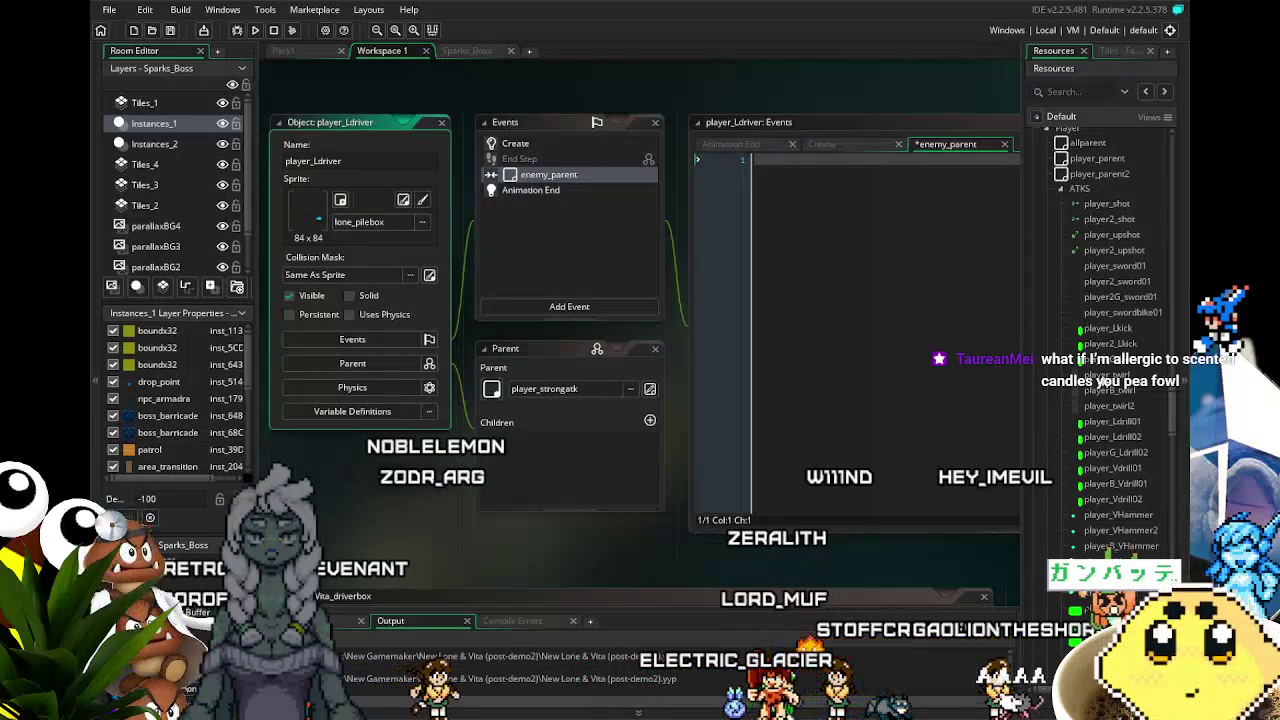
scroll(1115, 340, down, 2)
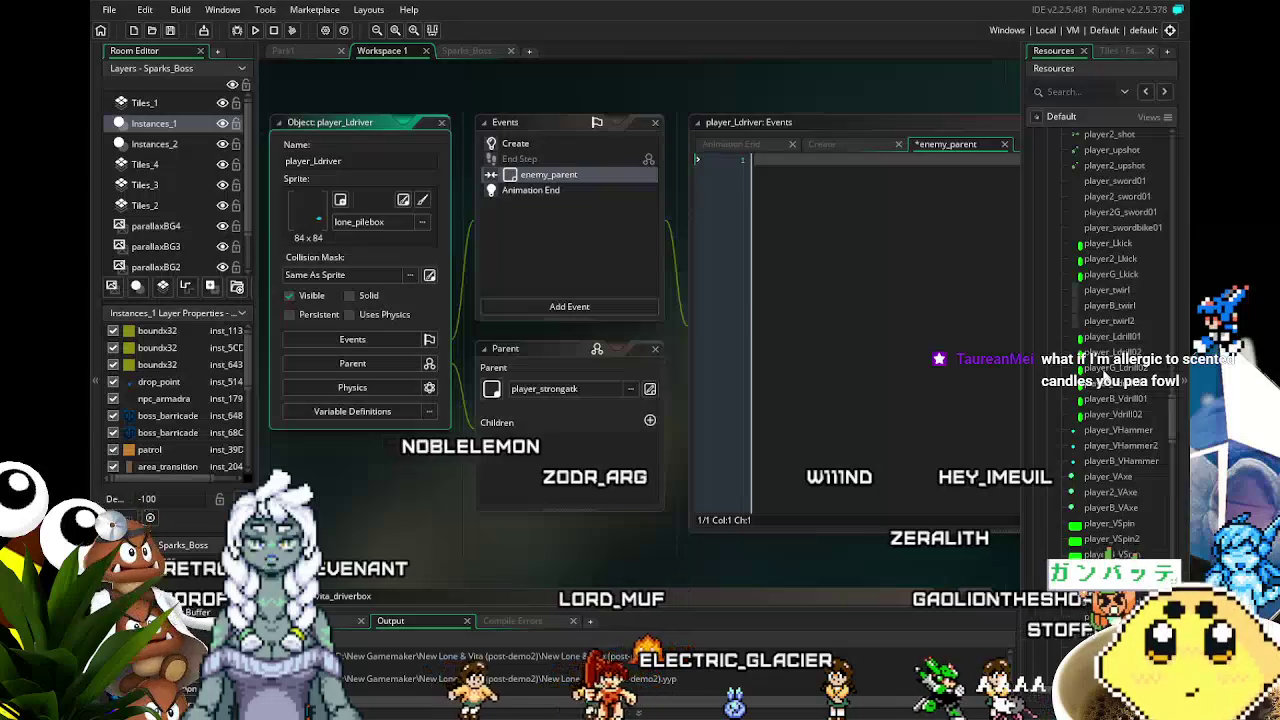
scroll(1115, 330, down, 3)
scroll(1115, 330, down, 2)
scroll(1105, 374, down, 3)
scroll(1105, 374, up, 1)
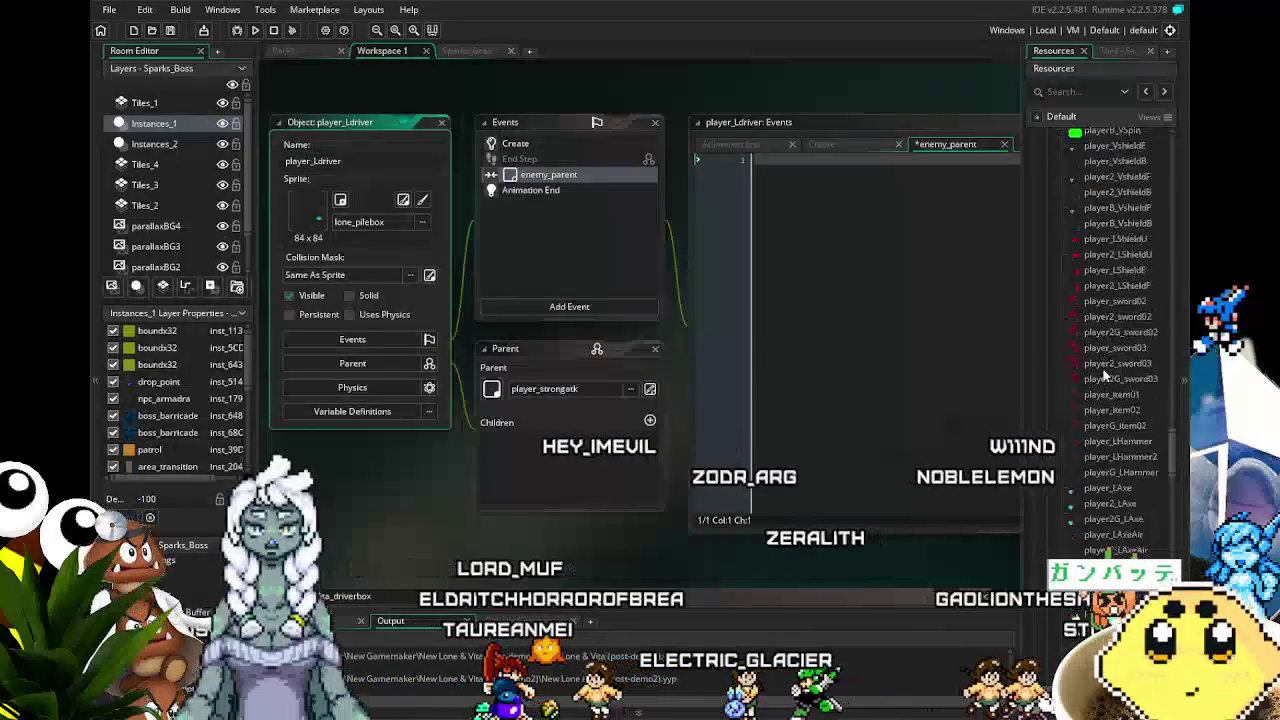
scroll(1105, 374, up, 8)
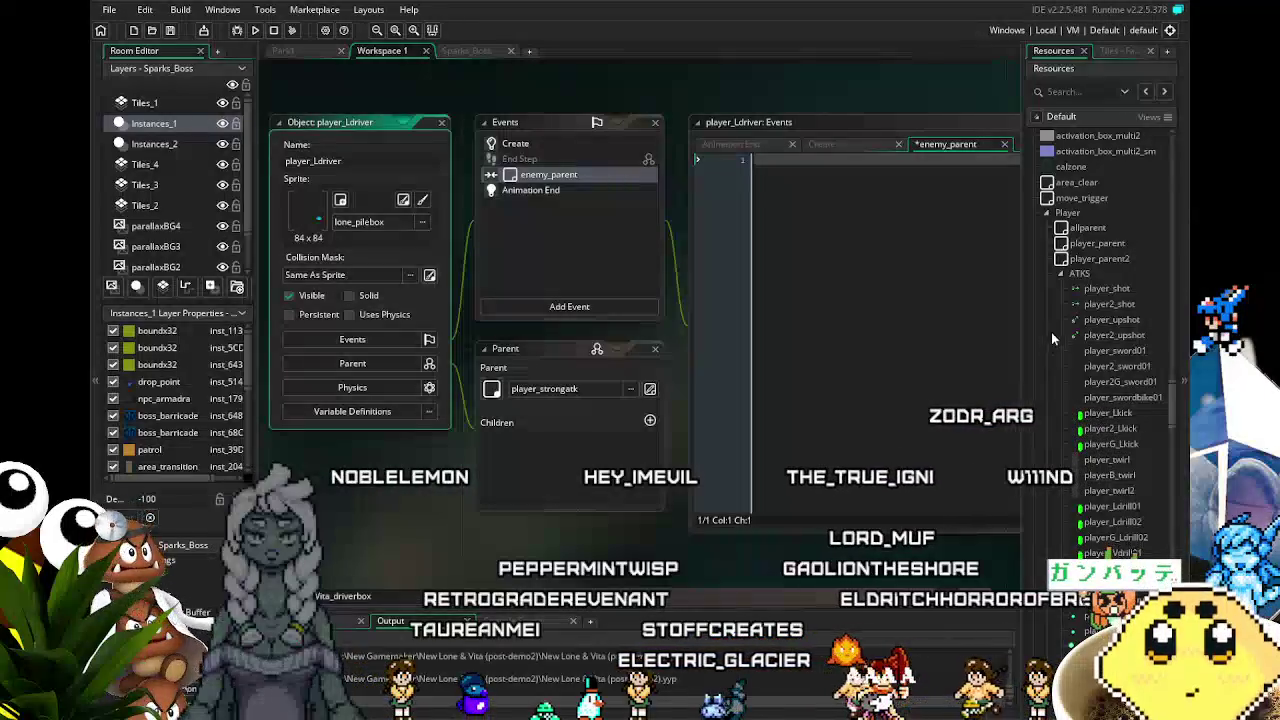
scroll(1104, 330, up, 2)
scroll(1104, 327, up, 3)
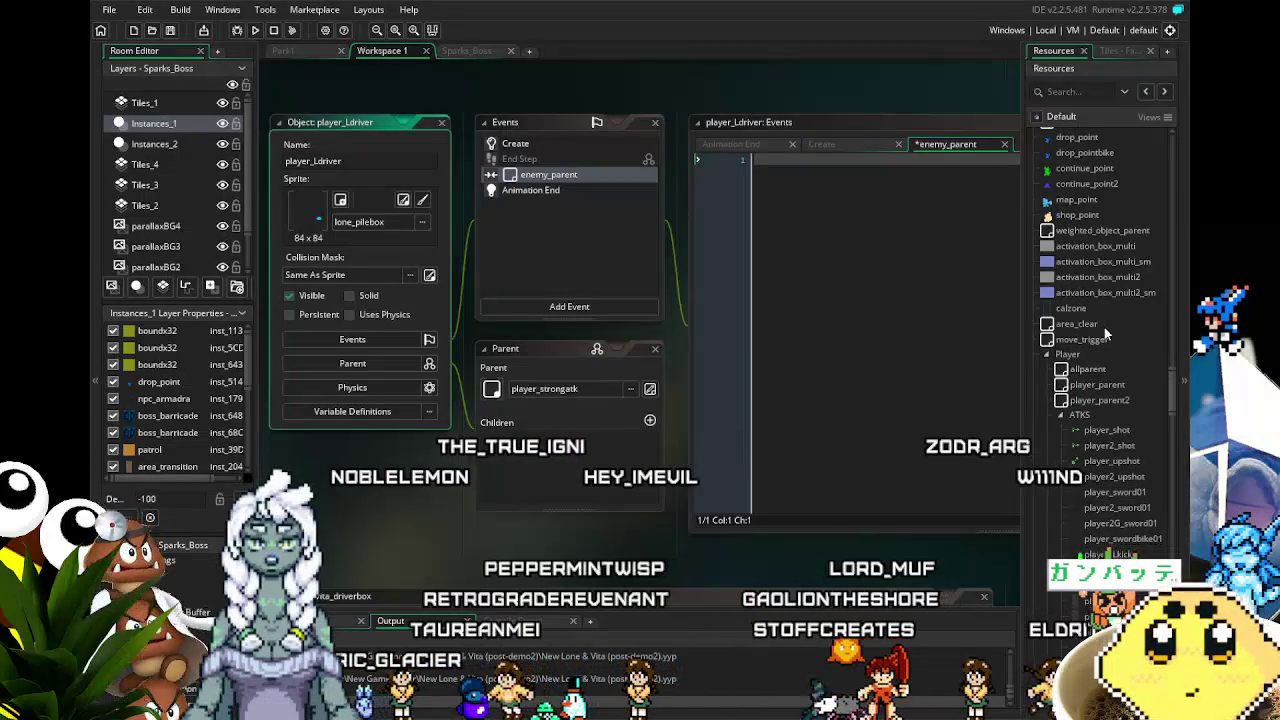
scroll(1104, 327, down, 1)
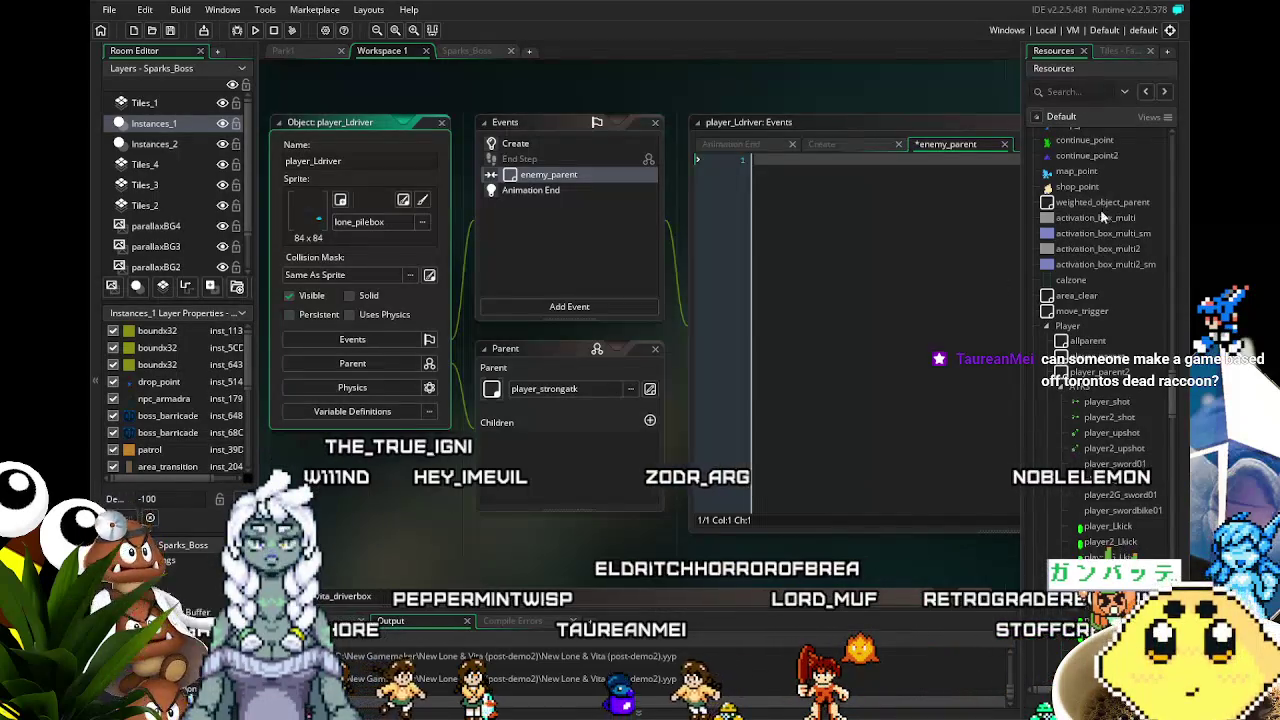
scroll(1100, 250, up, 3)
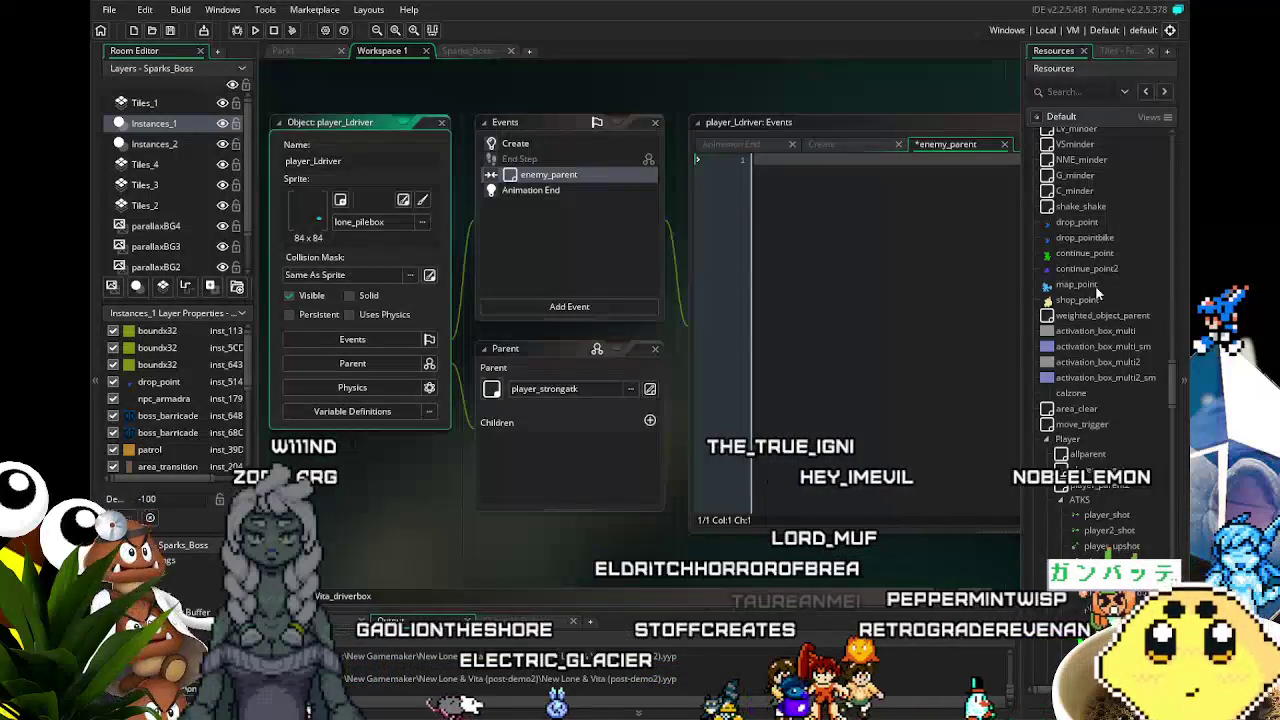
scroll(1100, 300, down, 5)
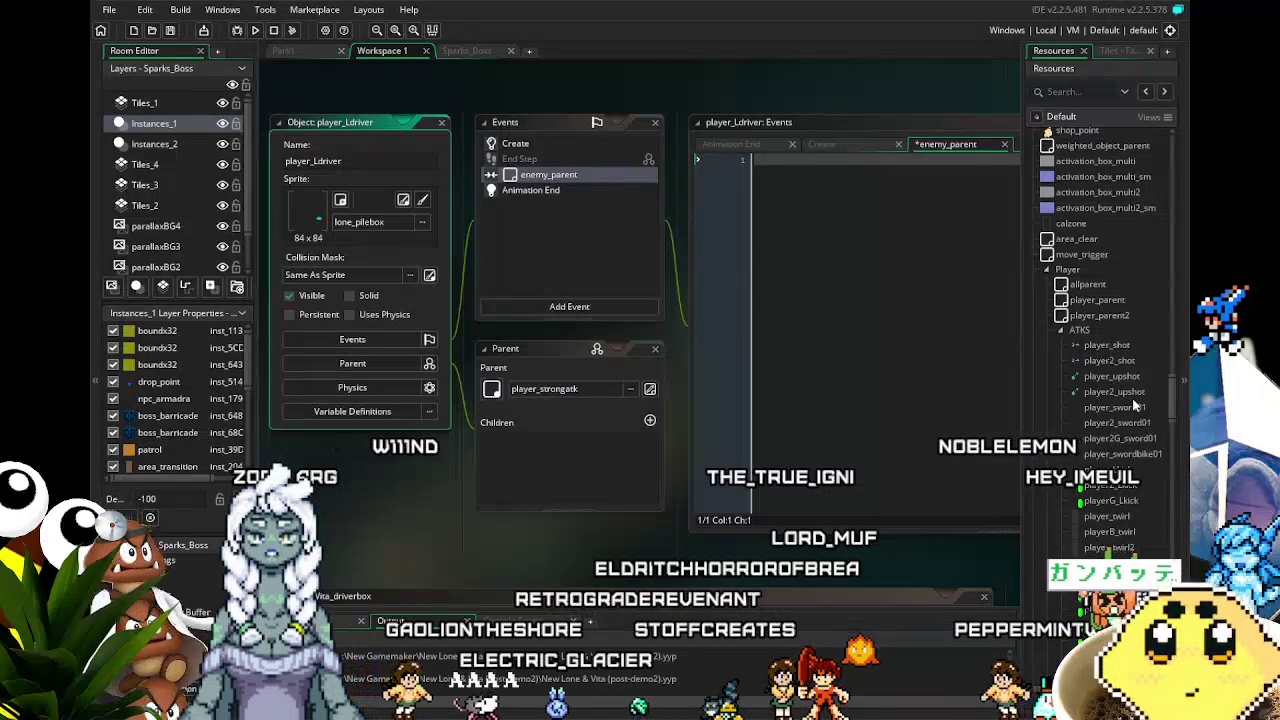
scroll(1135, 404, down, 3)
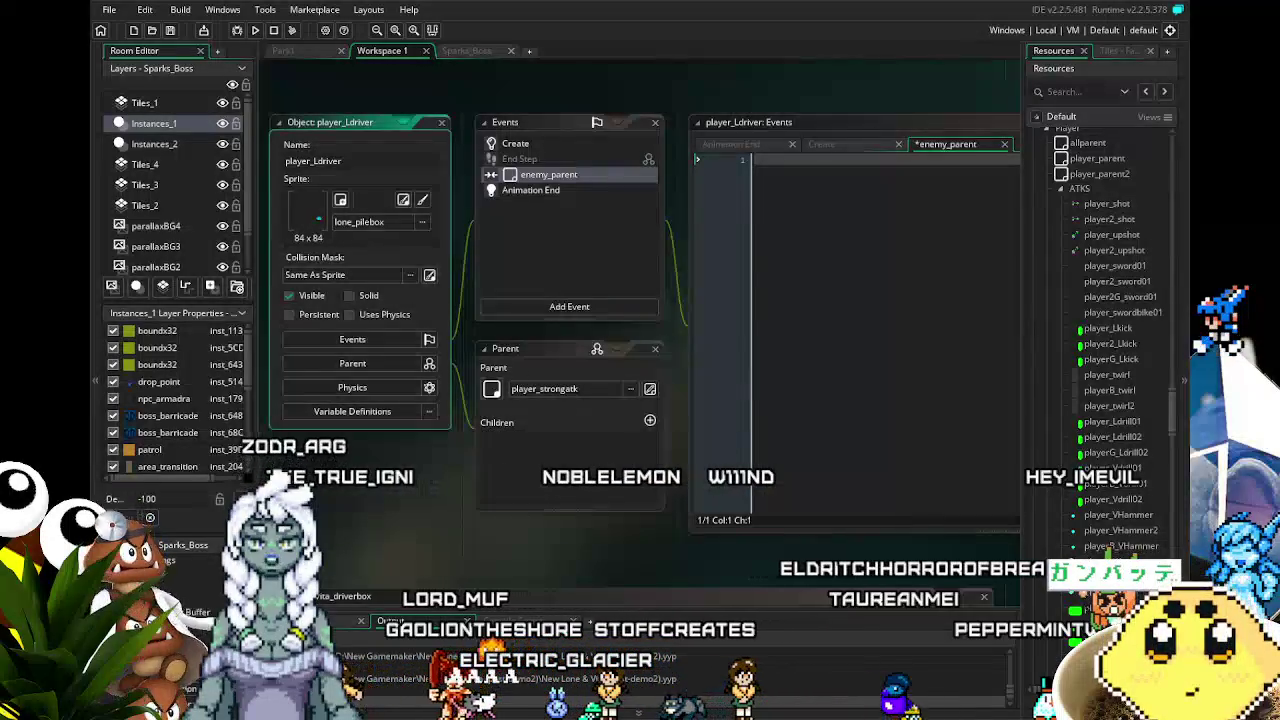
scroll(1110, 340, down, 2)
scroll(1115, 340, down, 8)
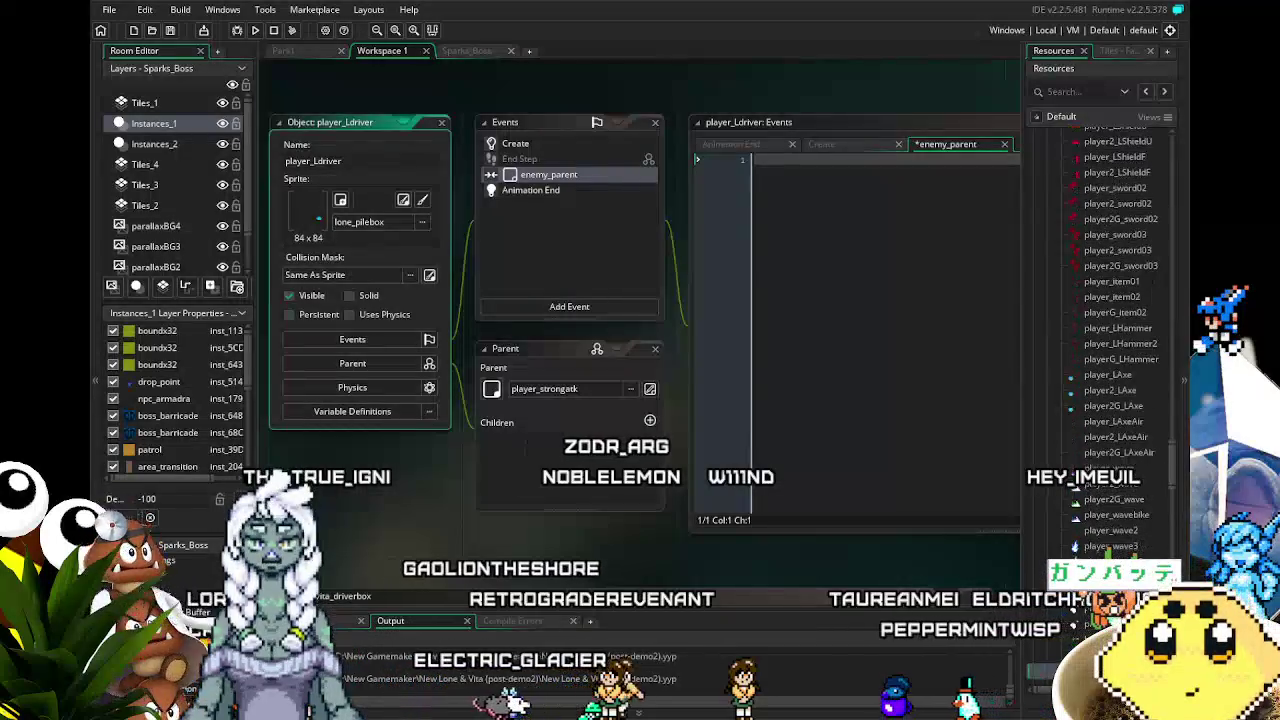
scroll(1103, 468, down, 4)
scroll(1103, 468, up, 1)
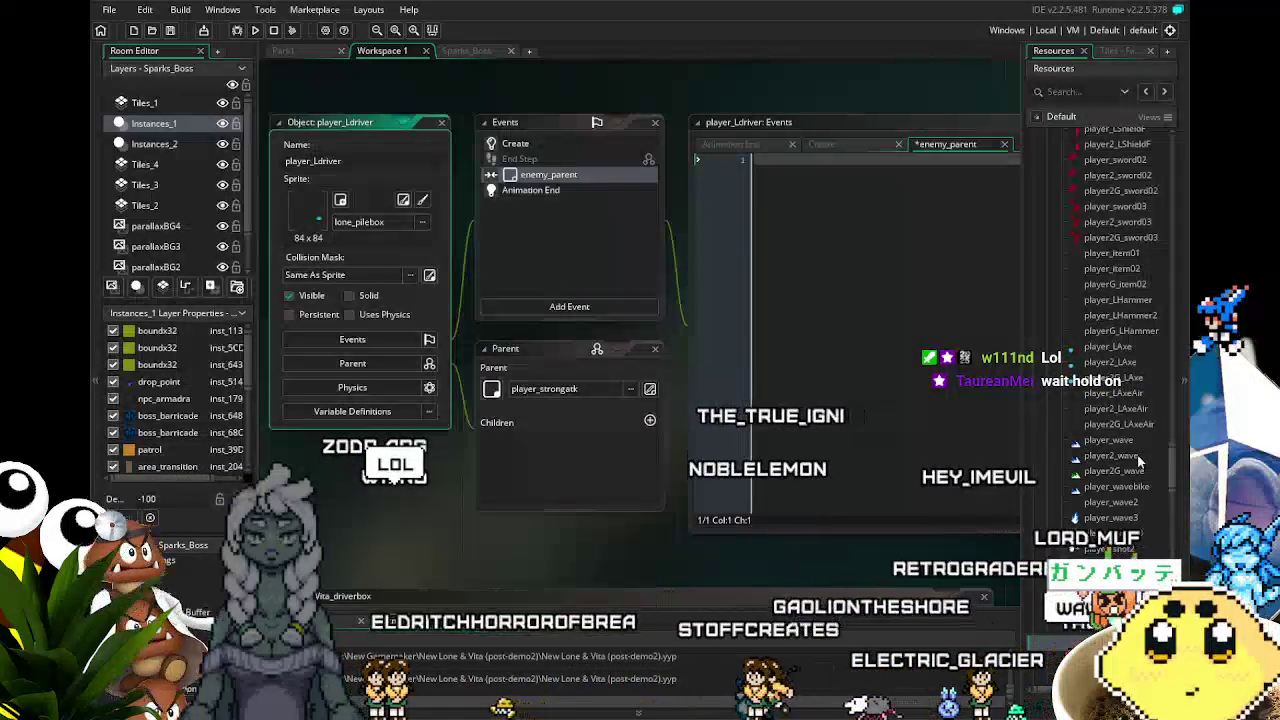
scroll(1110, 330, down, 2)
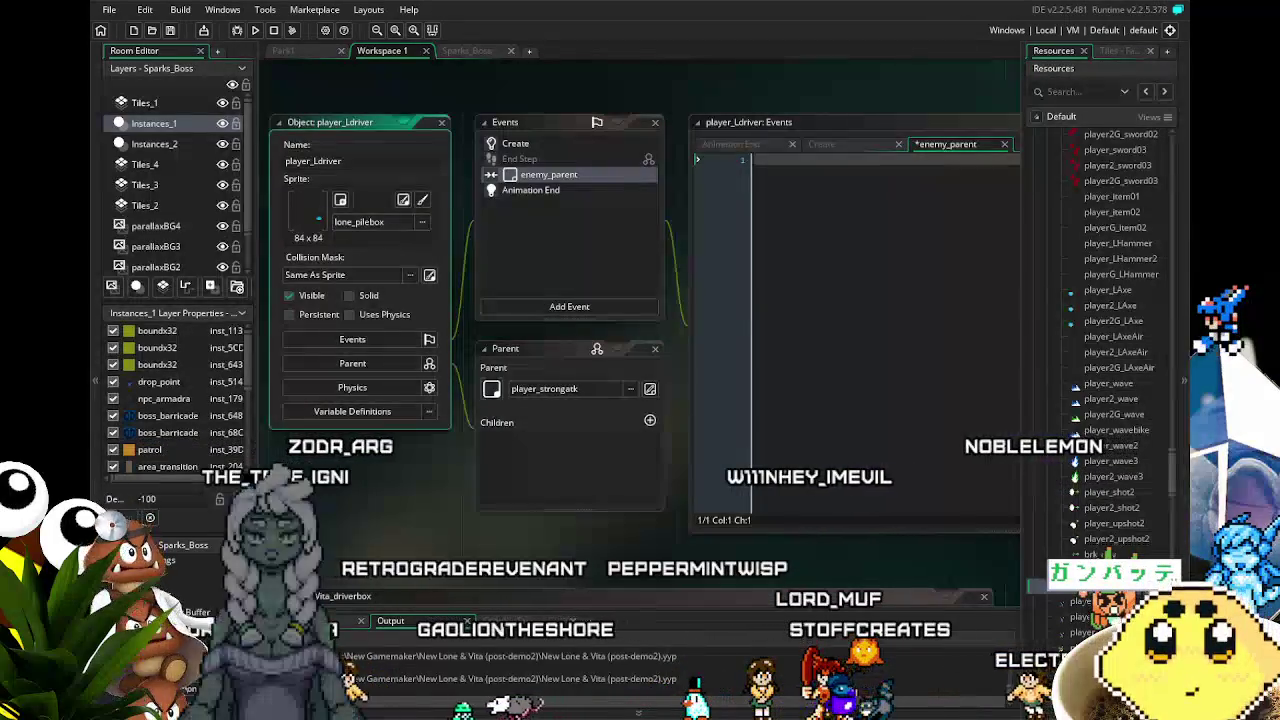
scroll(1112, 530, down, 10)
scroll(1112, 530, up, 8)
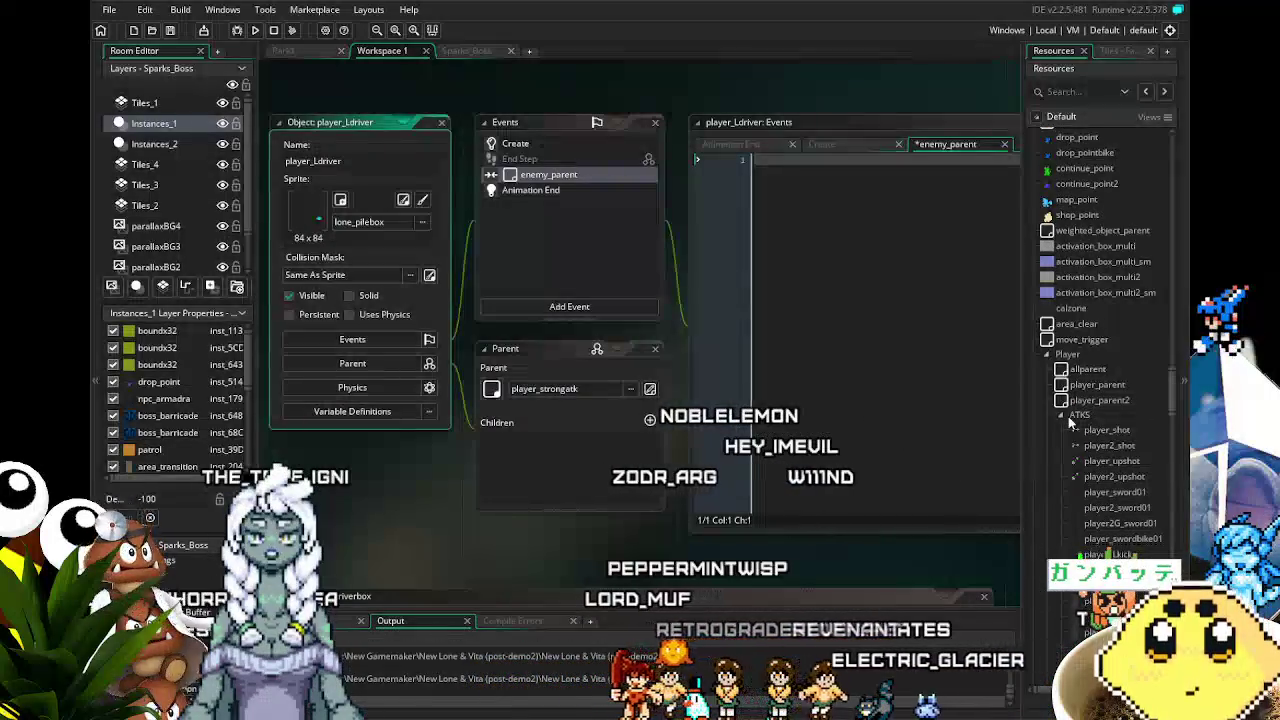
scroll(1068, 416, up, 5)
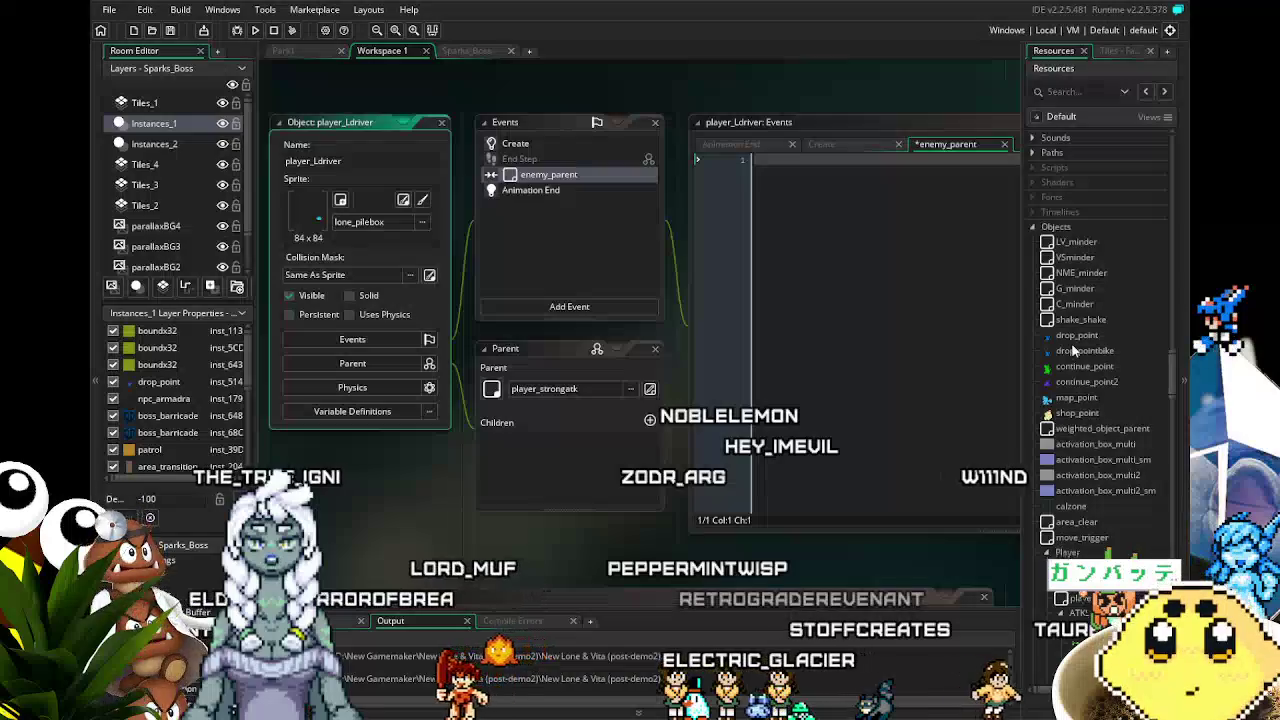
scroll(1070, 400, down, 3)
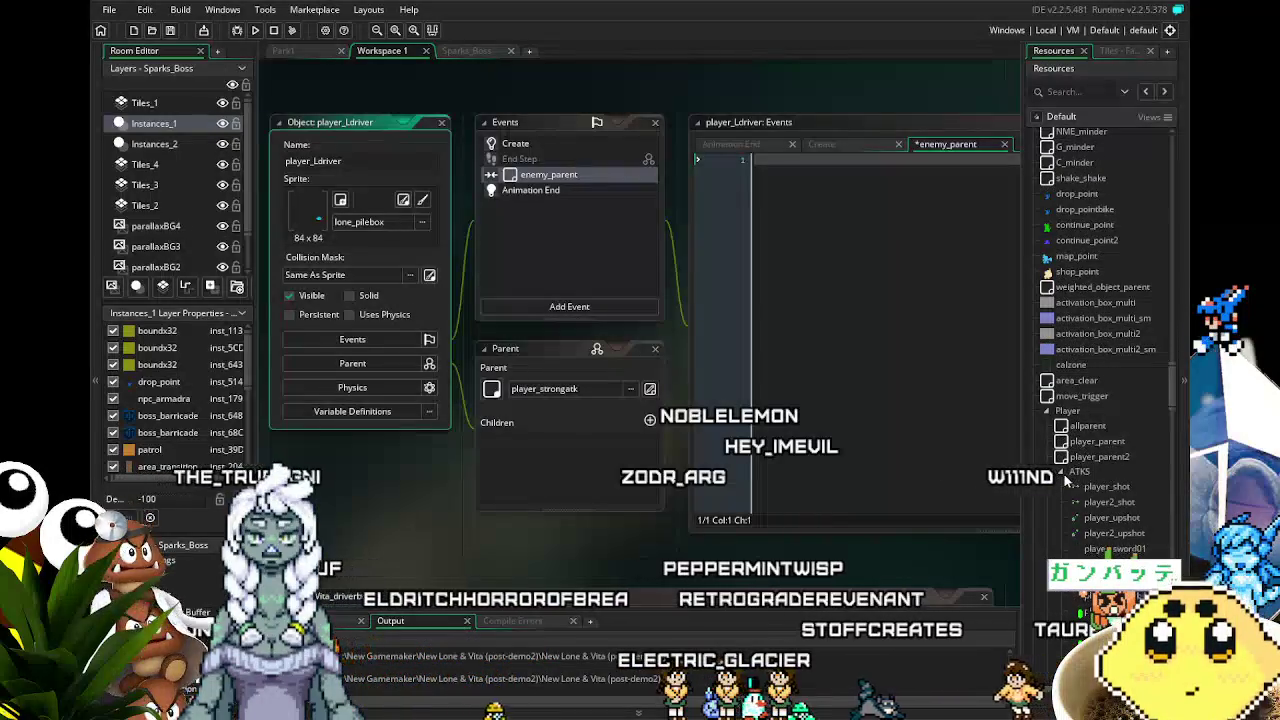
click(1064, 474)
scroll(1070, 470, down, 5)
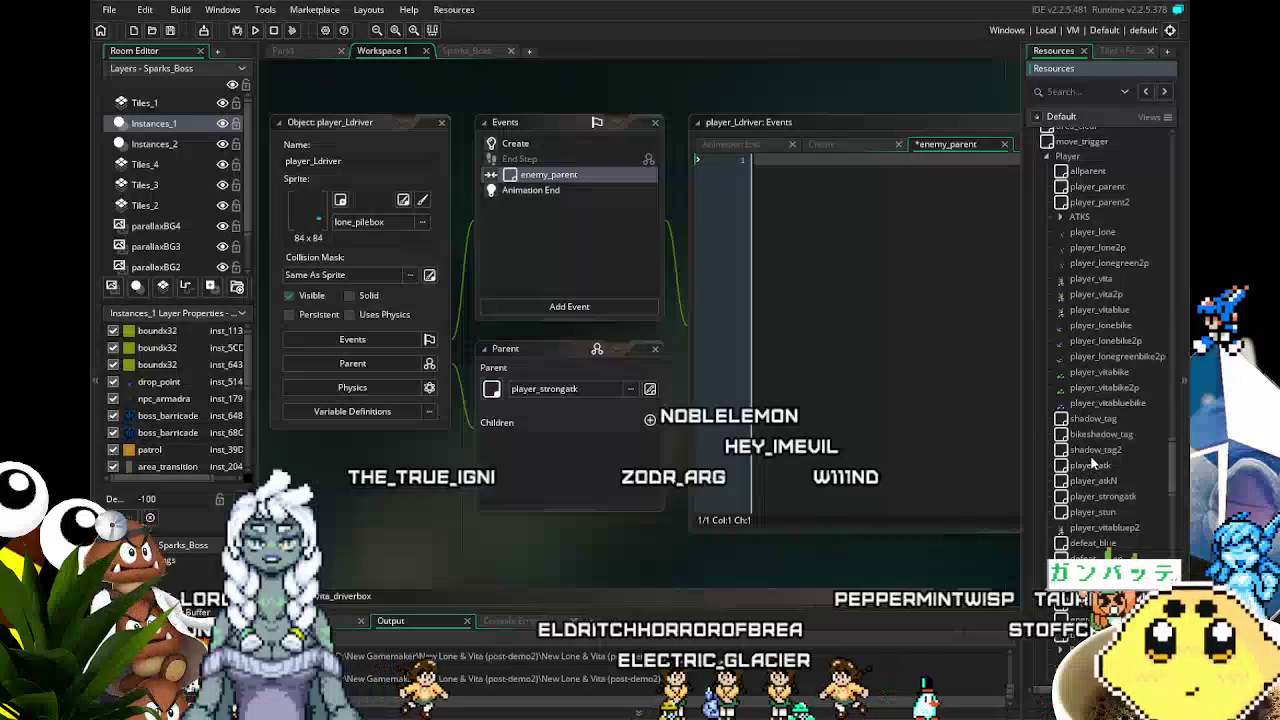
- Look over player_strongatk's End Step code and the enemy_parent object, closing both editors
double_click(1112, 498)
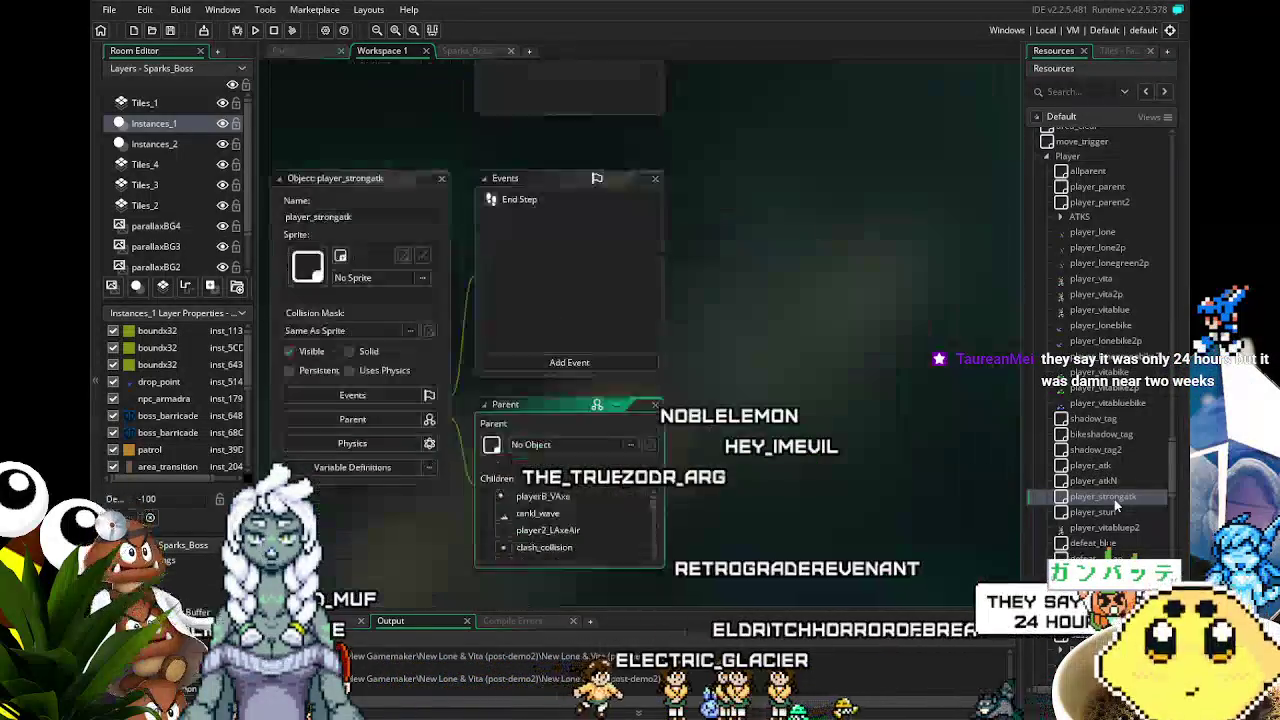
click(518, 158)
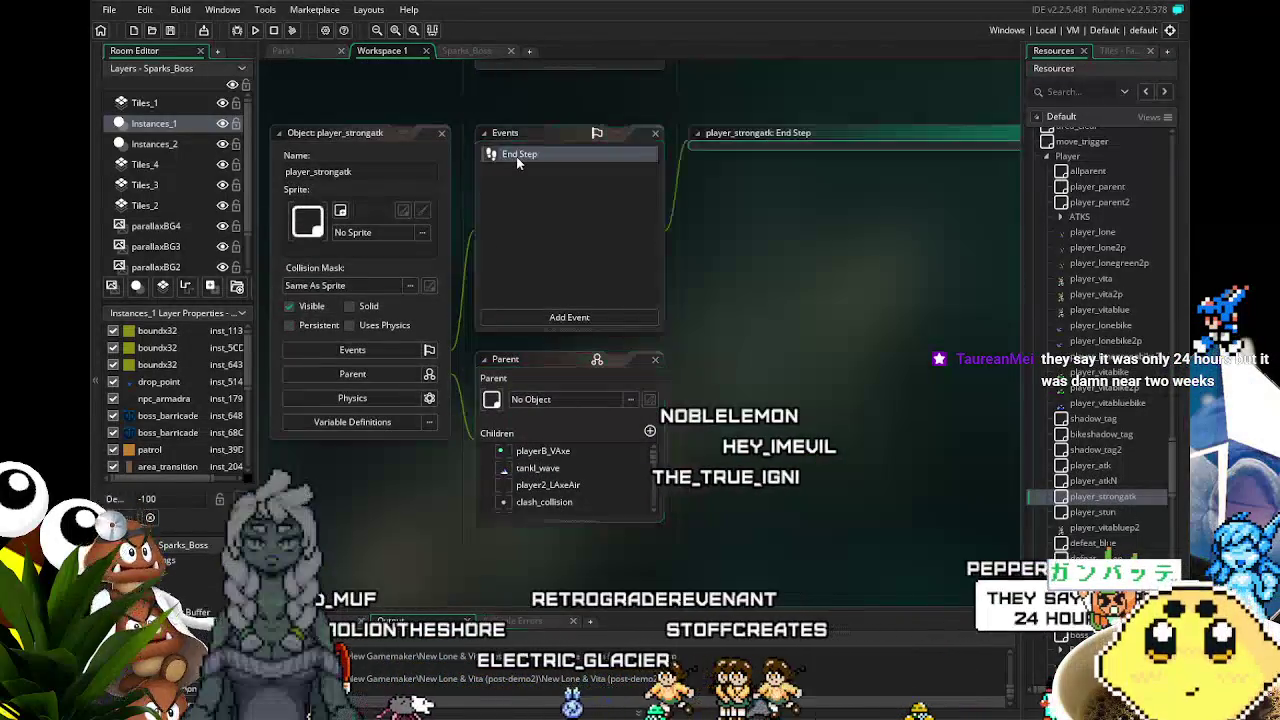
double_click(518, 158)
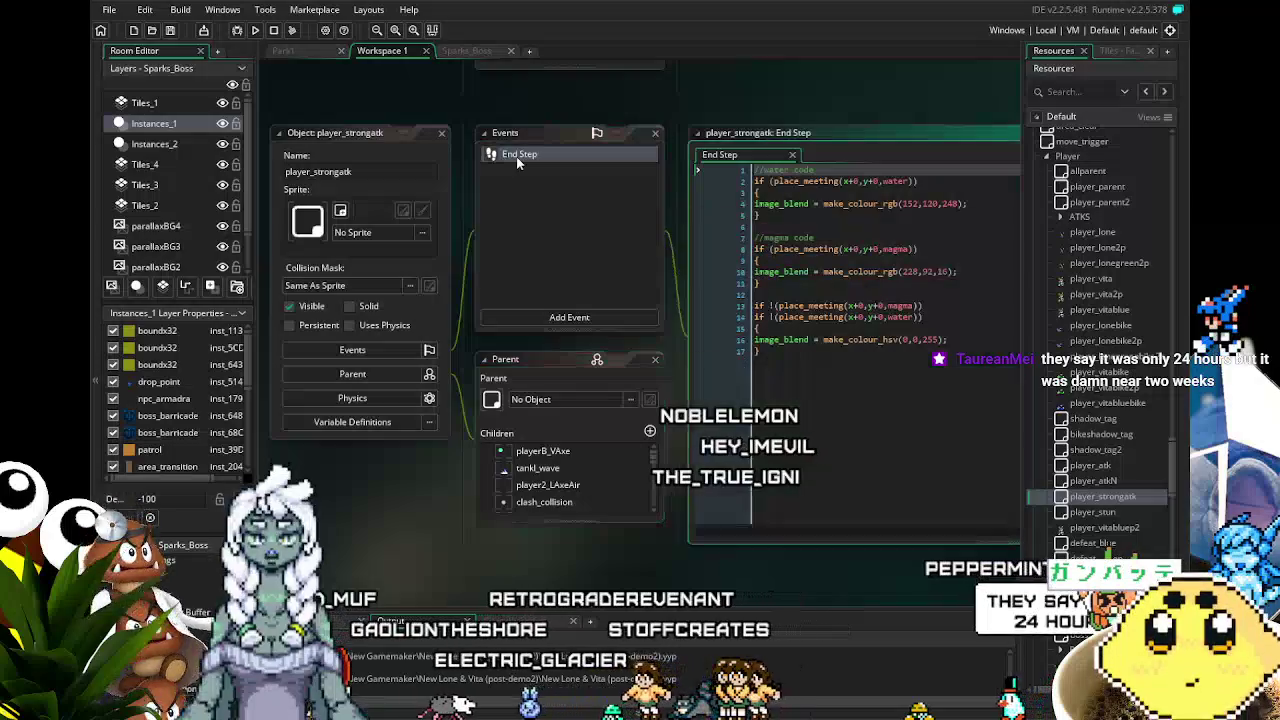
click(440, 140)
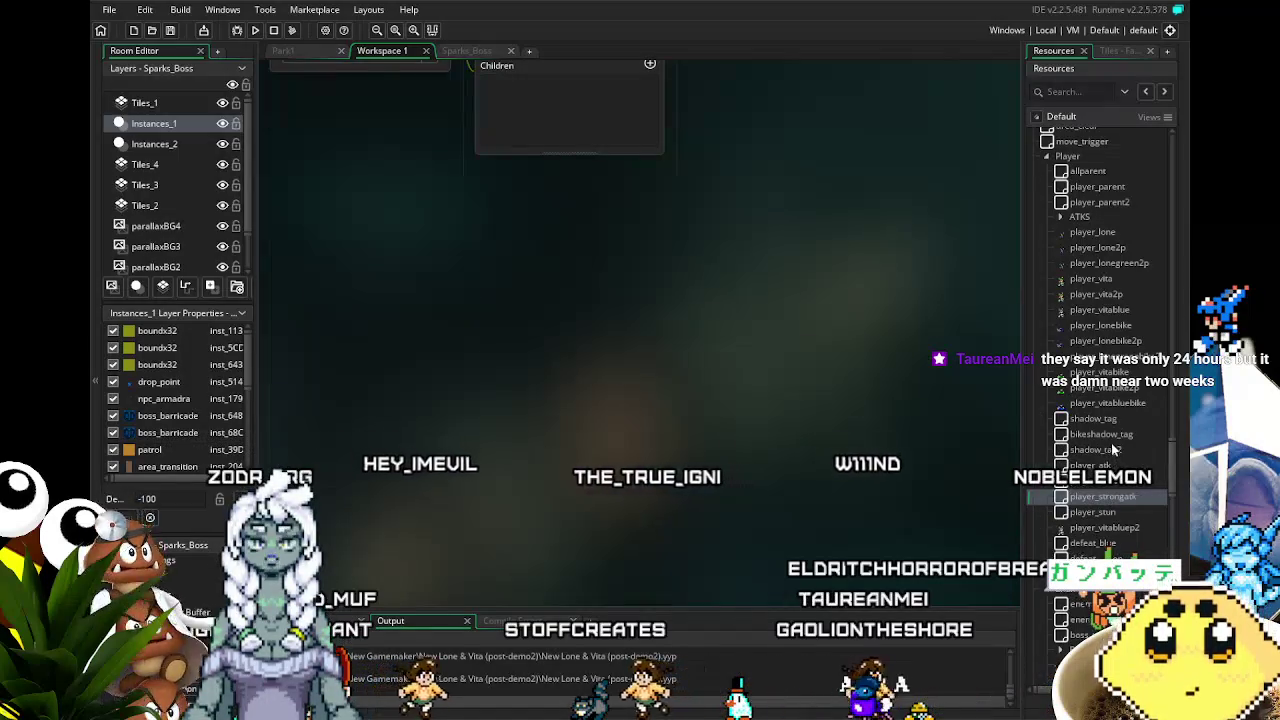
scroll(1109, 446, up, 2)
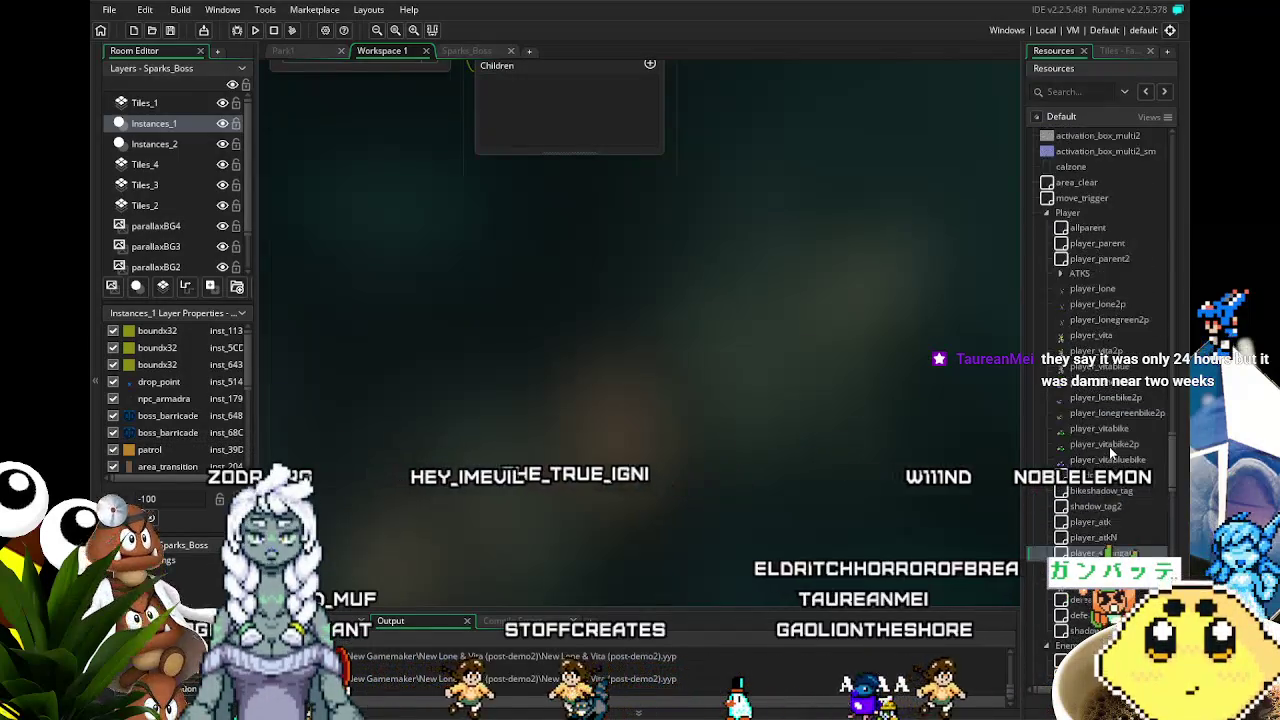
click(1048, 213)
double_click(1097, 242)
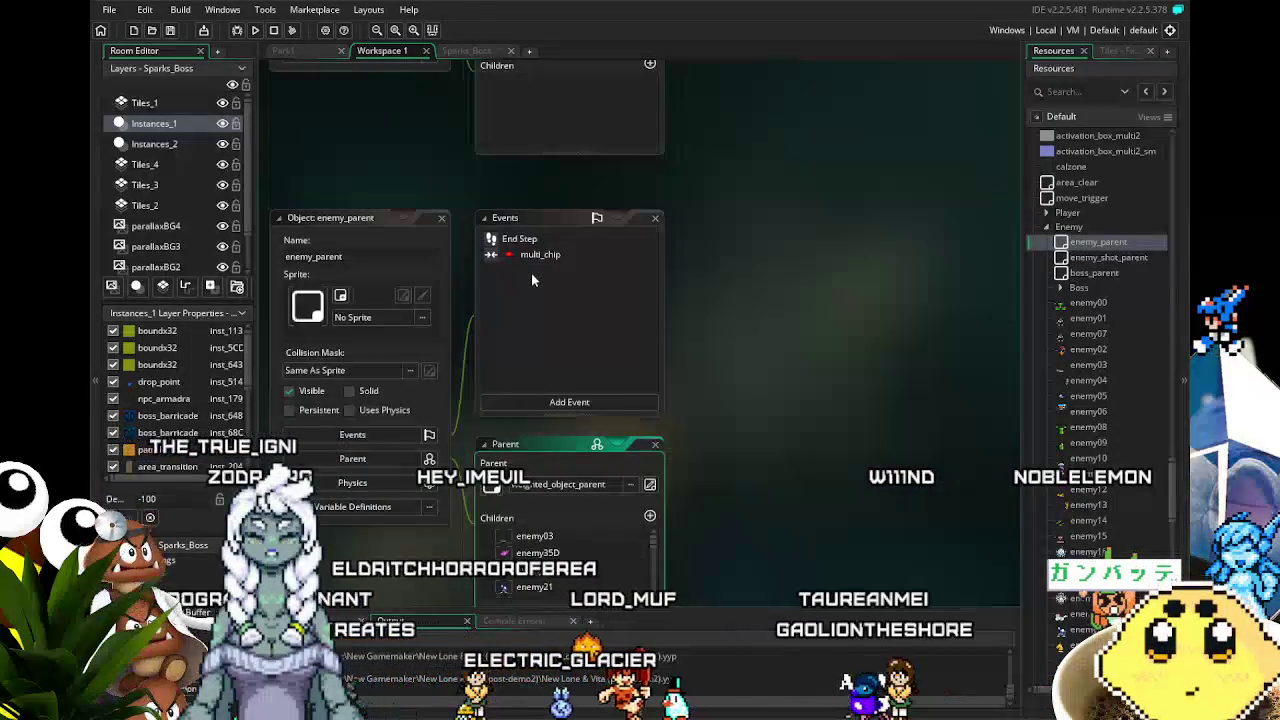
click(440, 219)
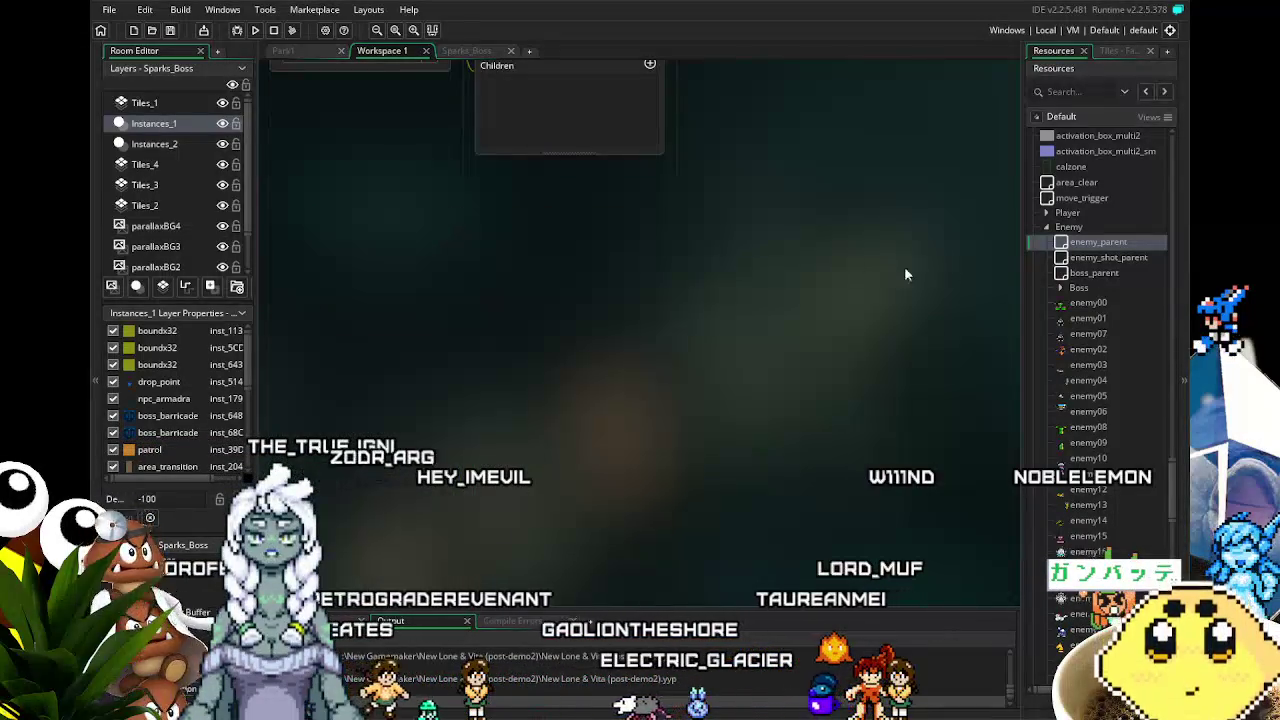
- Open enemy00's player_strongatk collision code, which subtracts 6 from lpts, for reference
double_click(1121, 306)
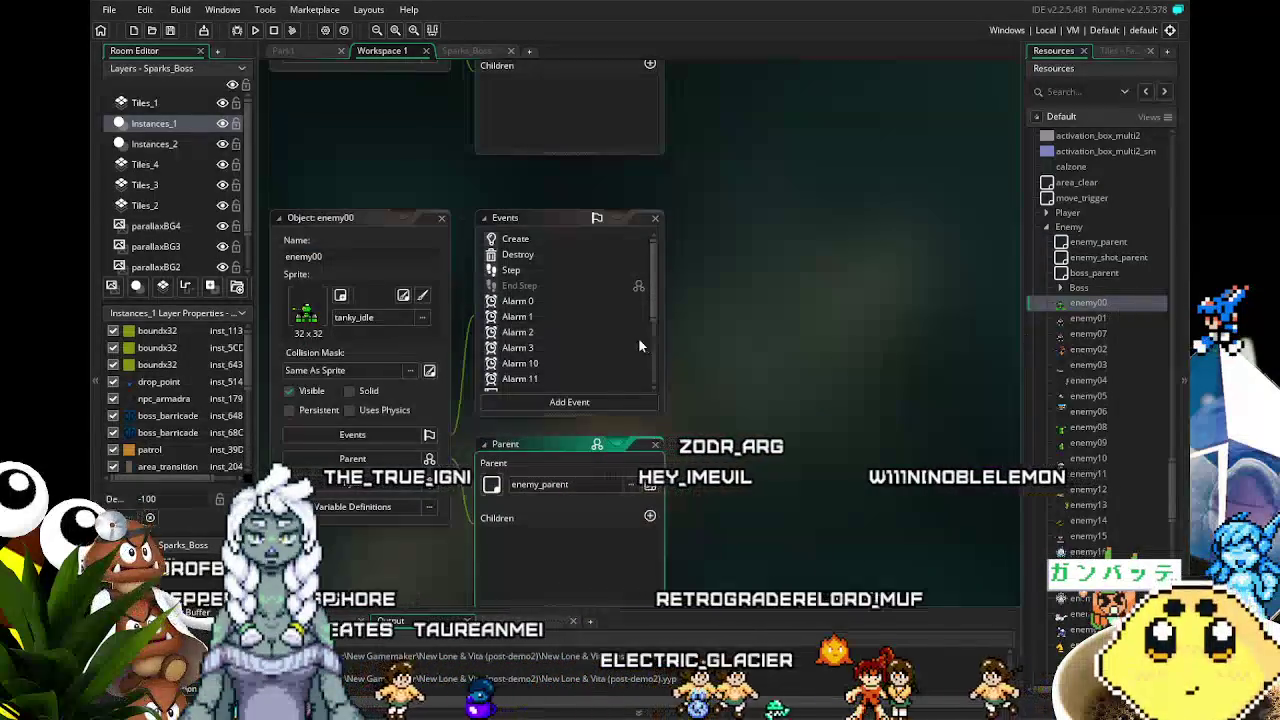
scroll(570, 333, down, 3)
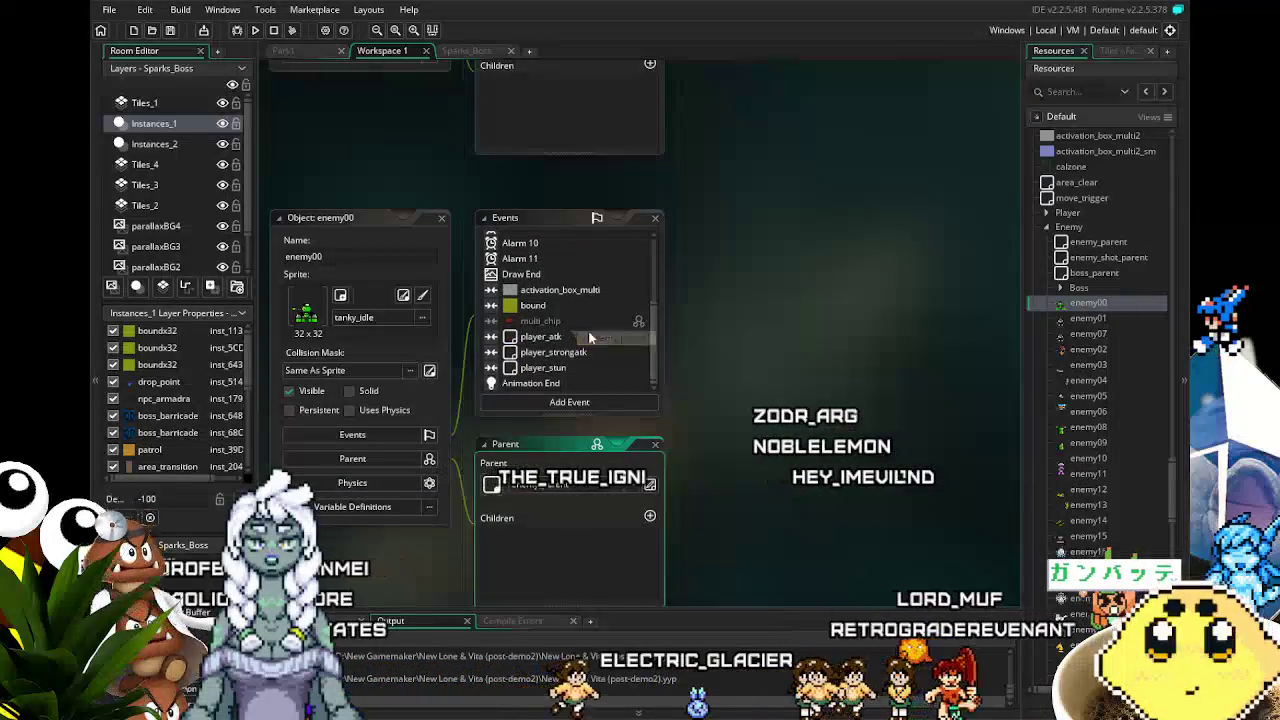
double_click(592, 352)
click(913, 498)
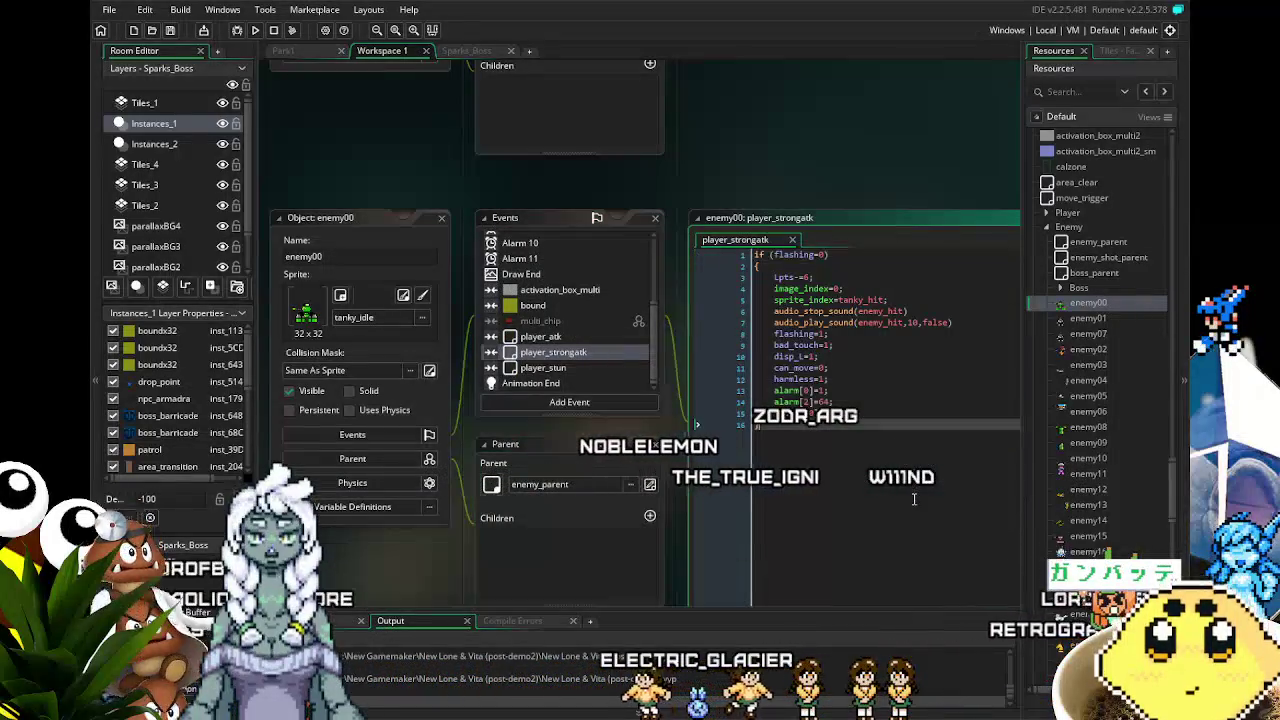
key(ctrl+a)
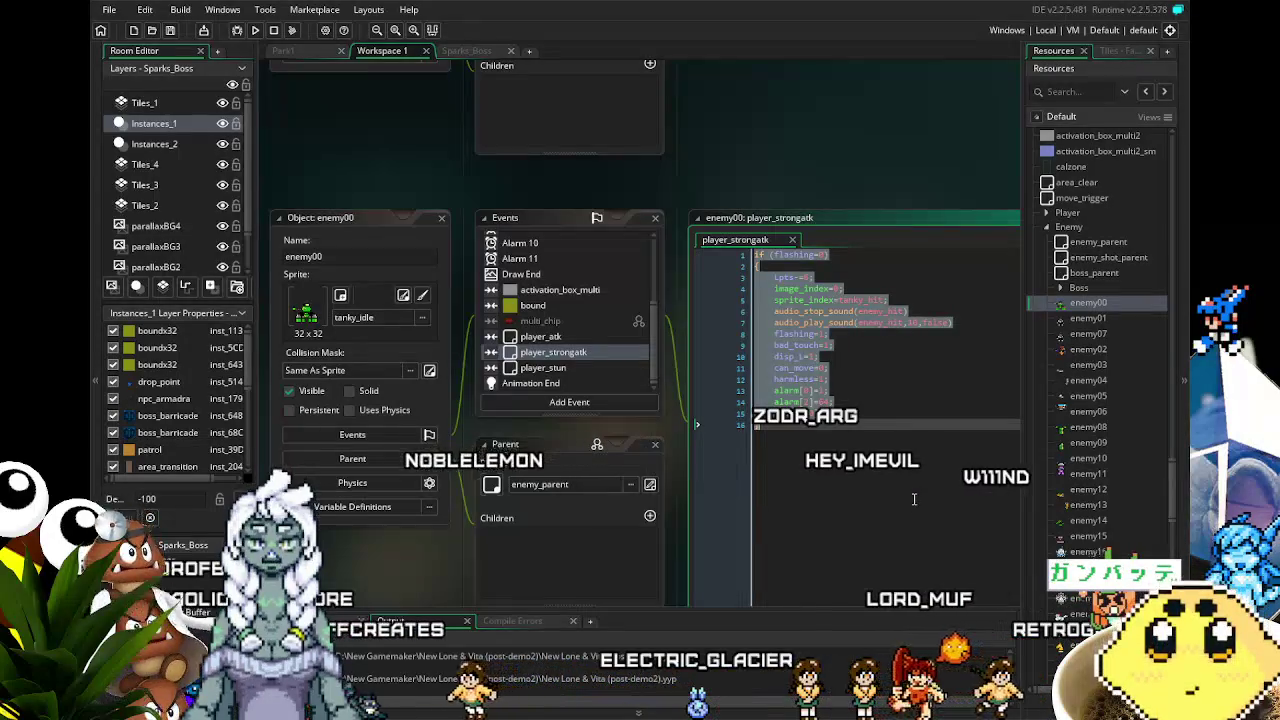
click(913, 498)
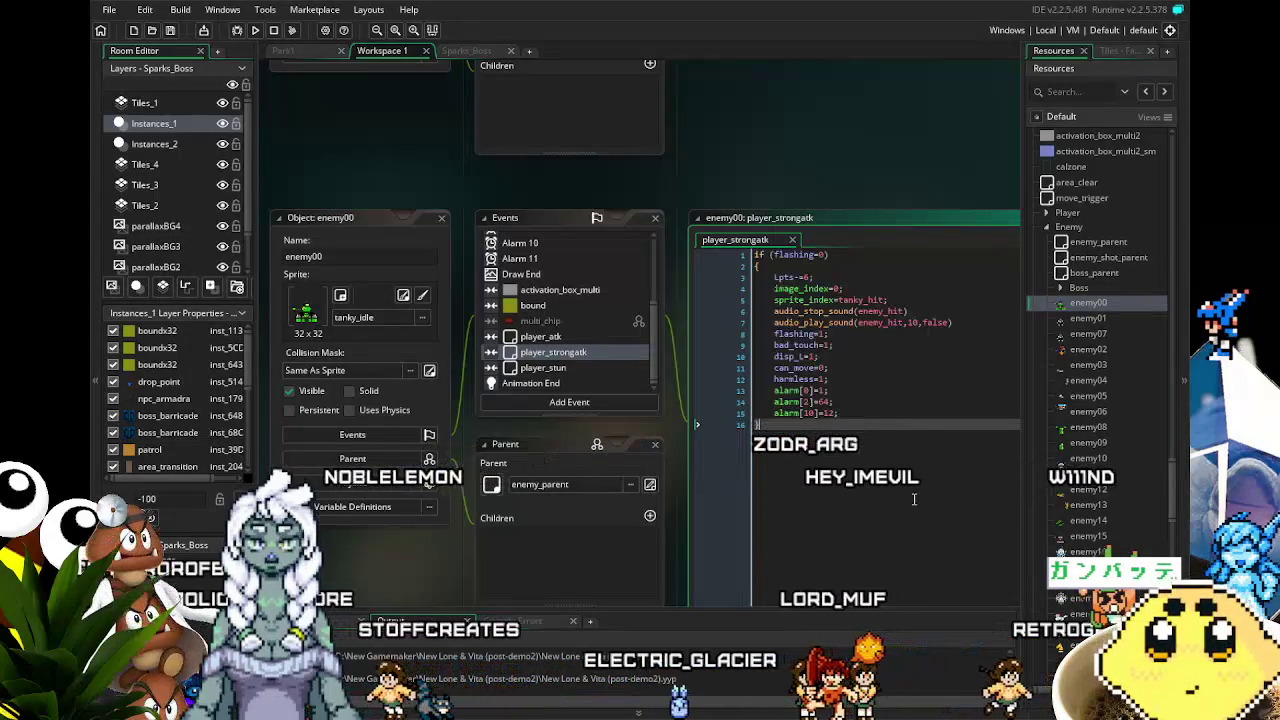
click(1048, 228)
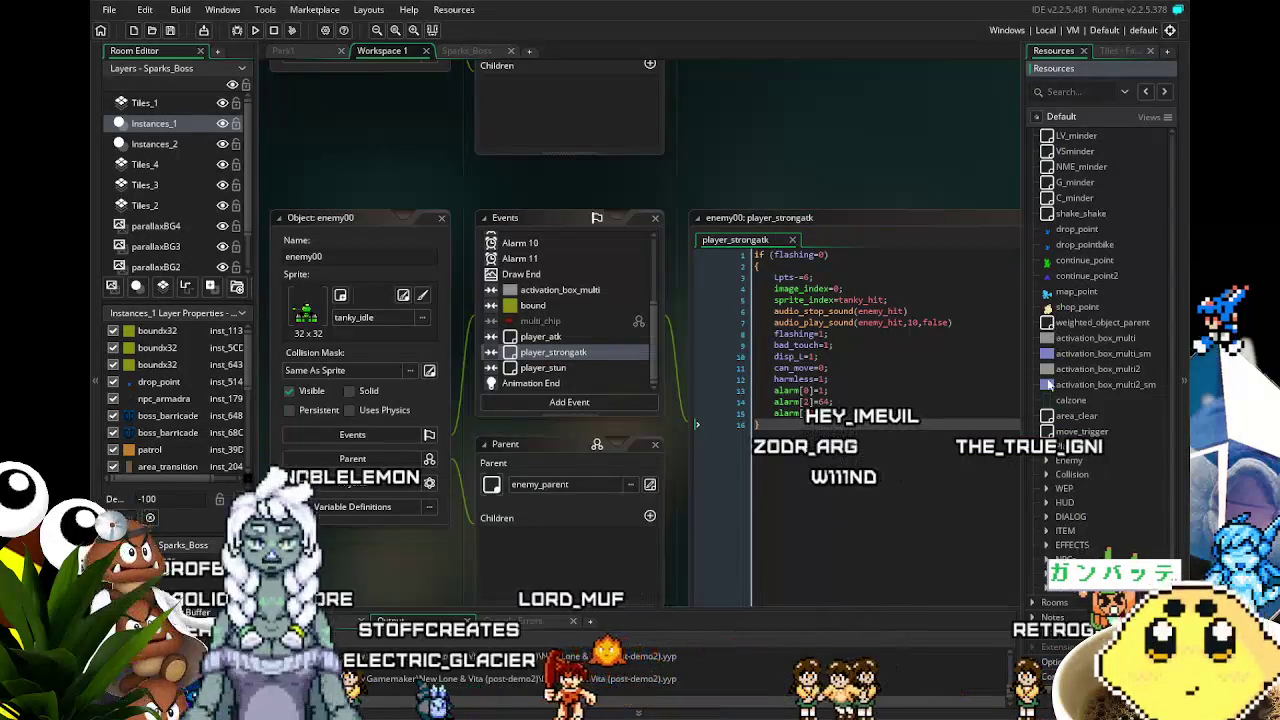
- Expand Player > ATKS in the Resources tree and open player_Ldriver's object editor
click(1049, 447)
scroll(1080, 423, down, 2)
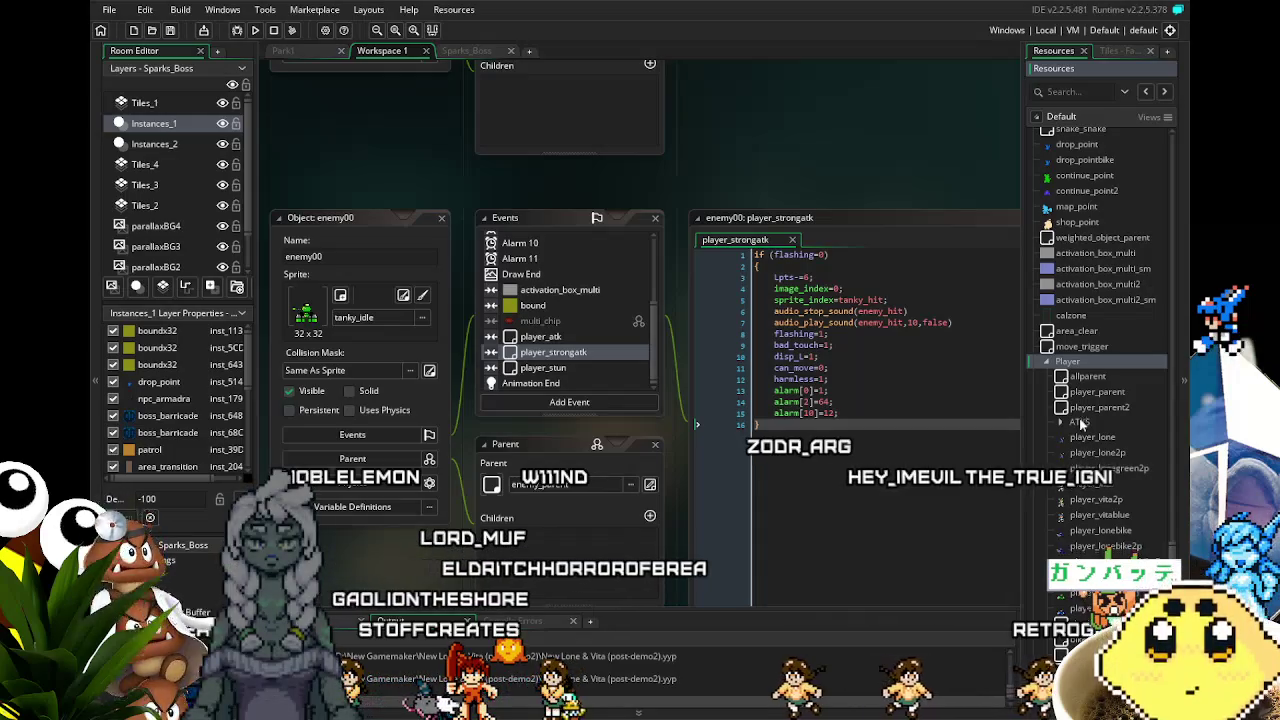
scroll(1083, 410, down, 1)
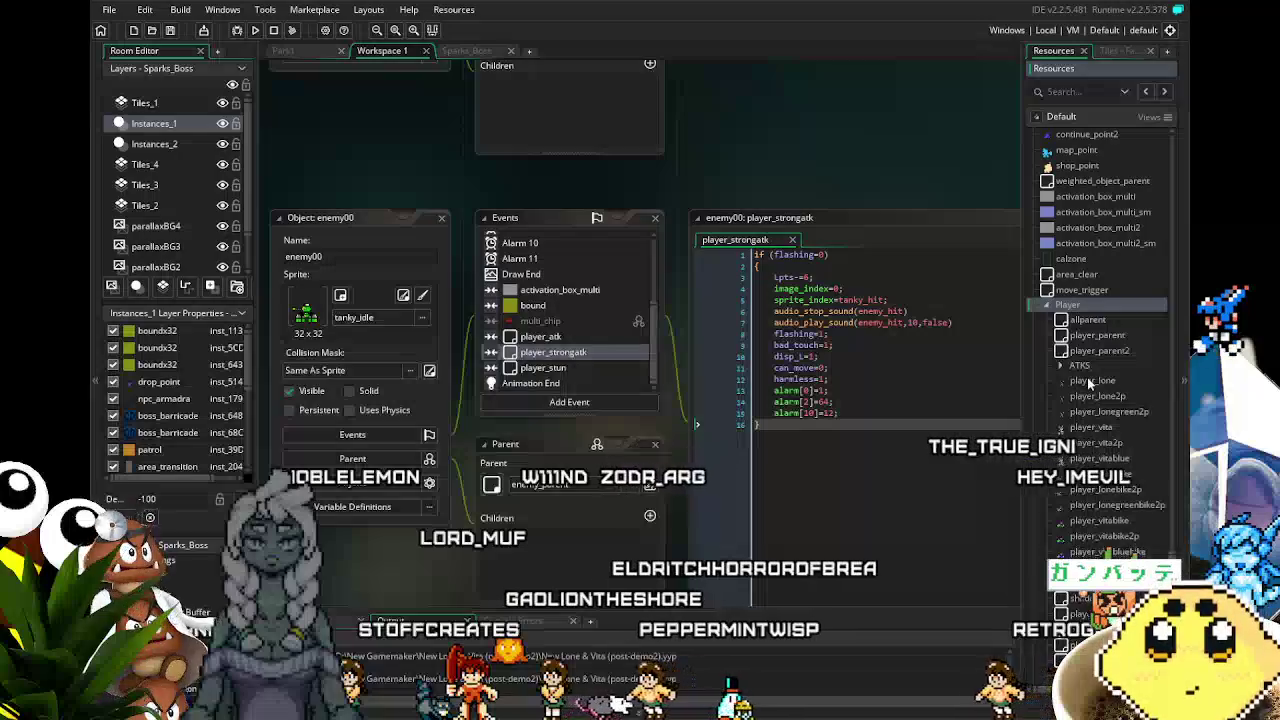
scroll(1088, 381, down, 5)
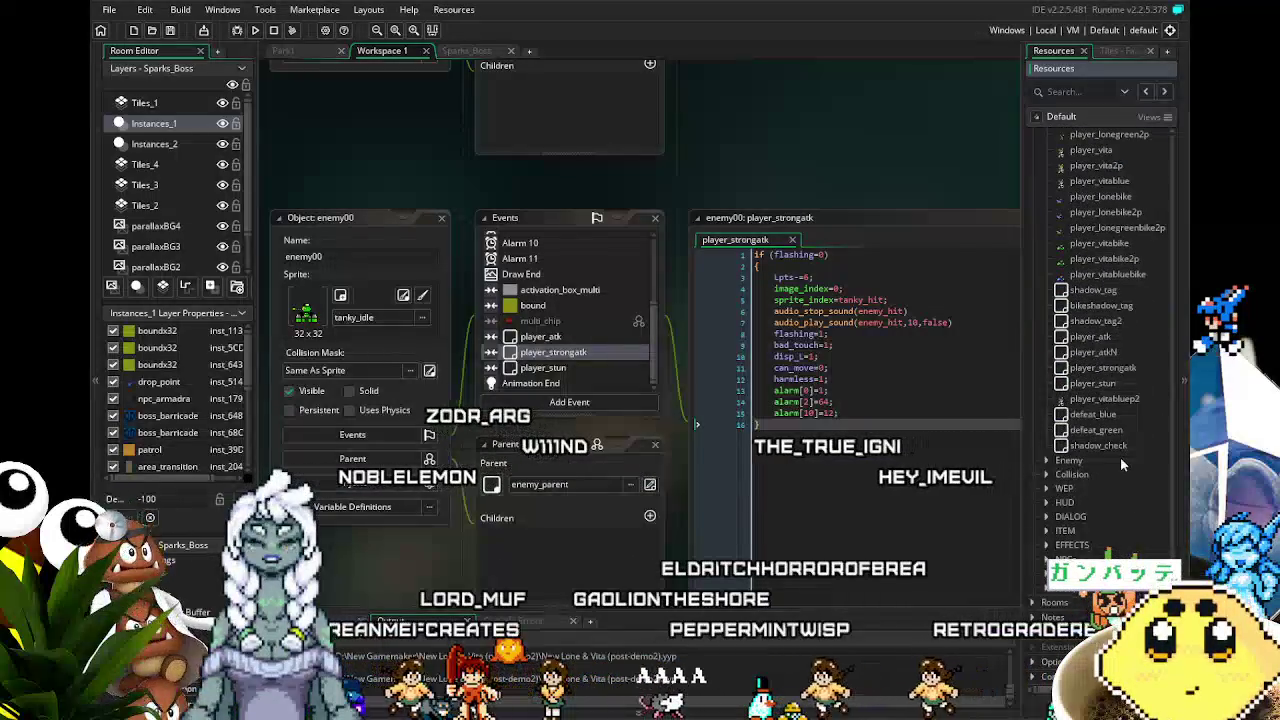
scroll(1120, 457, up, 1)
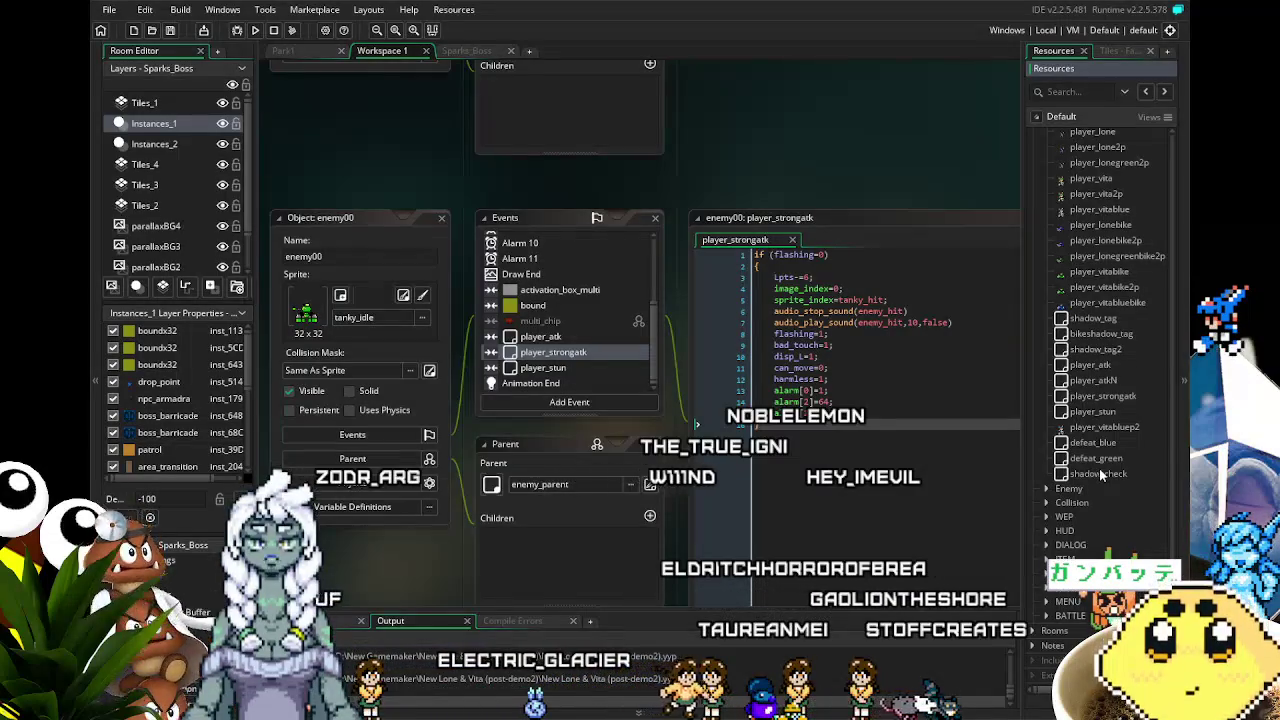
scroll(1100, 475, up, 4)
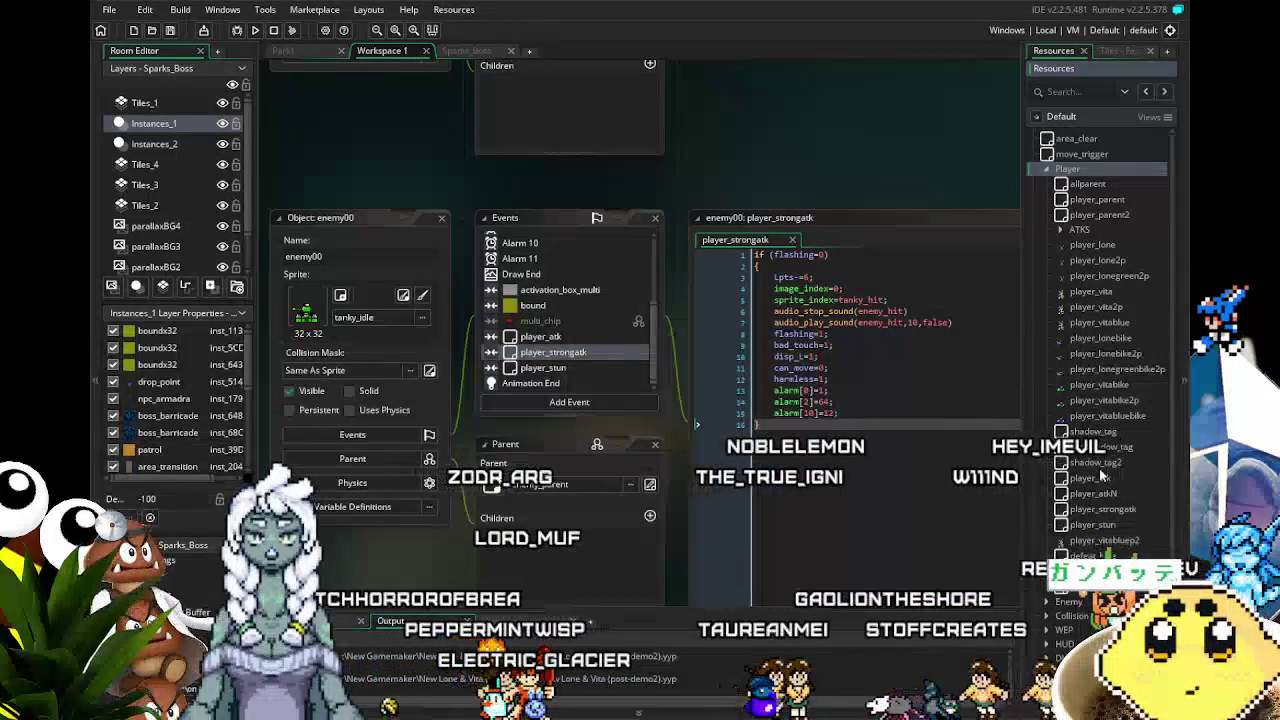
scroll(1099, 468, up, 2)
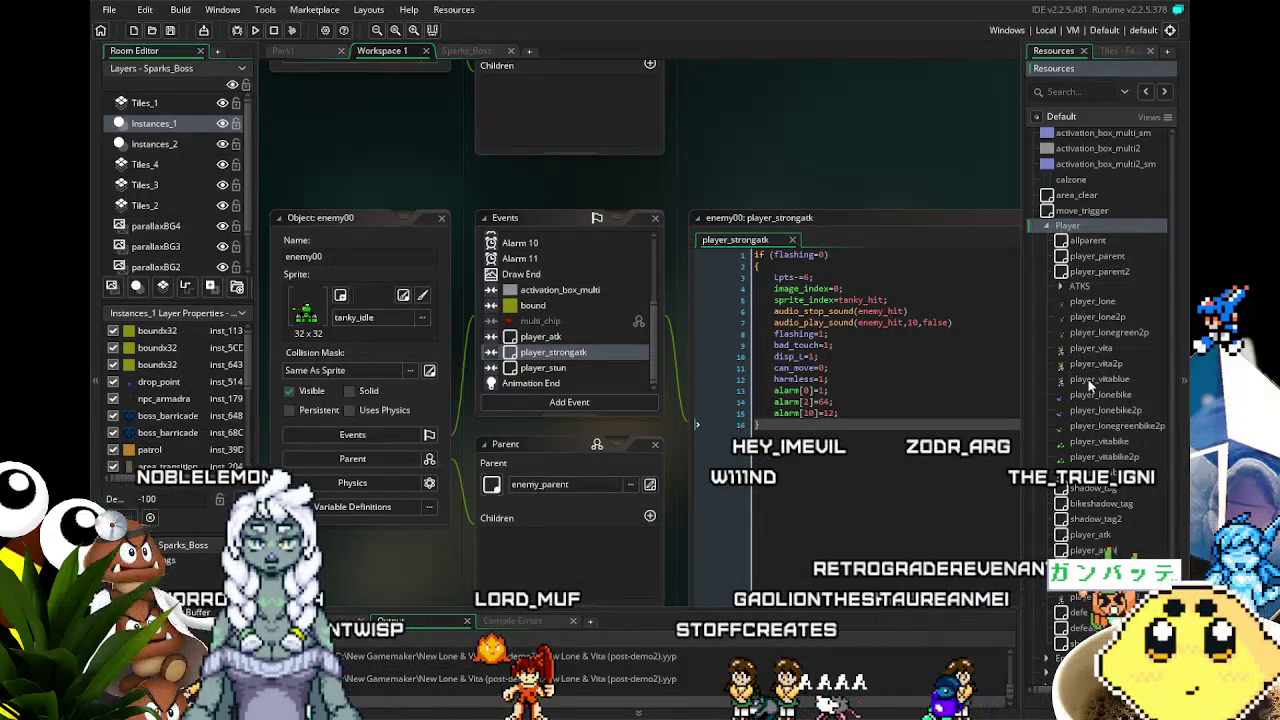
click(1061, 288)
scroll(1140, 334, down, 5)
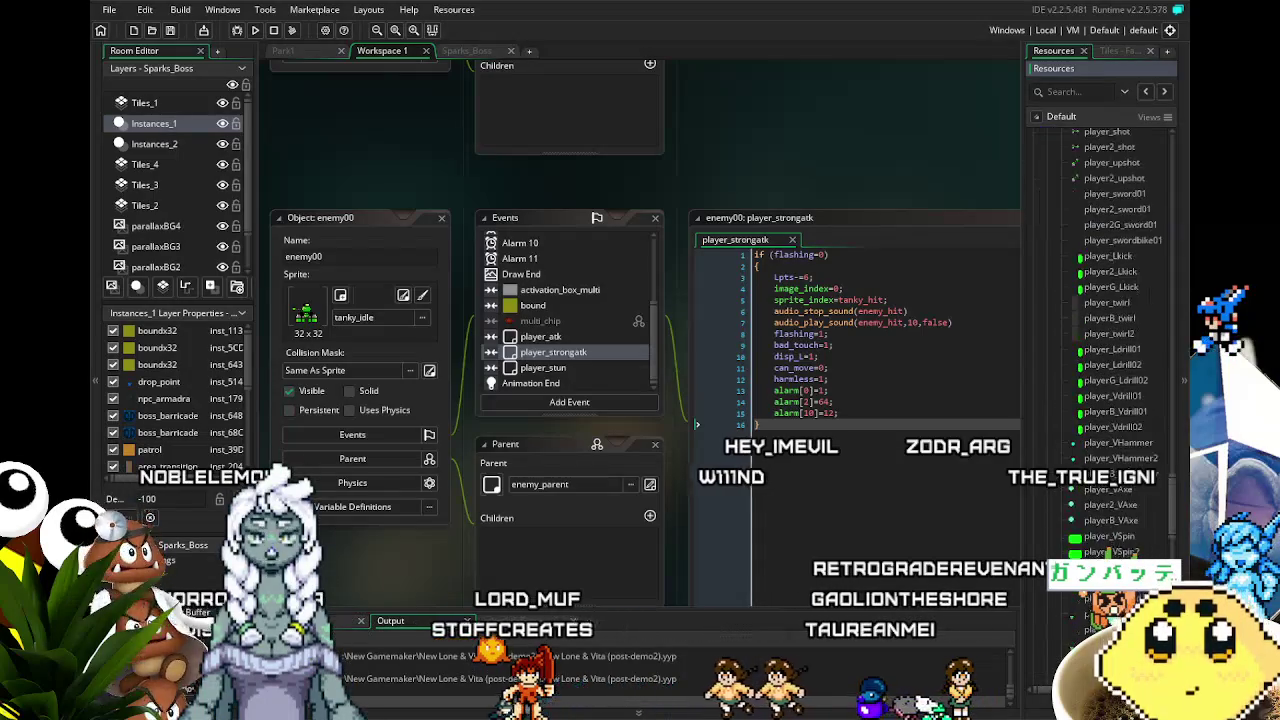
scroll(1110, 340, down, 5)
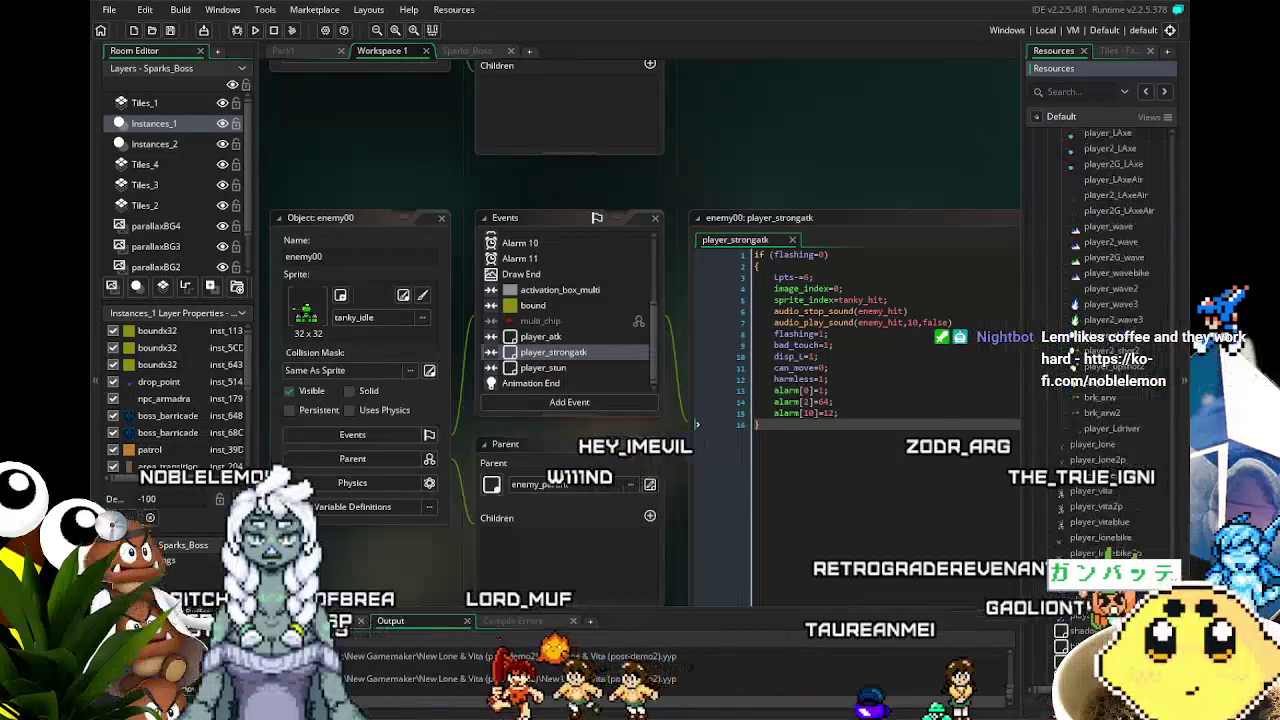
double_click(1112, 429)
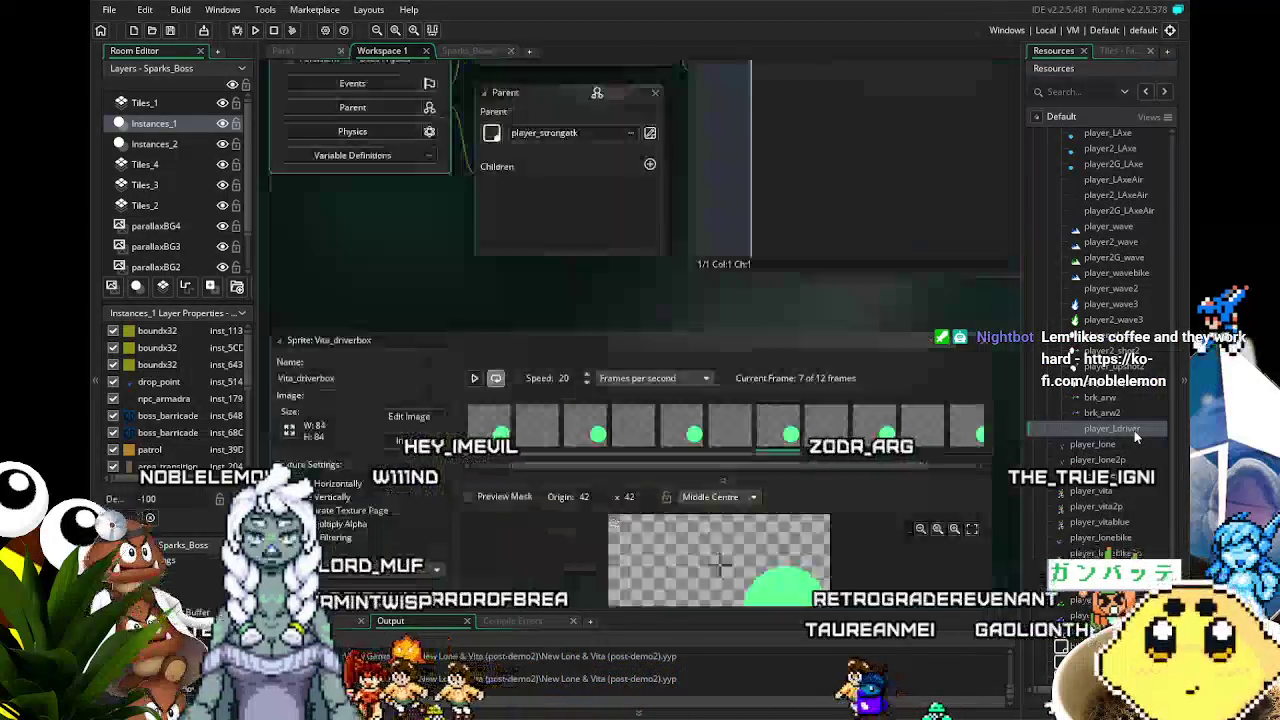
key(ctrl+v)
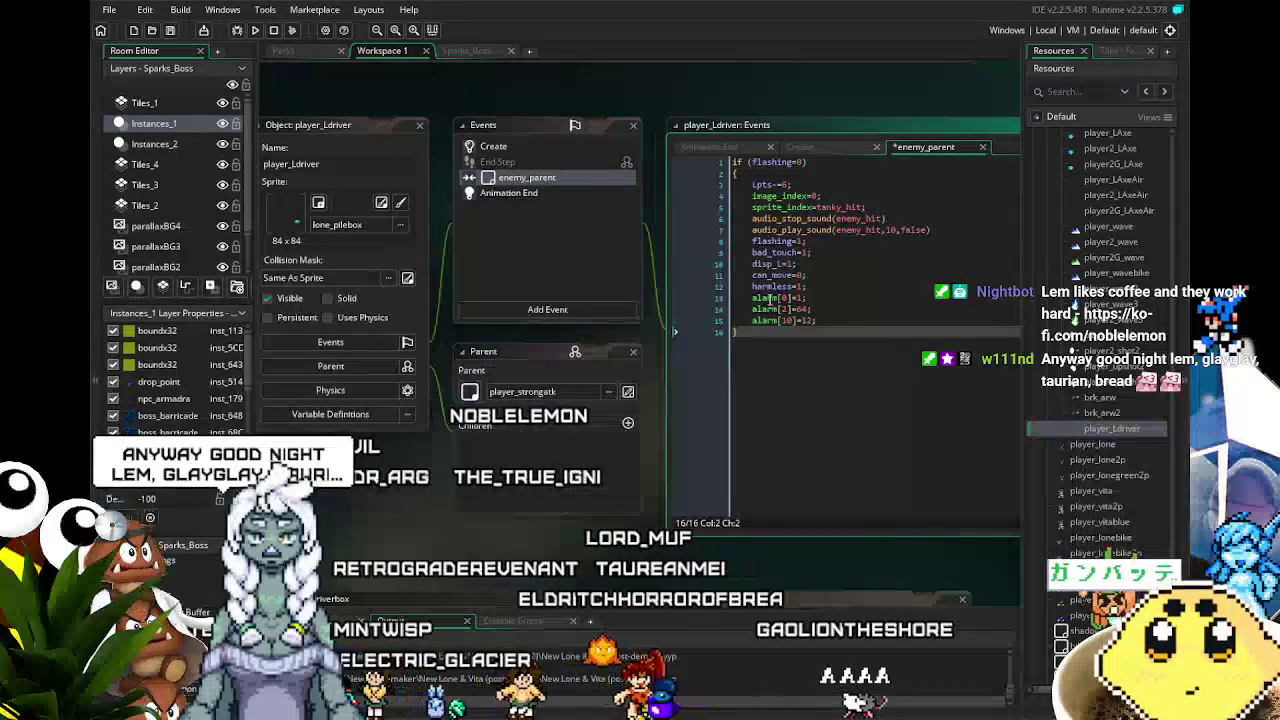
key(ctrl+a)
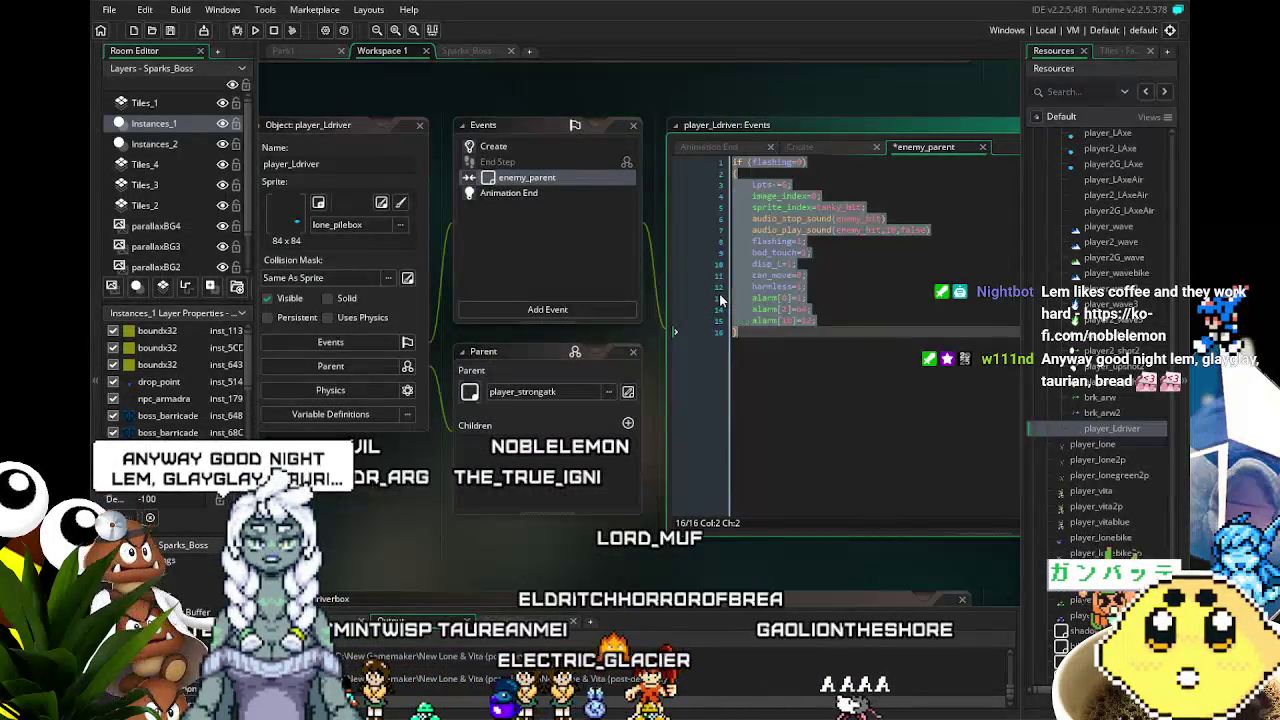
click(771, 357)
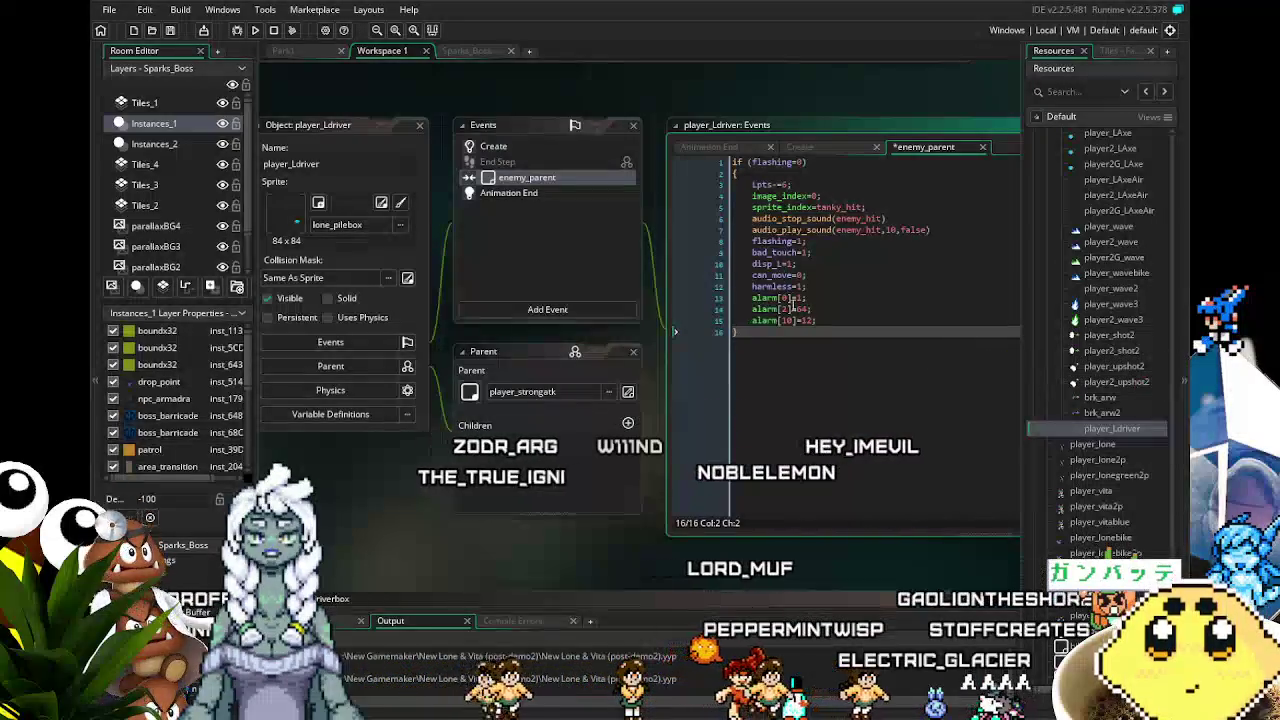
click(535, 186)
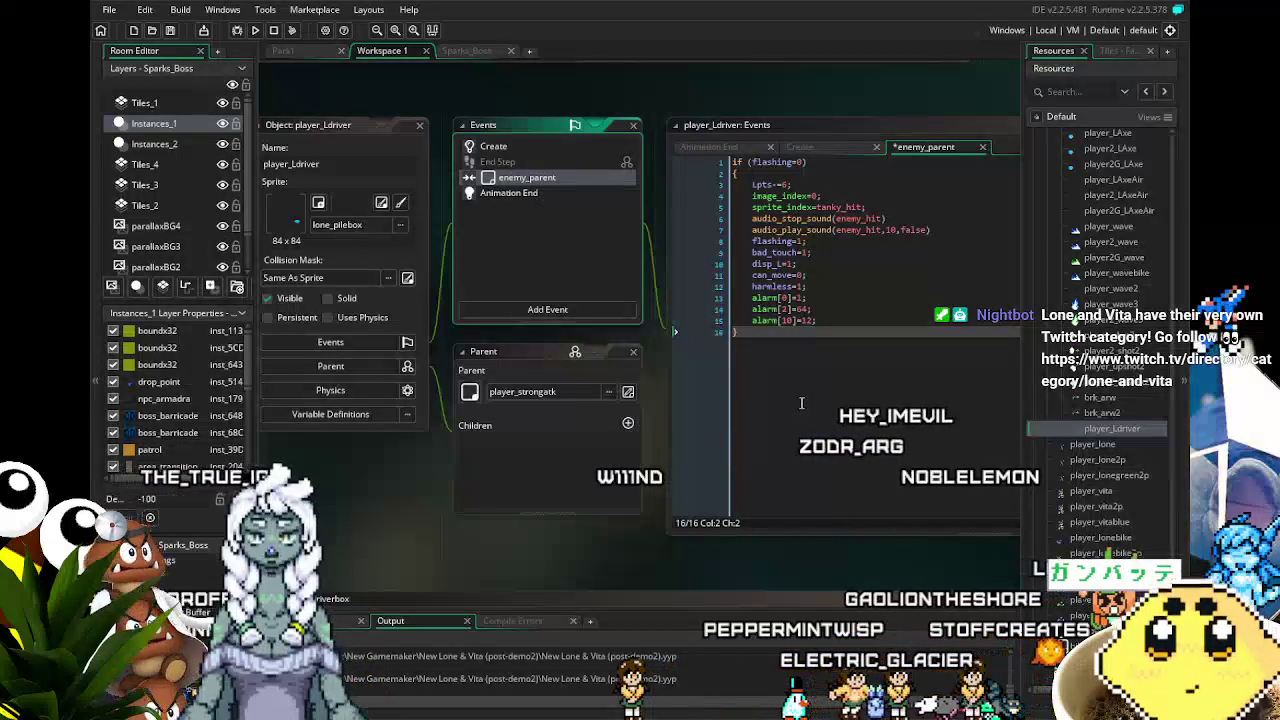
key(ctrl+a)
key(BackSpace)
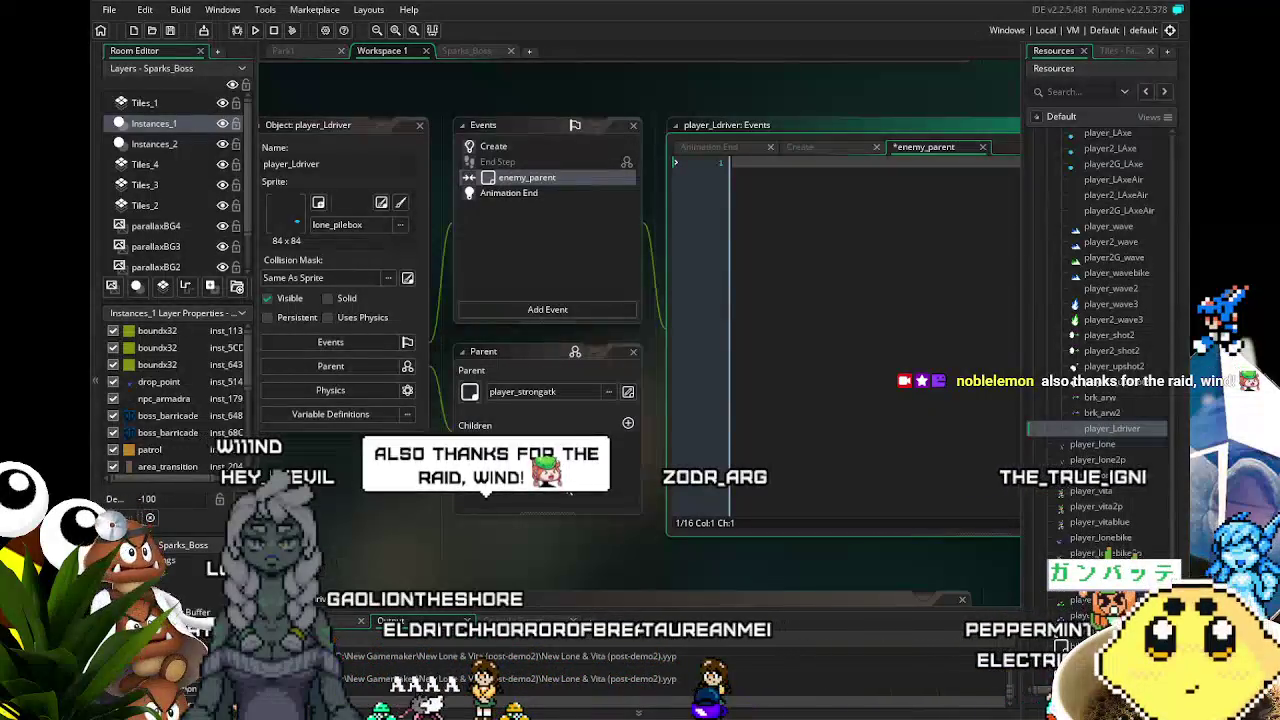
- Pan the workspace and view player_Ldriver's Create event code, which sets damage_plus=0
drag(534, 526, 526, 529)
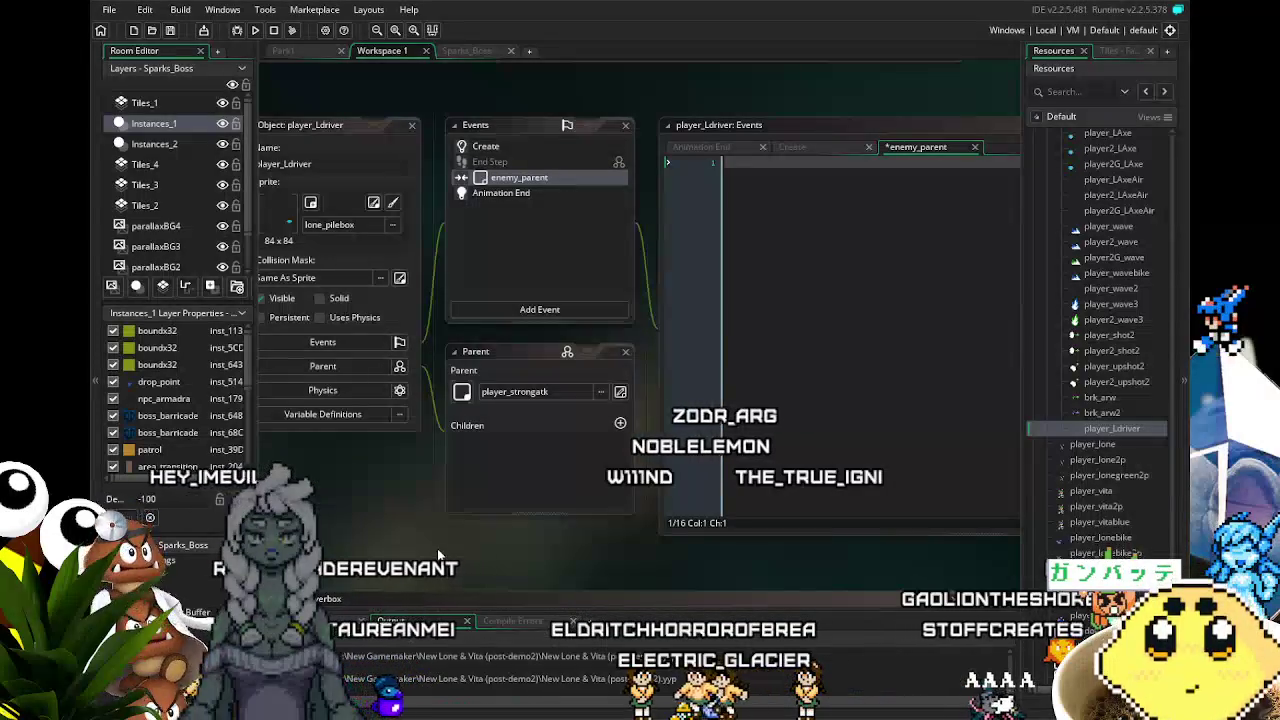
mouse_move(451, 529)
mouse_down()
mouse_move(469, 530)
mouse_move(396, 529)
mouse_up()
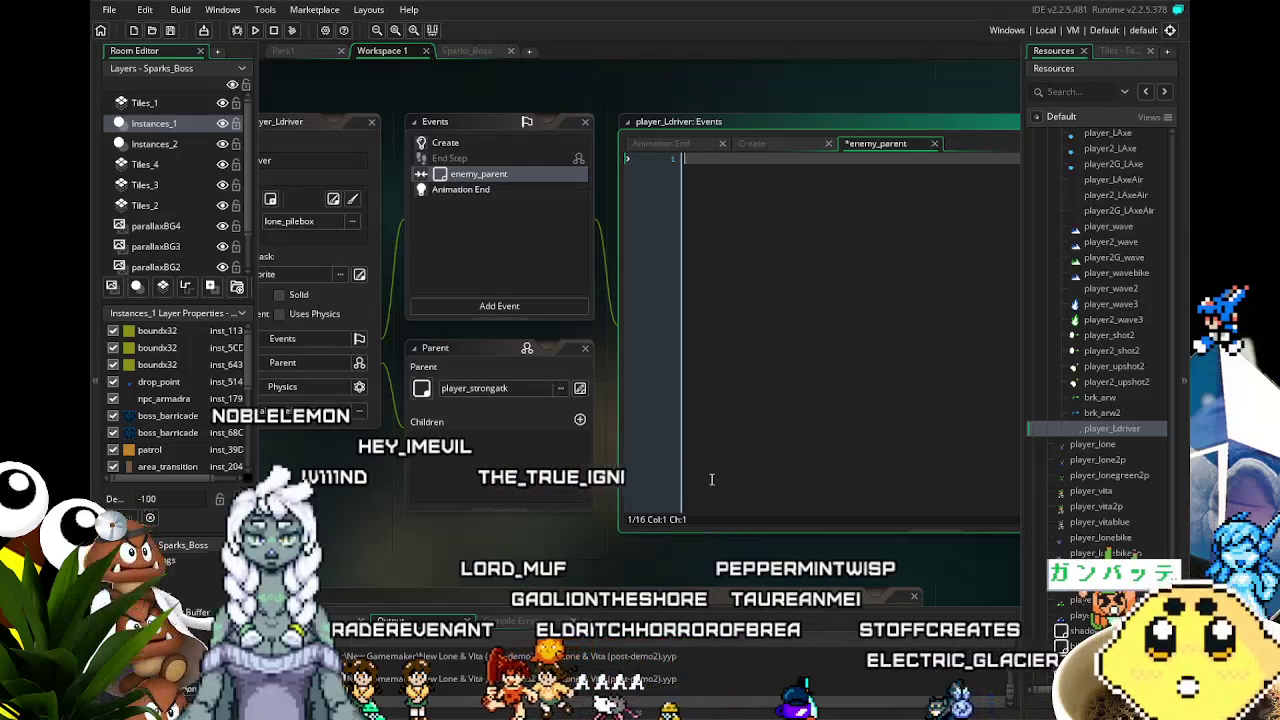
click(469, 138)
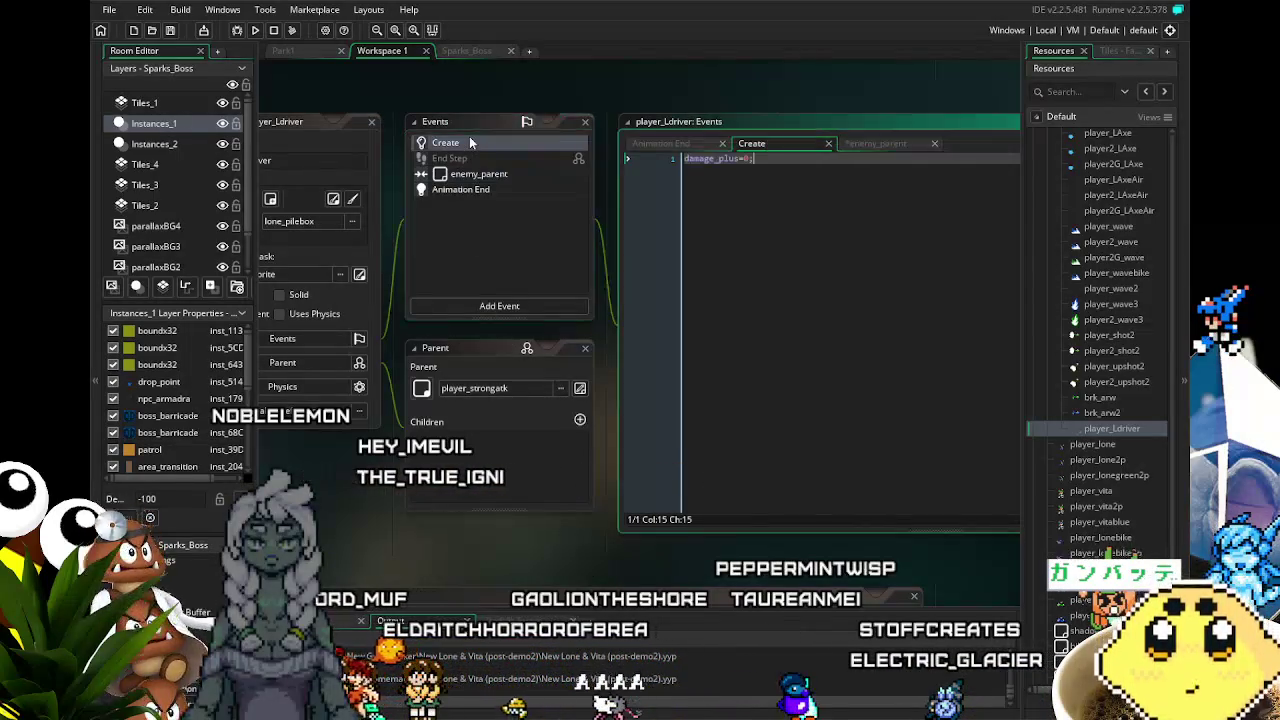
- Write other.lpts-=damage_plus; into the empty enemy_parent collision event and save with Ctrl+S
click(476, 176)
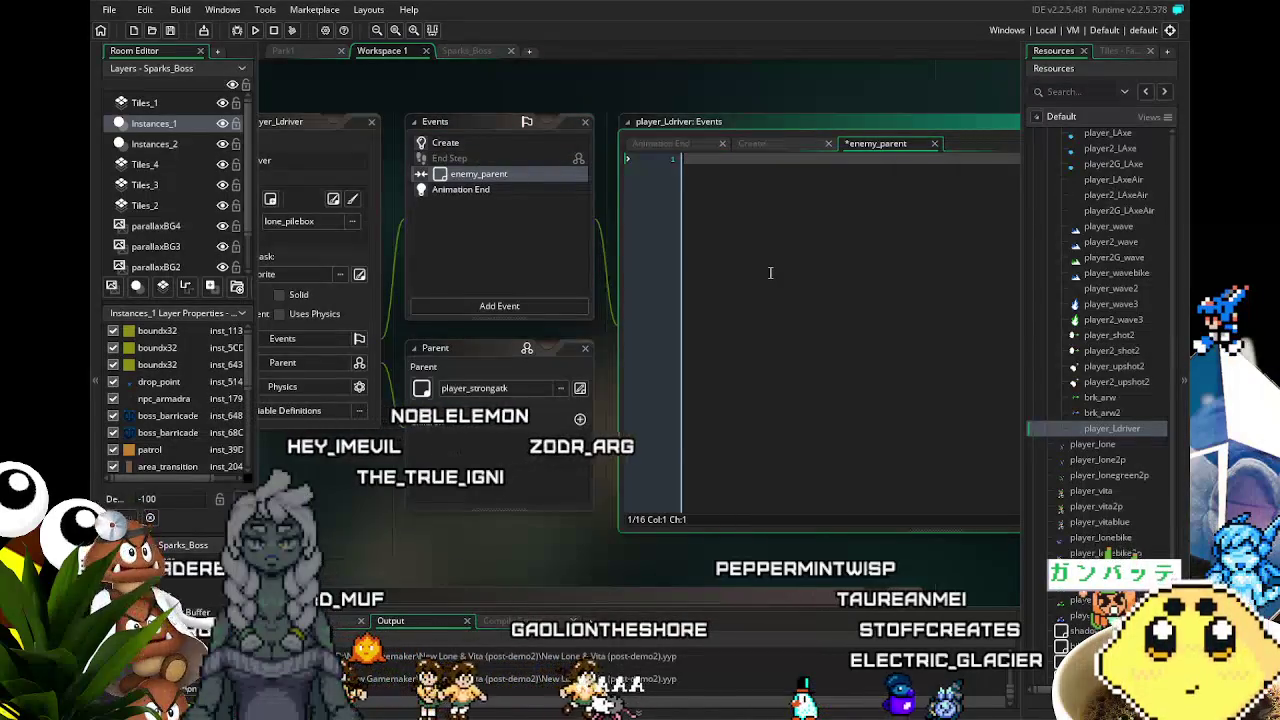
key(ctrl+v)
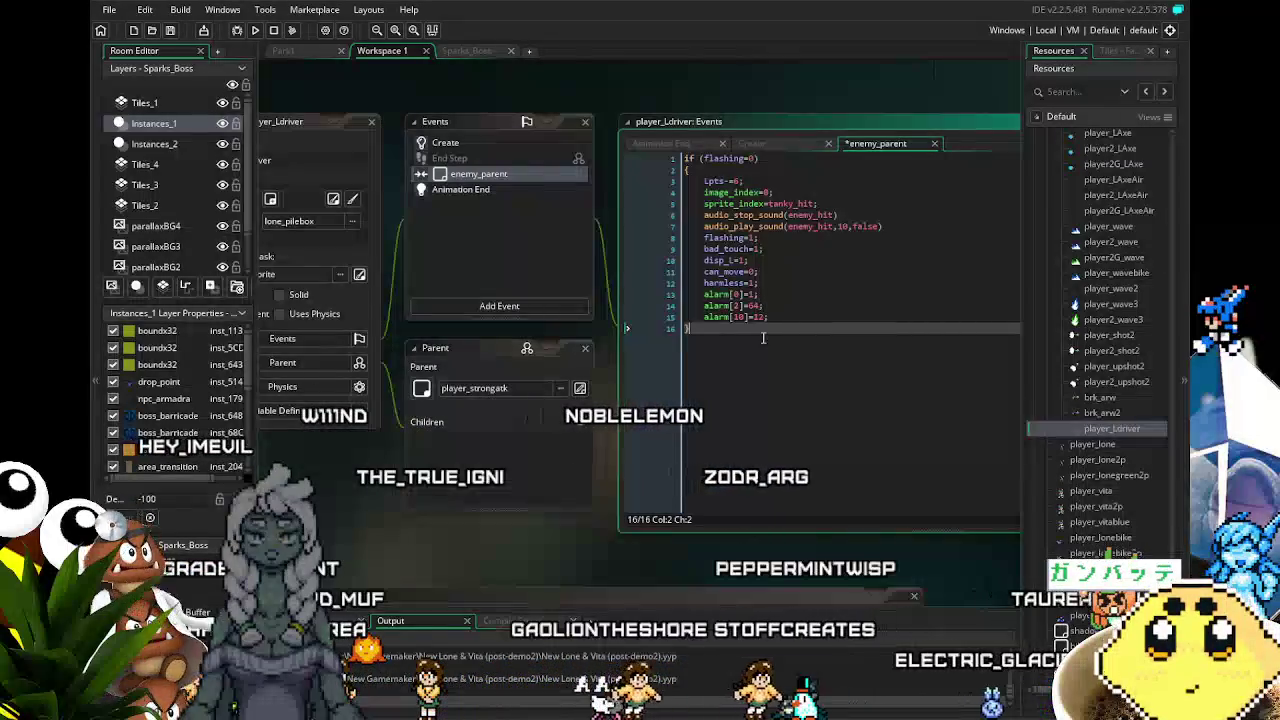
key(Return)
key(Return)
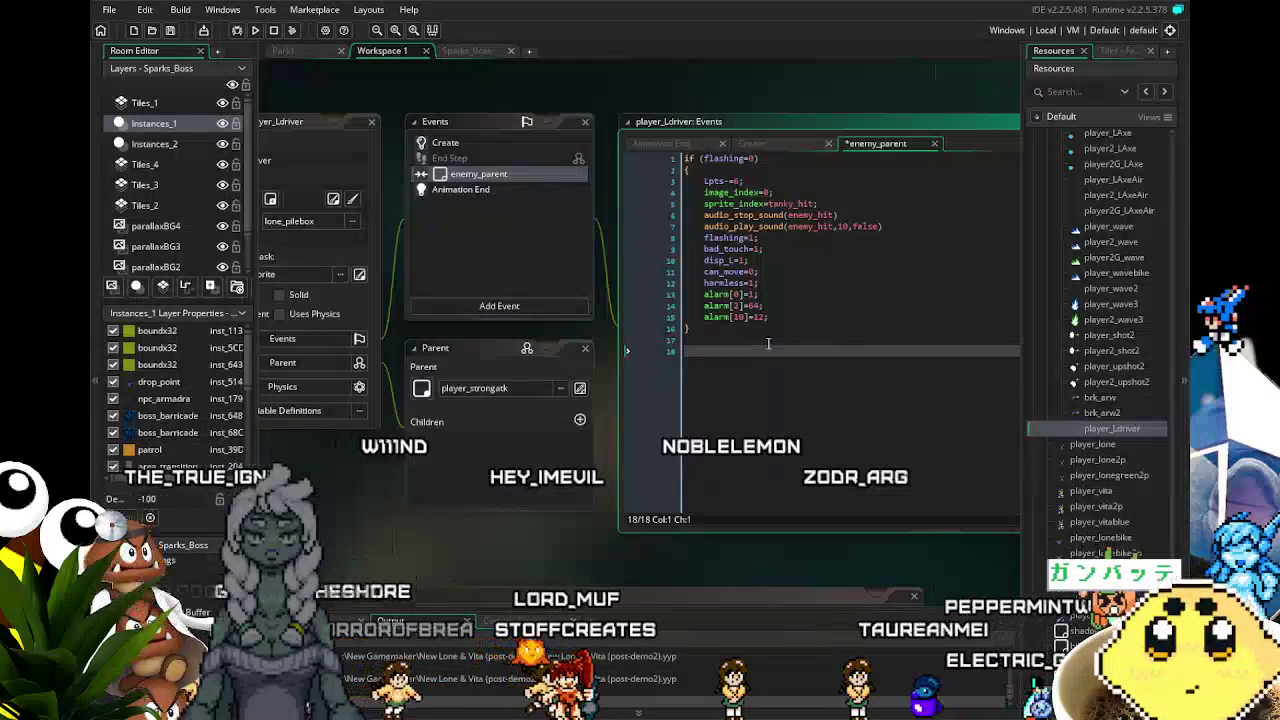
key(ctrl+z)
key(ctrl+z)
key(ctrl+z)
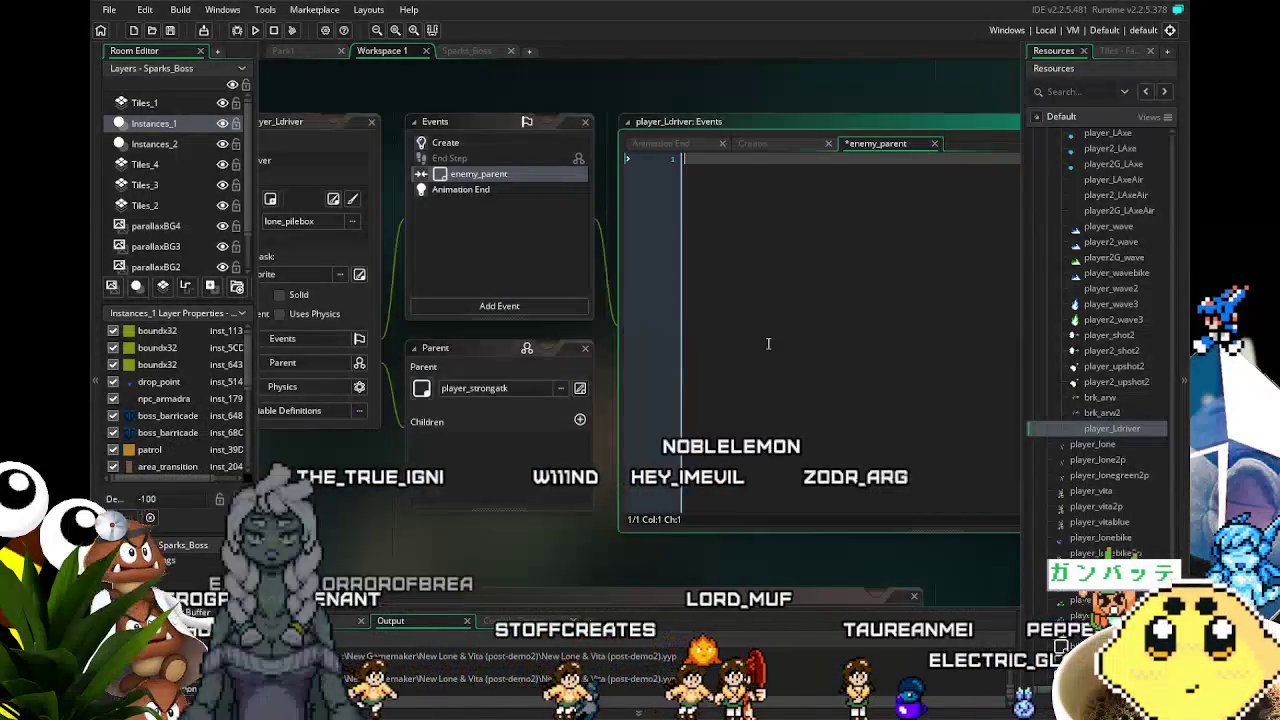
text(other.hp -)
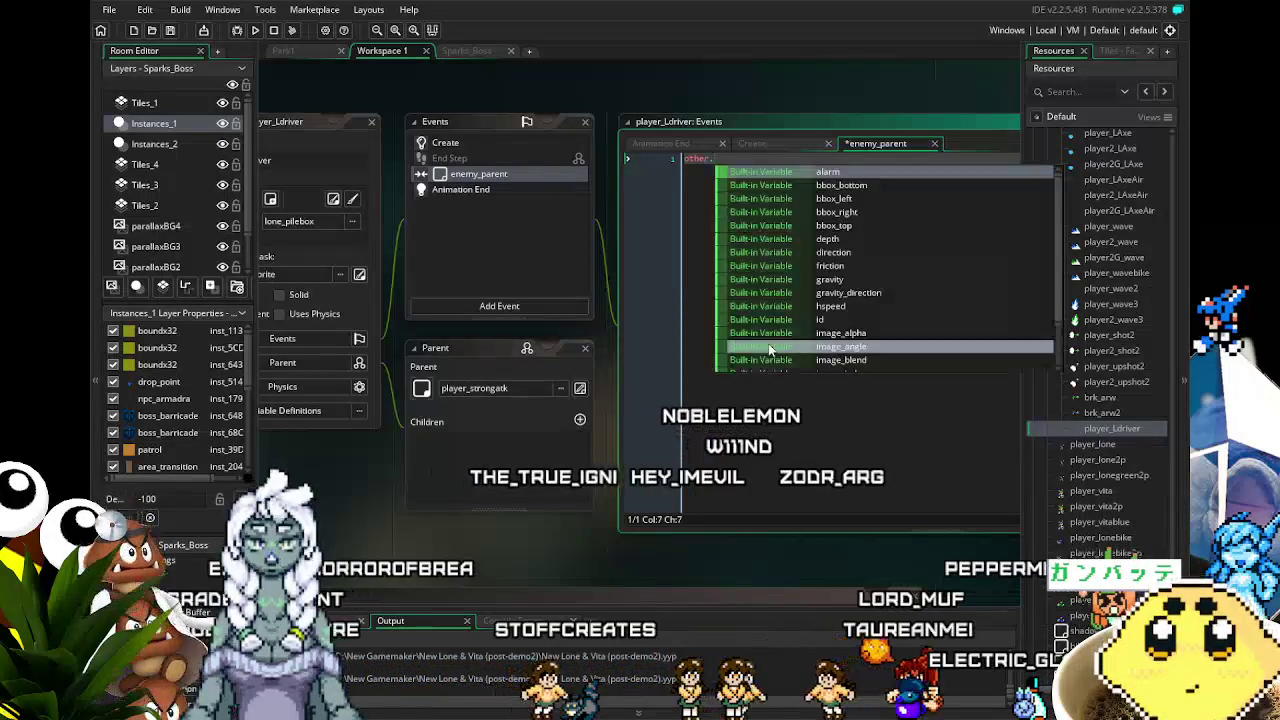
text(=)
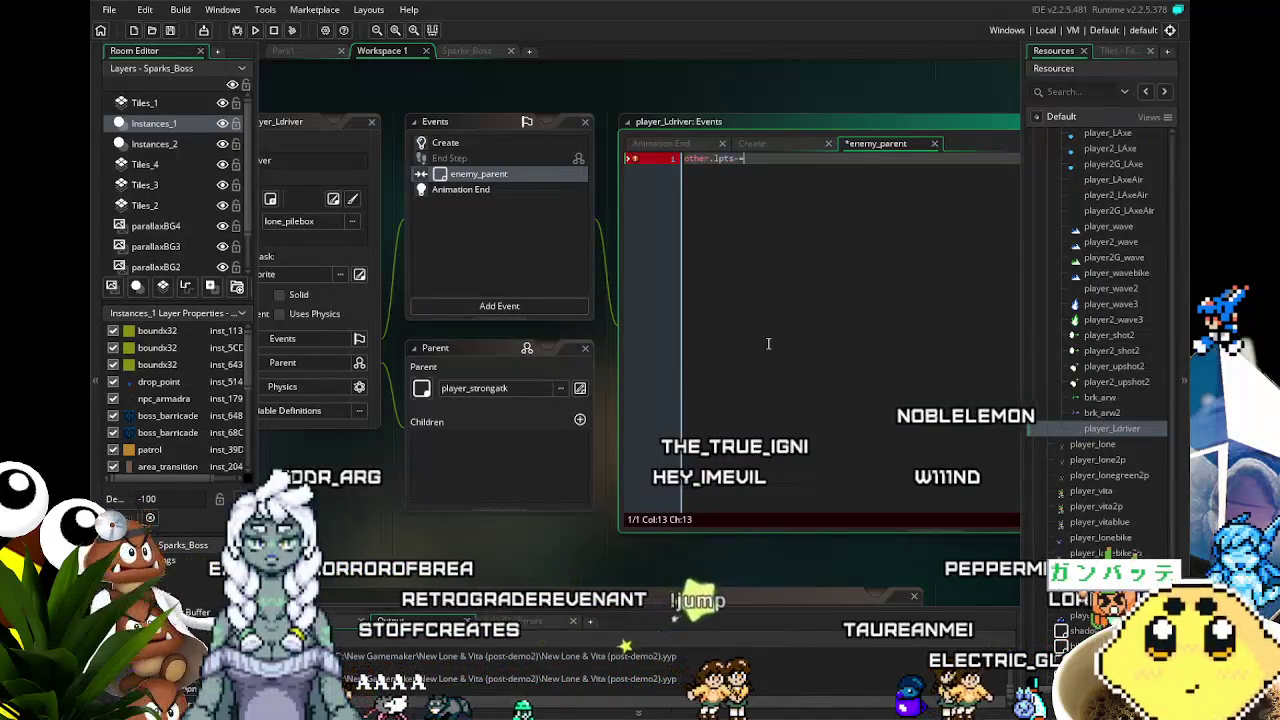
text(damage)
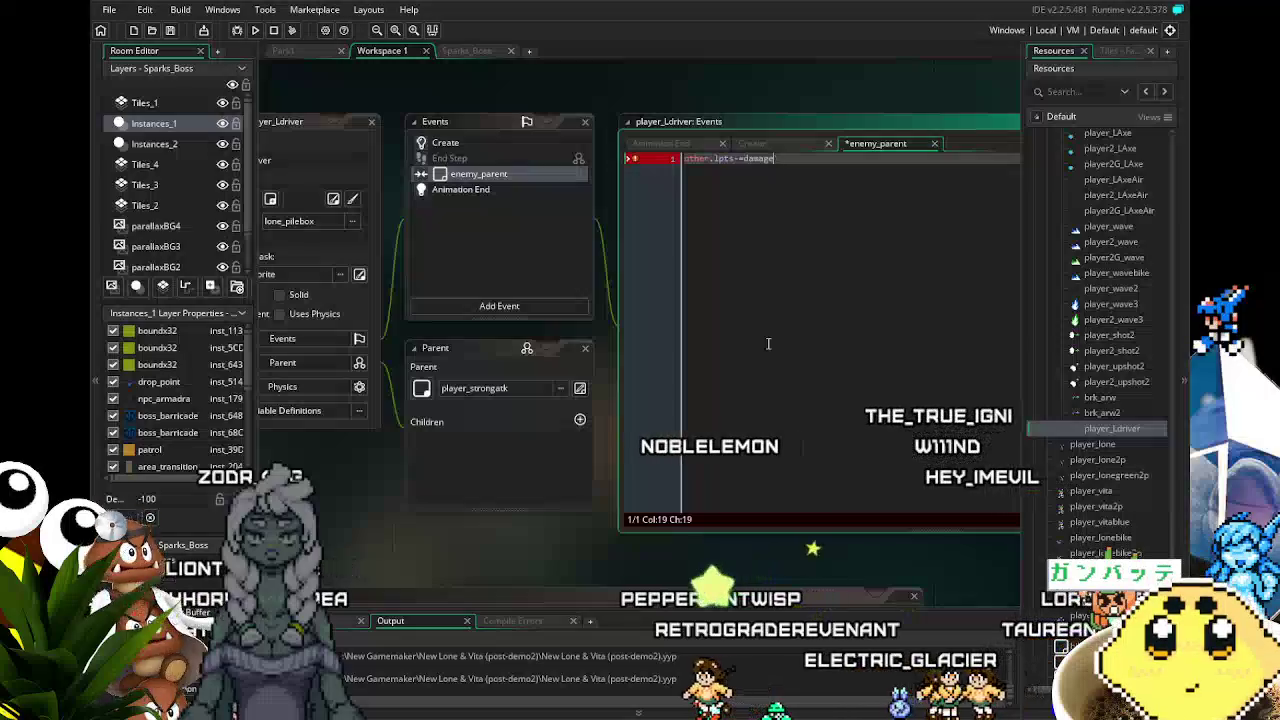
text()plus;)
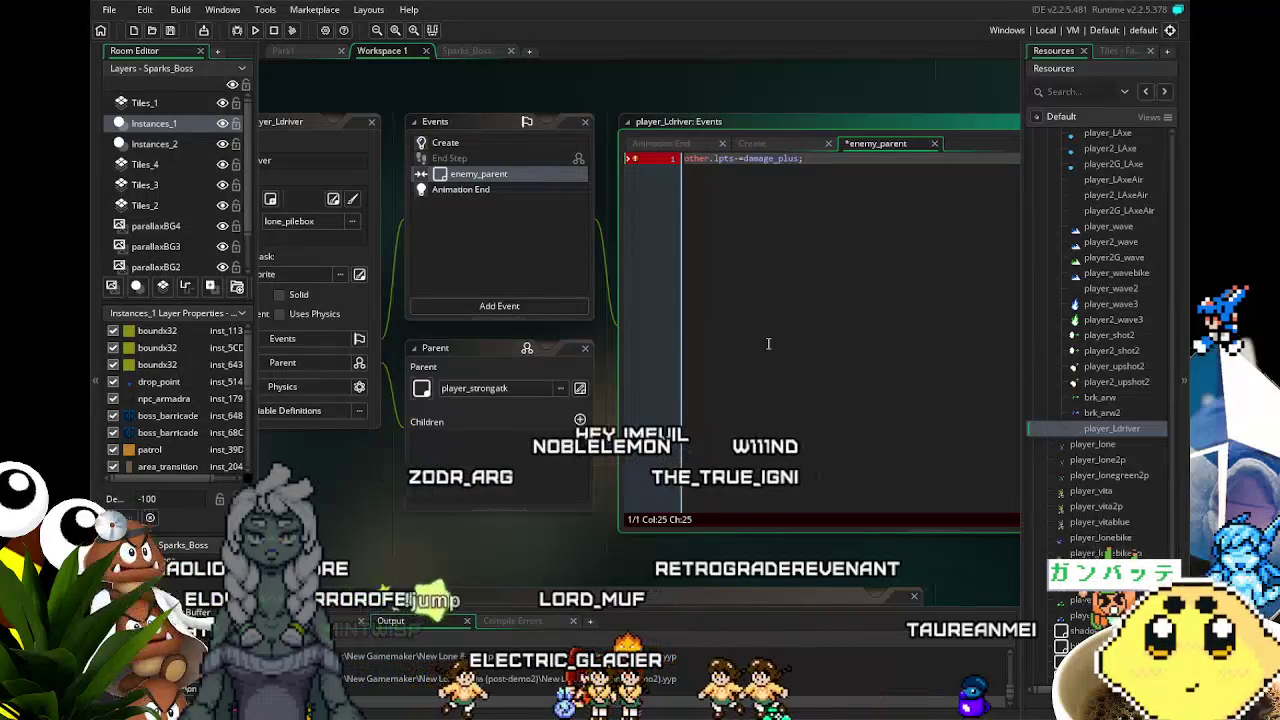
key(ctrl+s)
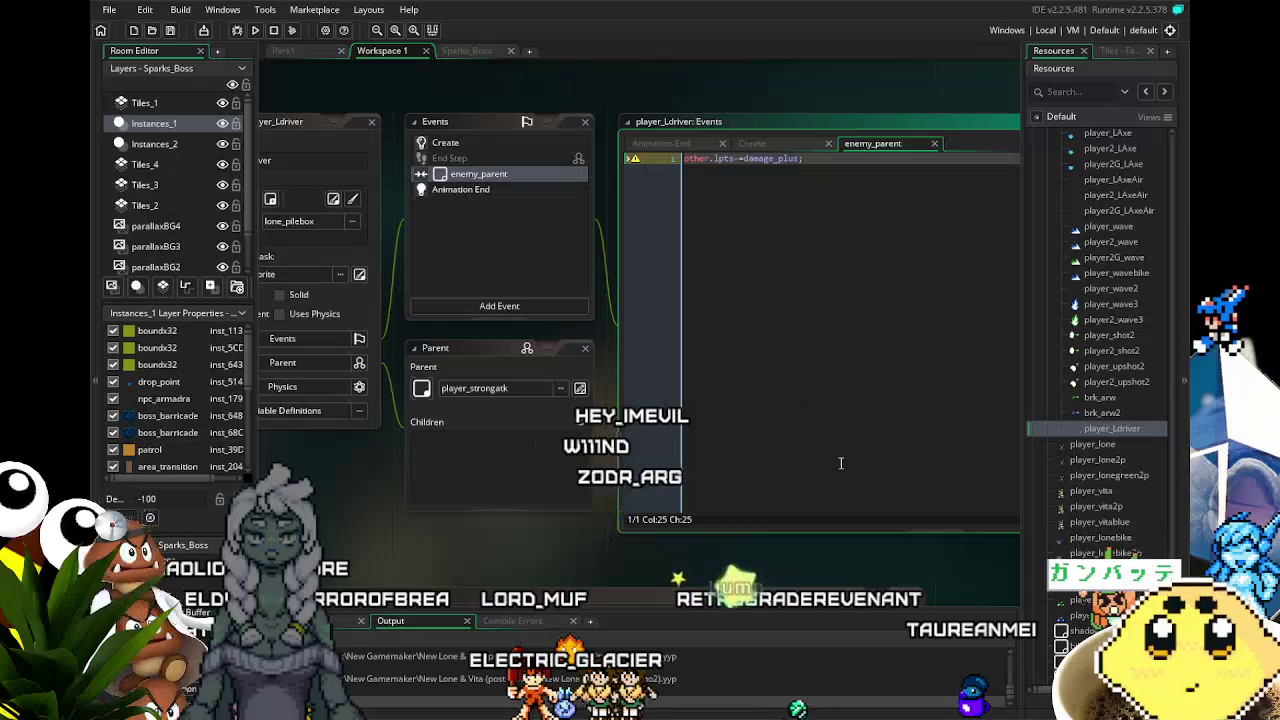